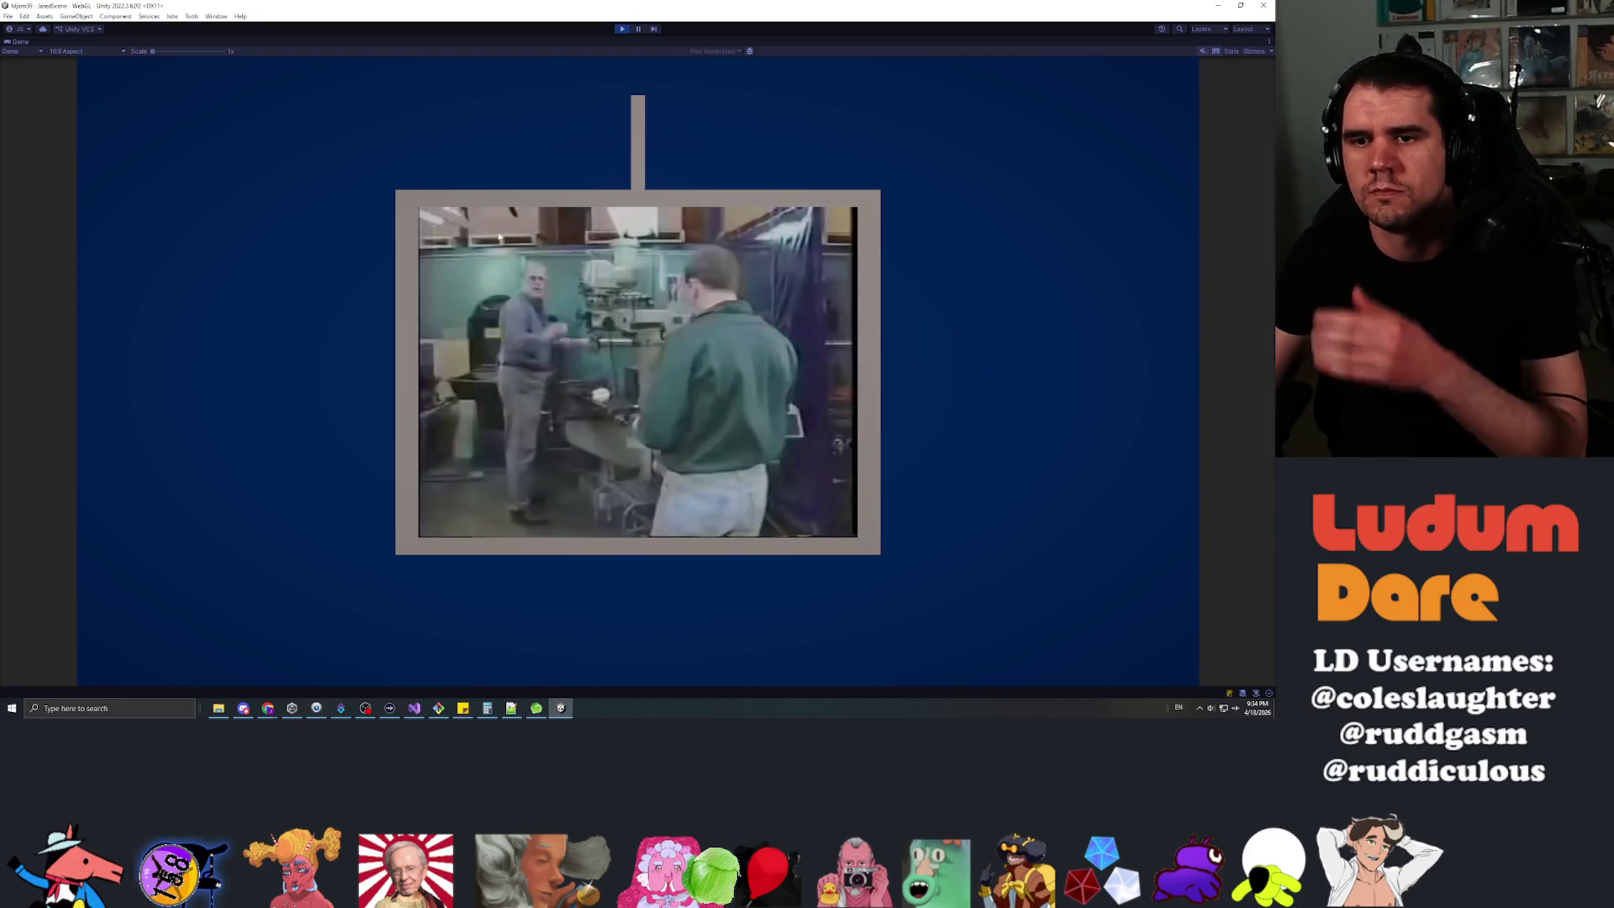
Restore the full Unity editor layout from the maximized Game view.
key(shift+space)
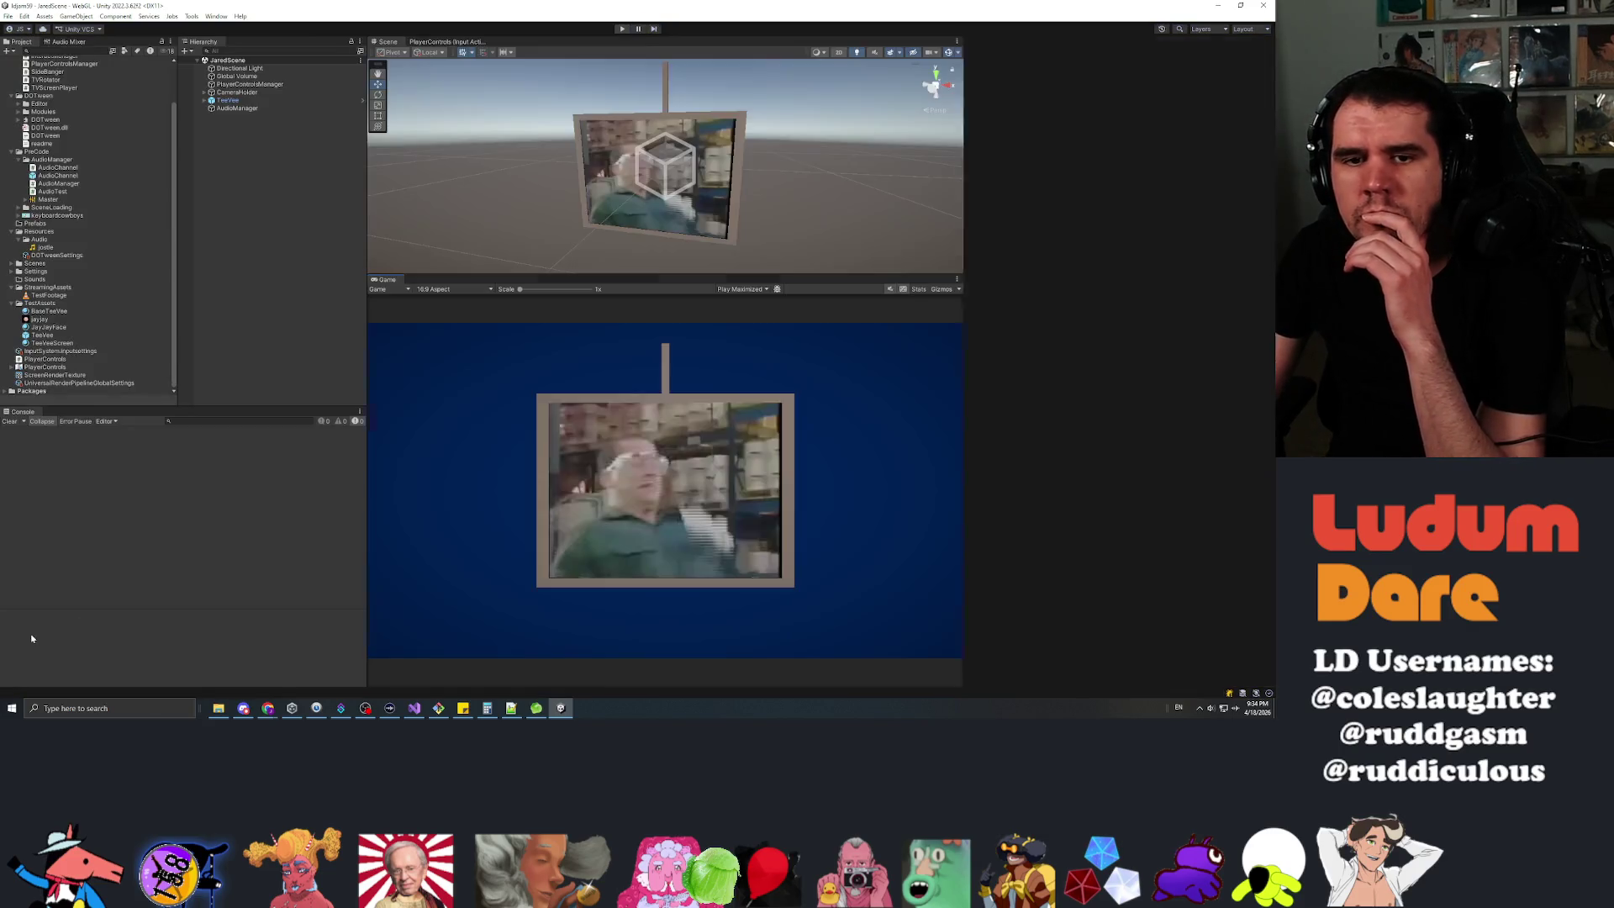
Look through the existing scripts and open AntennaRotator in the code editor.
click(54, 185)
scroll(53, 151, up, 2)
click(52, 116)
click(59, 94)
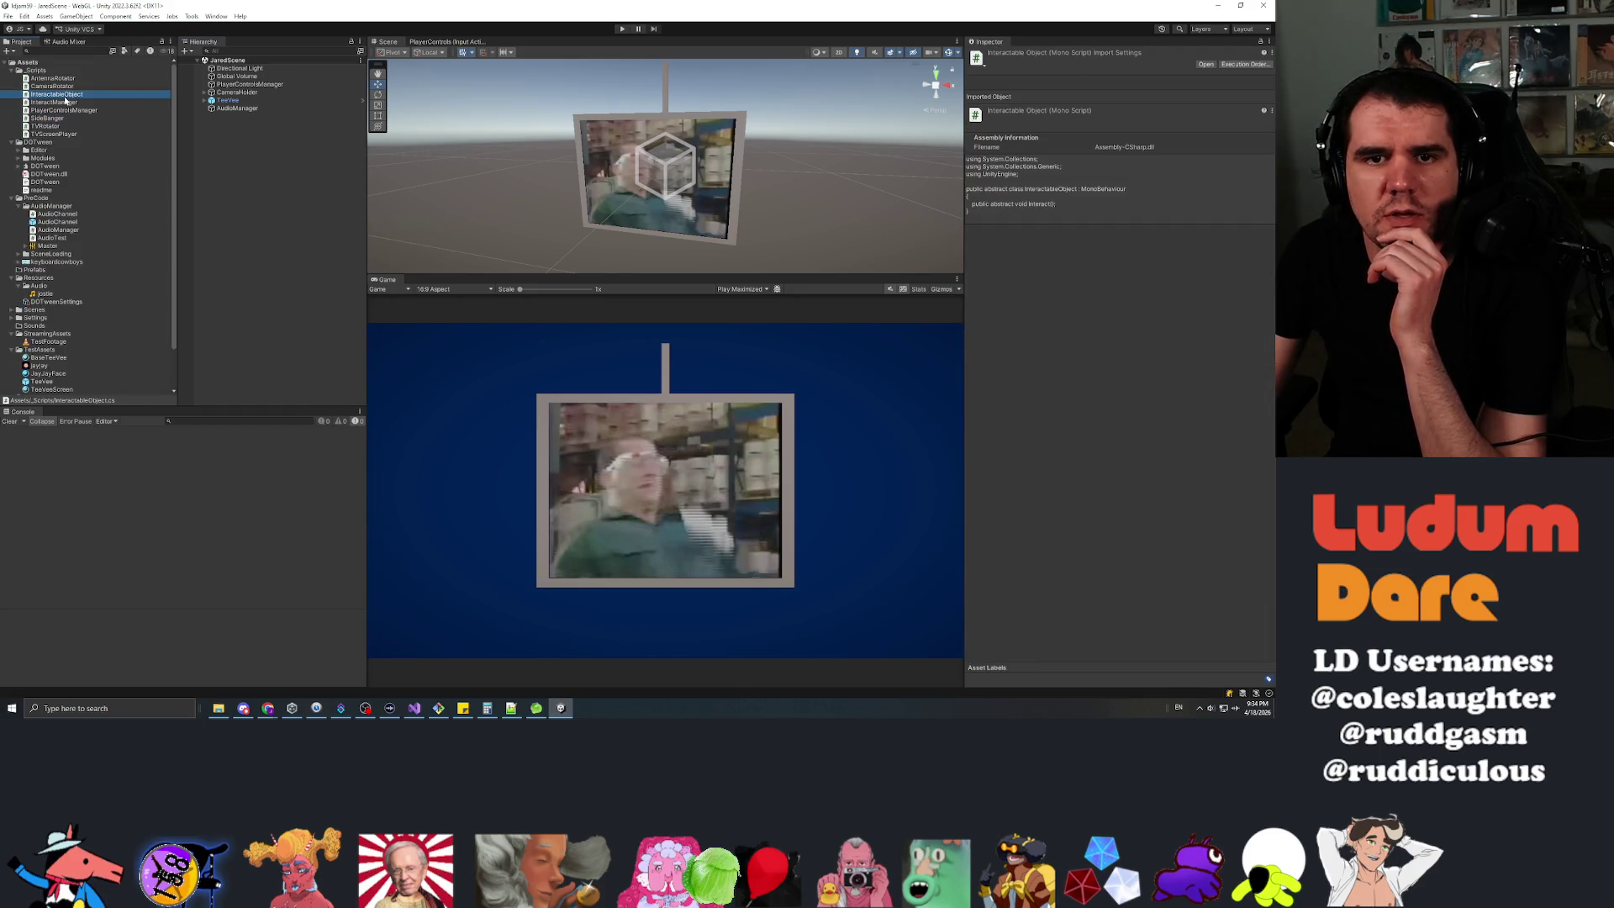
click(66, 110)
click(57, 103)
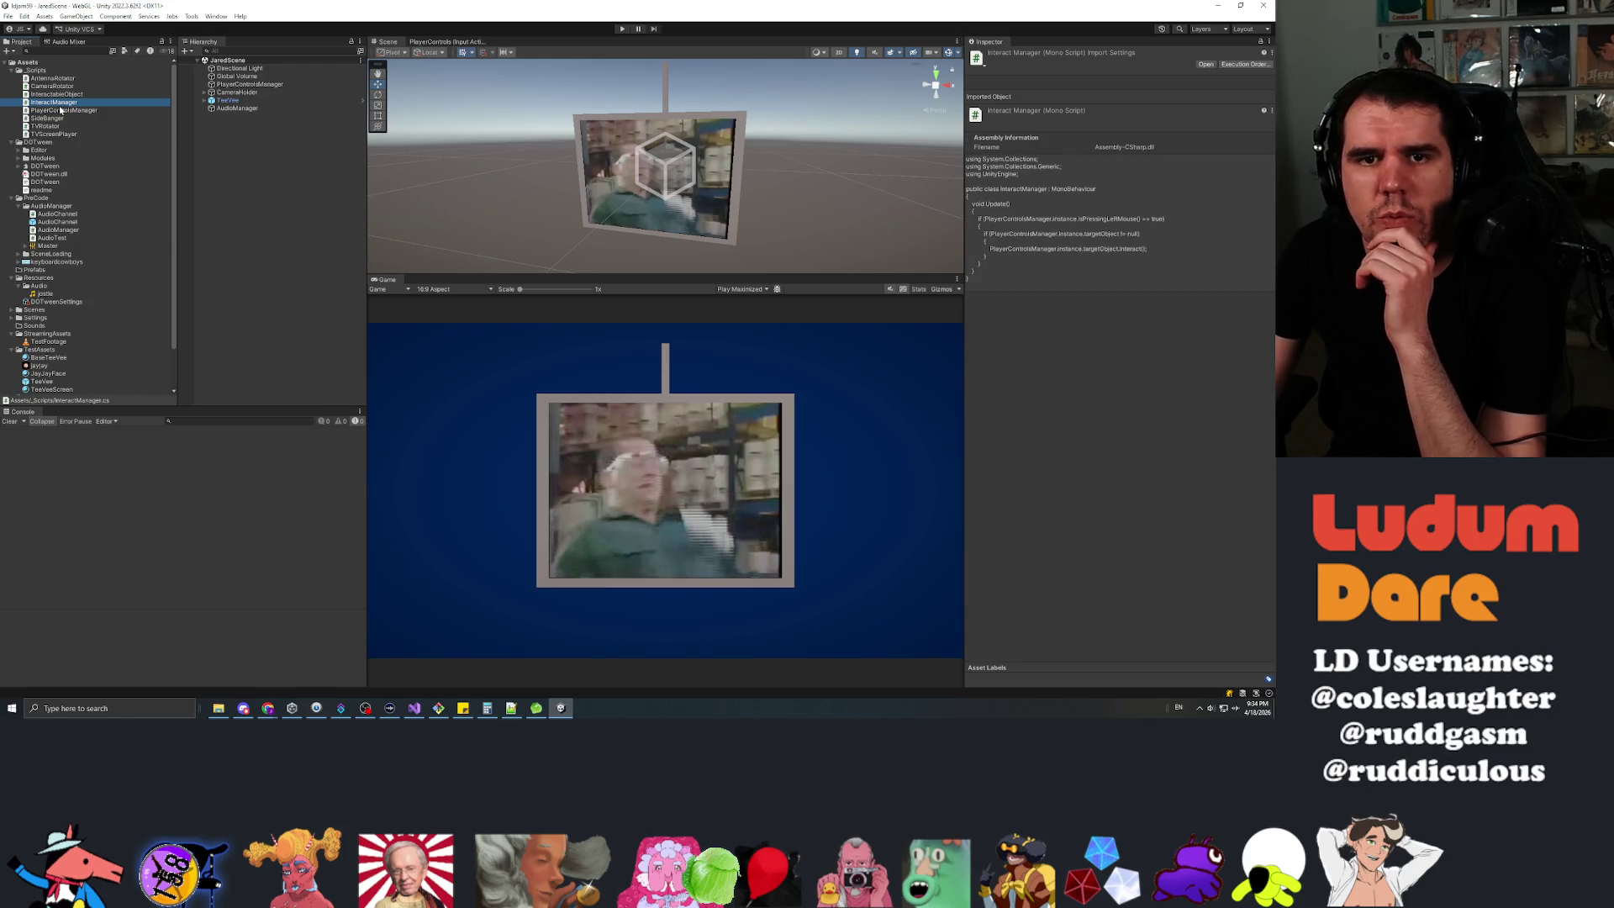
click(46, 126)
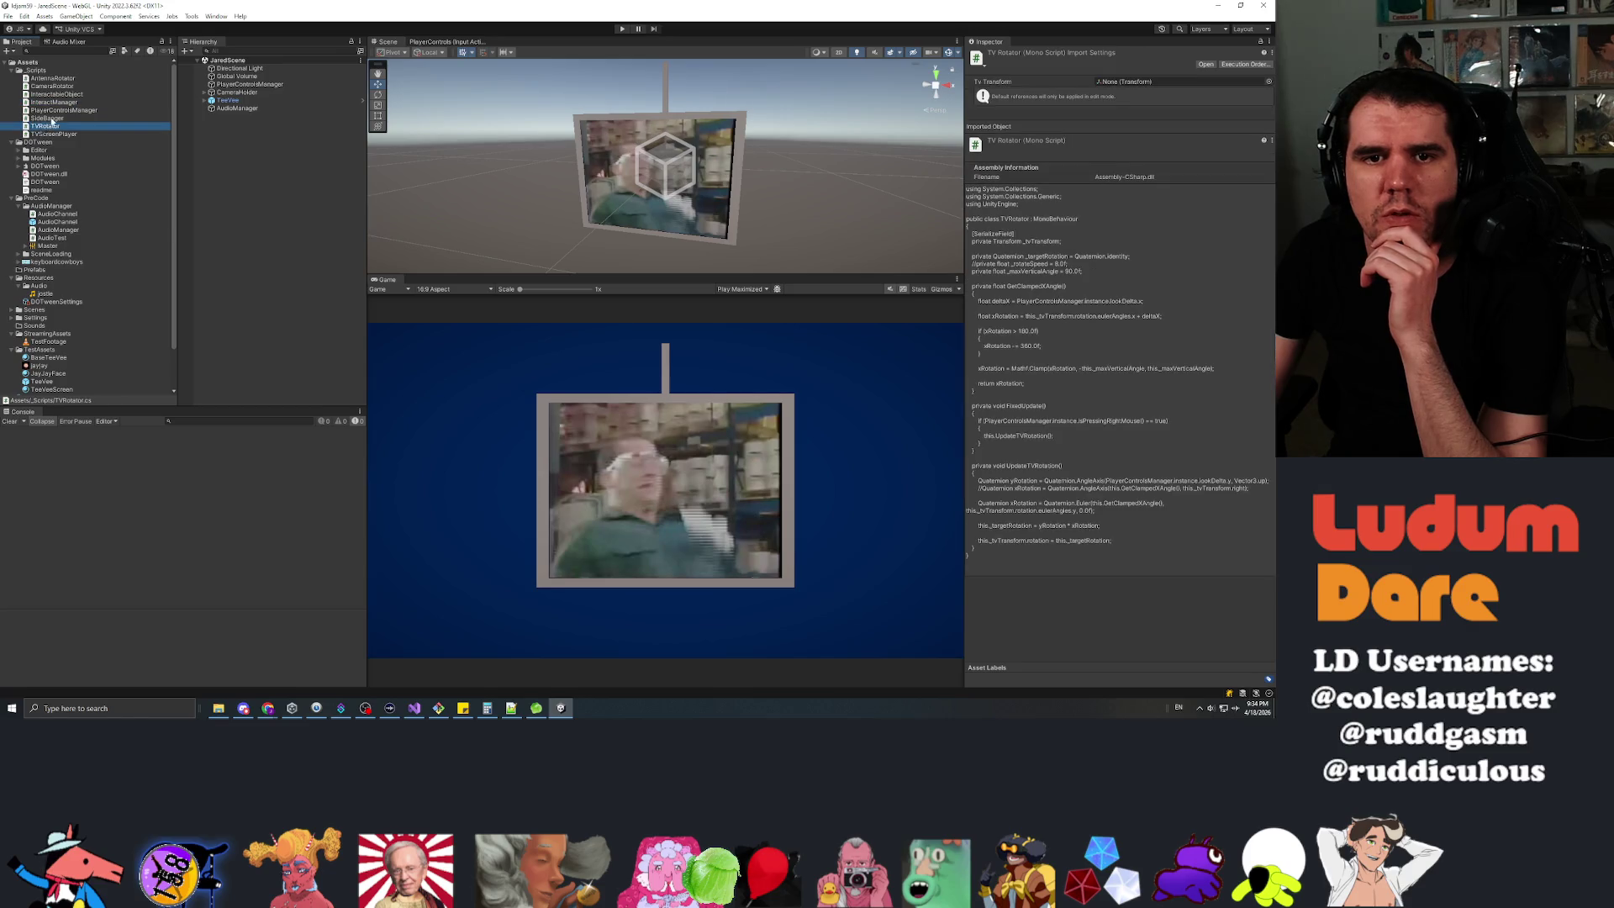
click(59, 110)
double_click(52, 78)
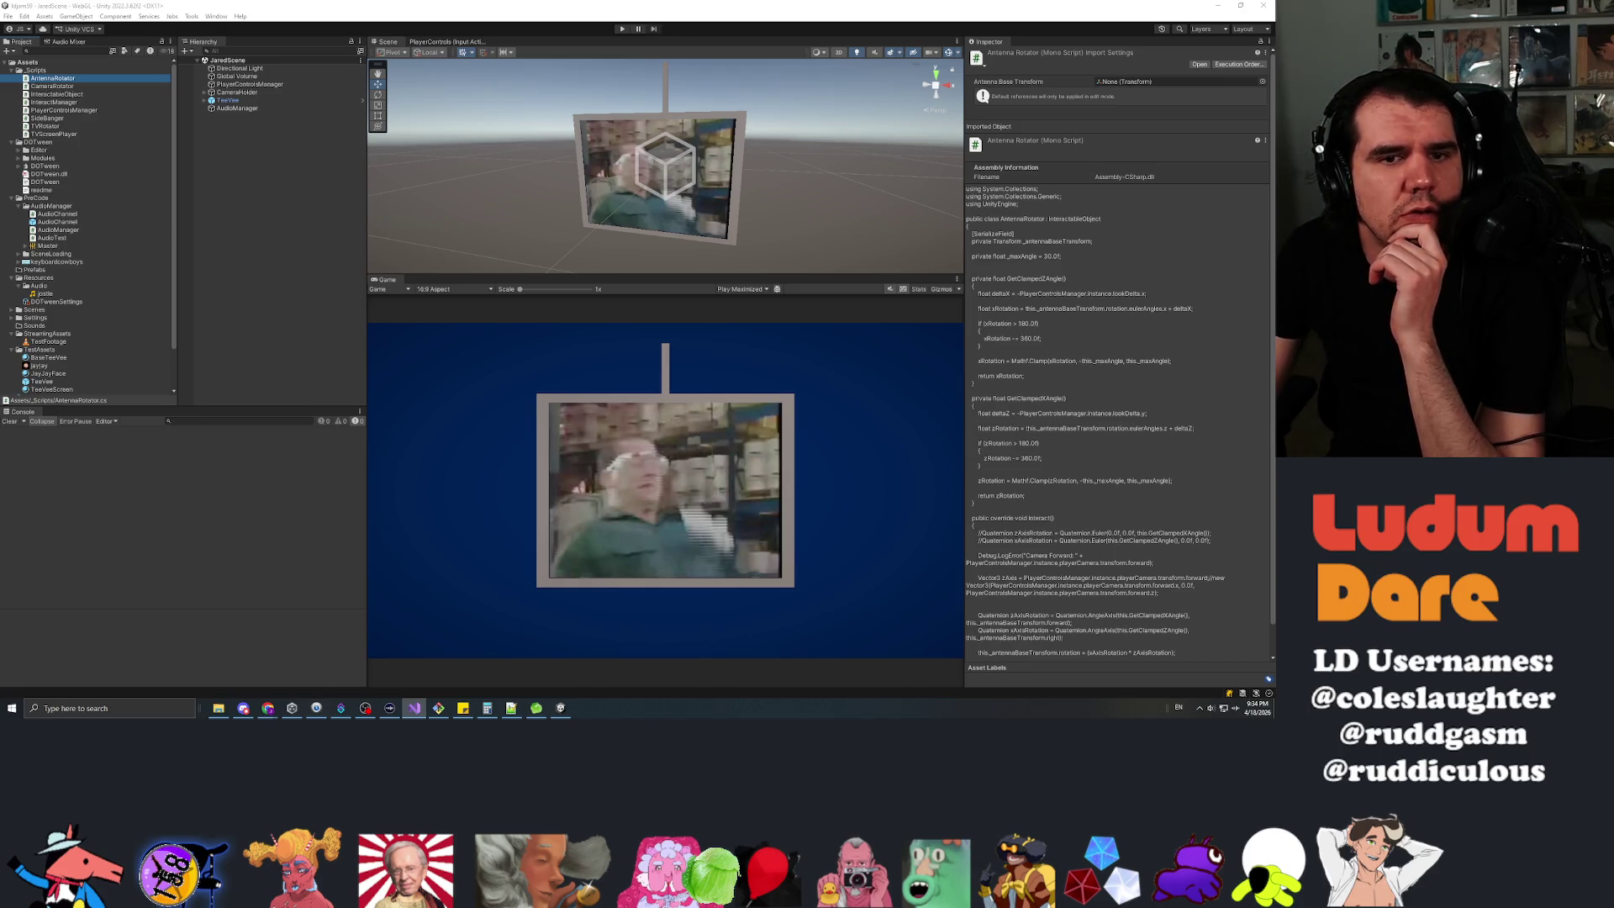
Create a C# script named RubbableObject in _Scripts, then close the TwitchBot window.
click(40, 70)
right_click(44, 74)
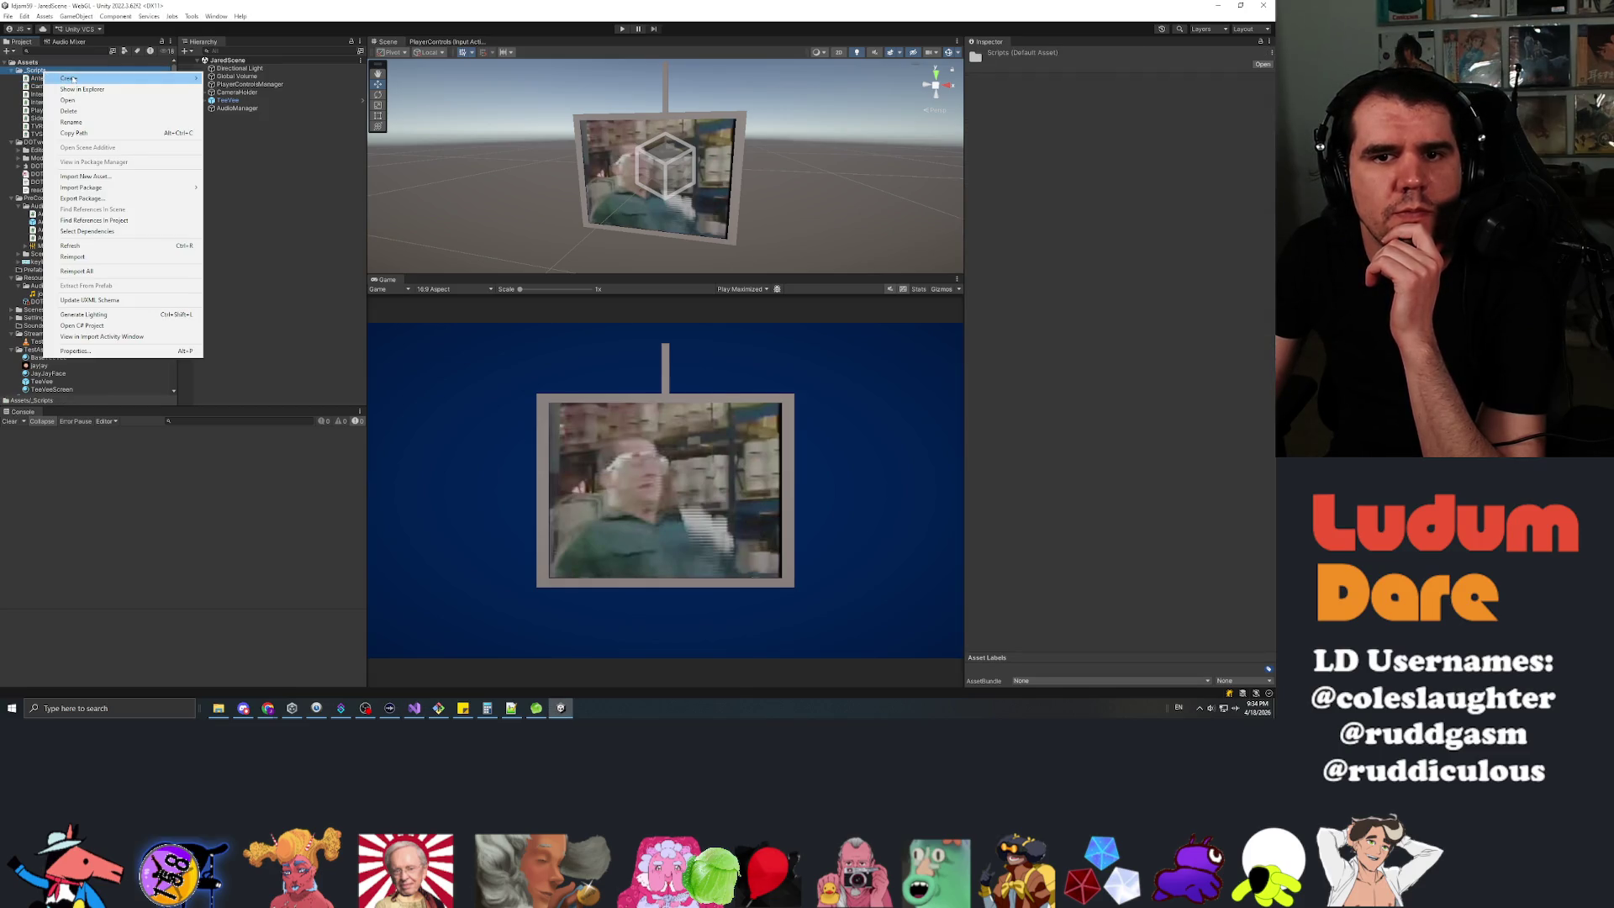
mouse_move(168, 78)
click(230, 92)
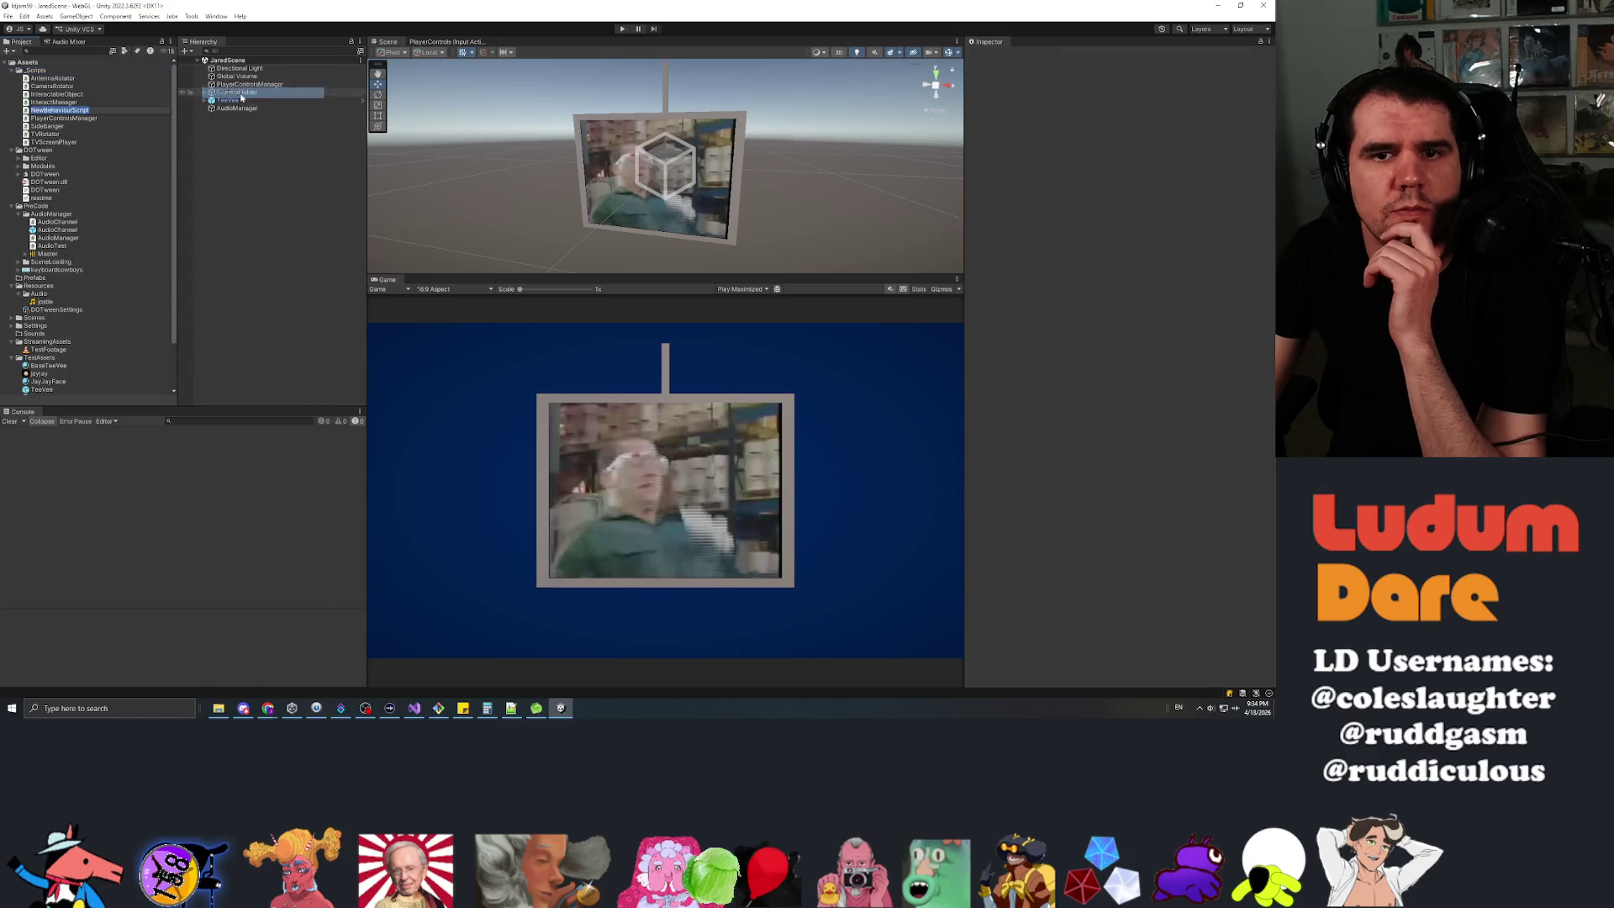
text(RubbableObject)
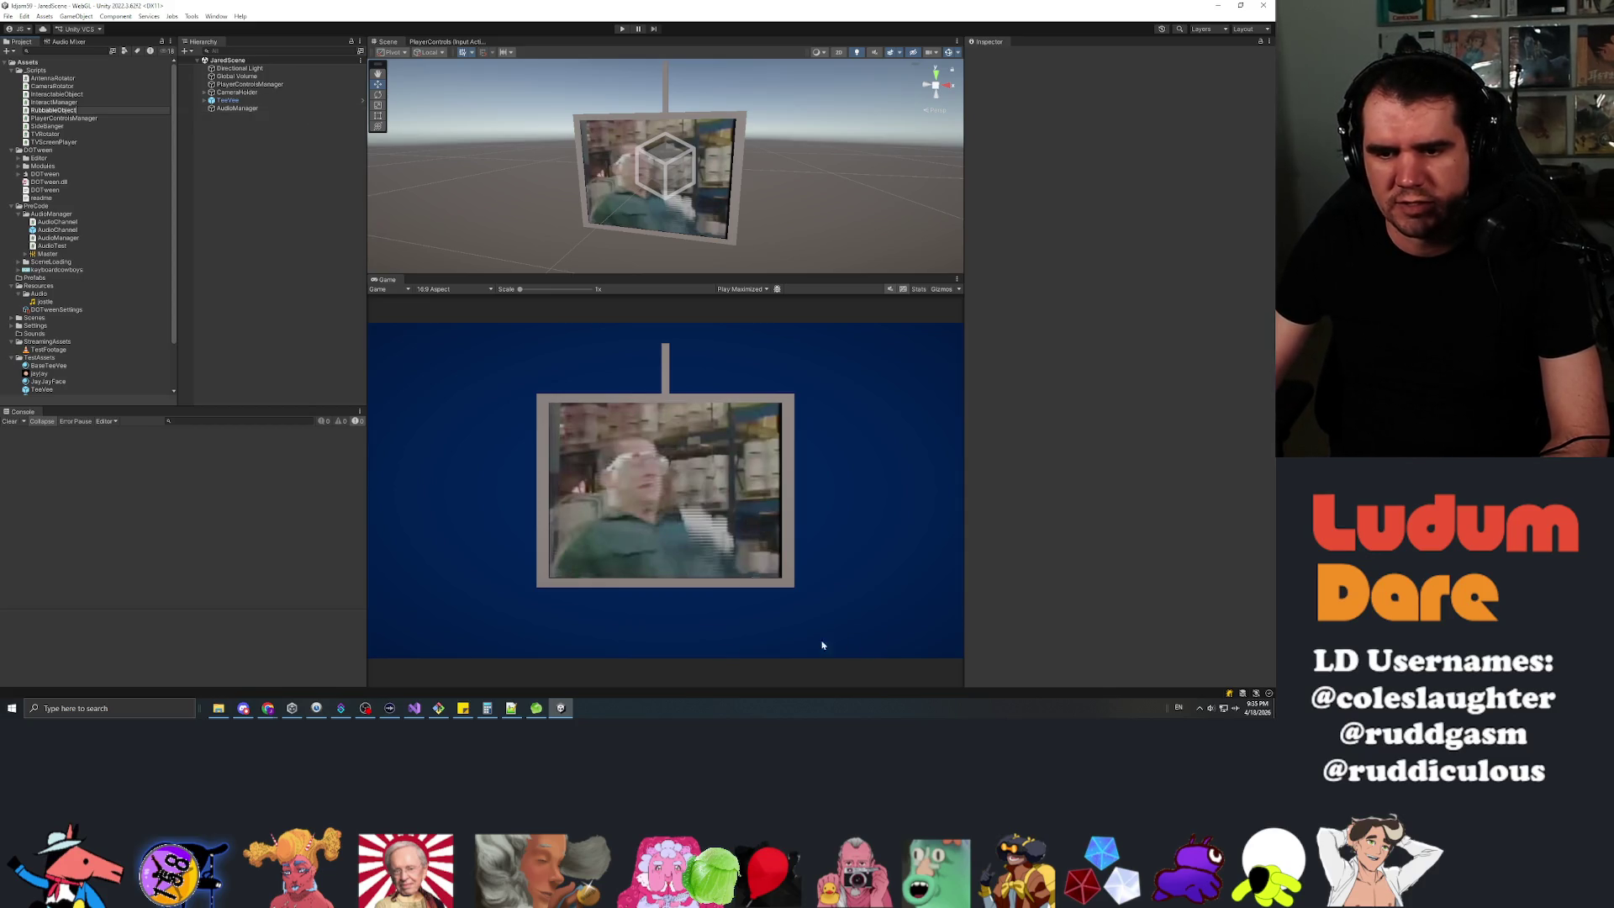
mouse_move(537, 708)
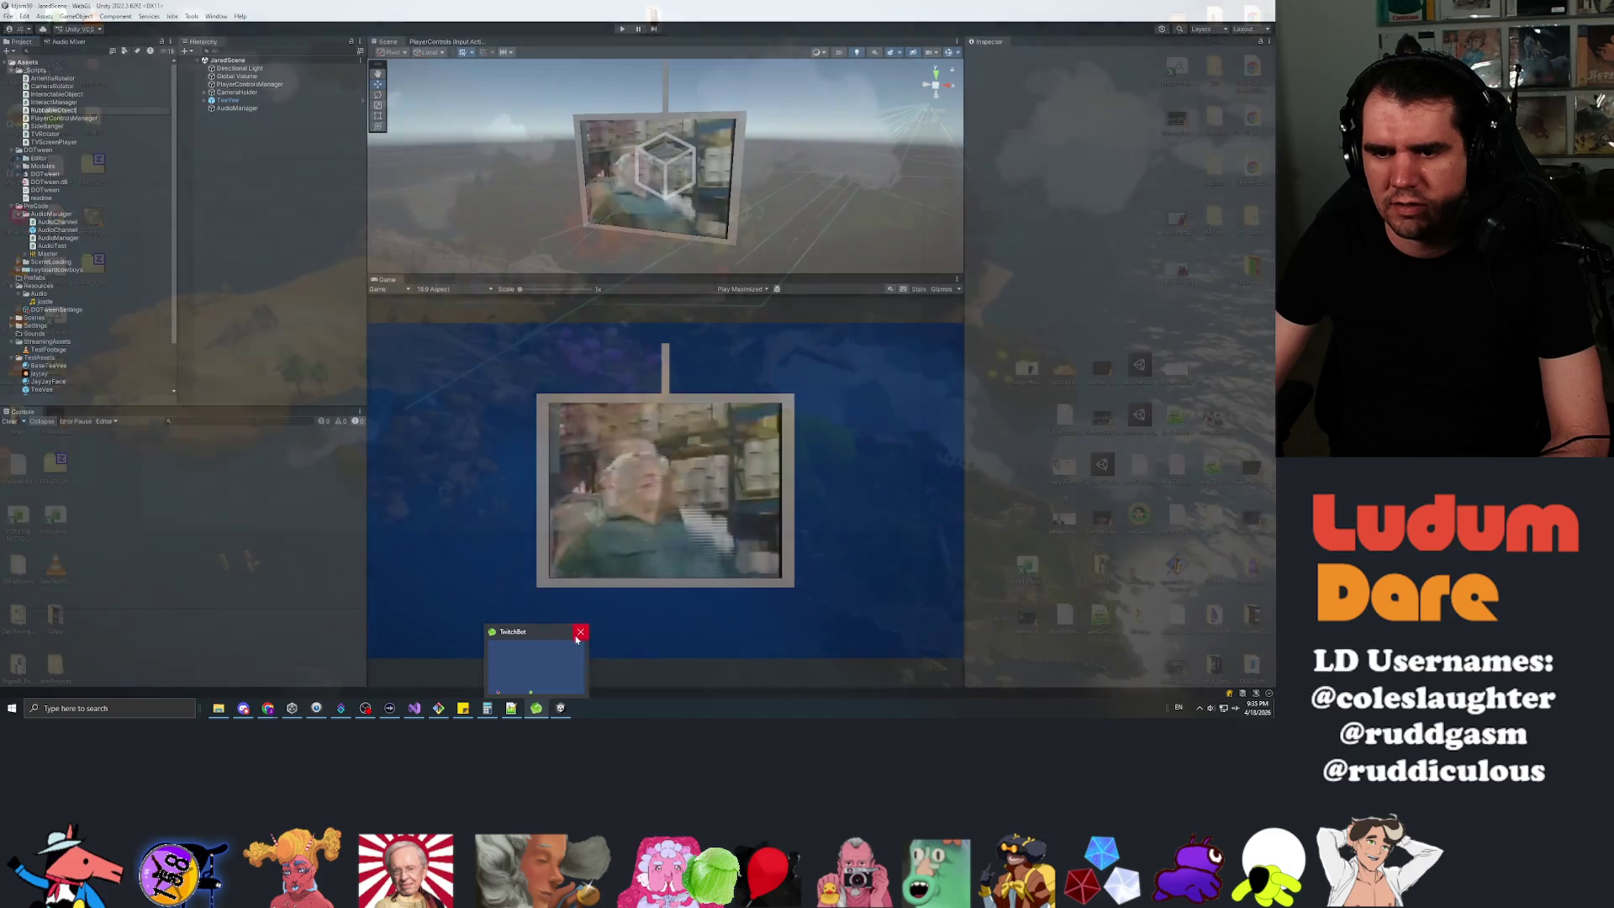
click(580, 632)
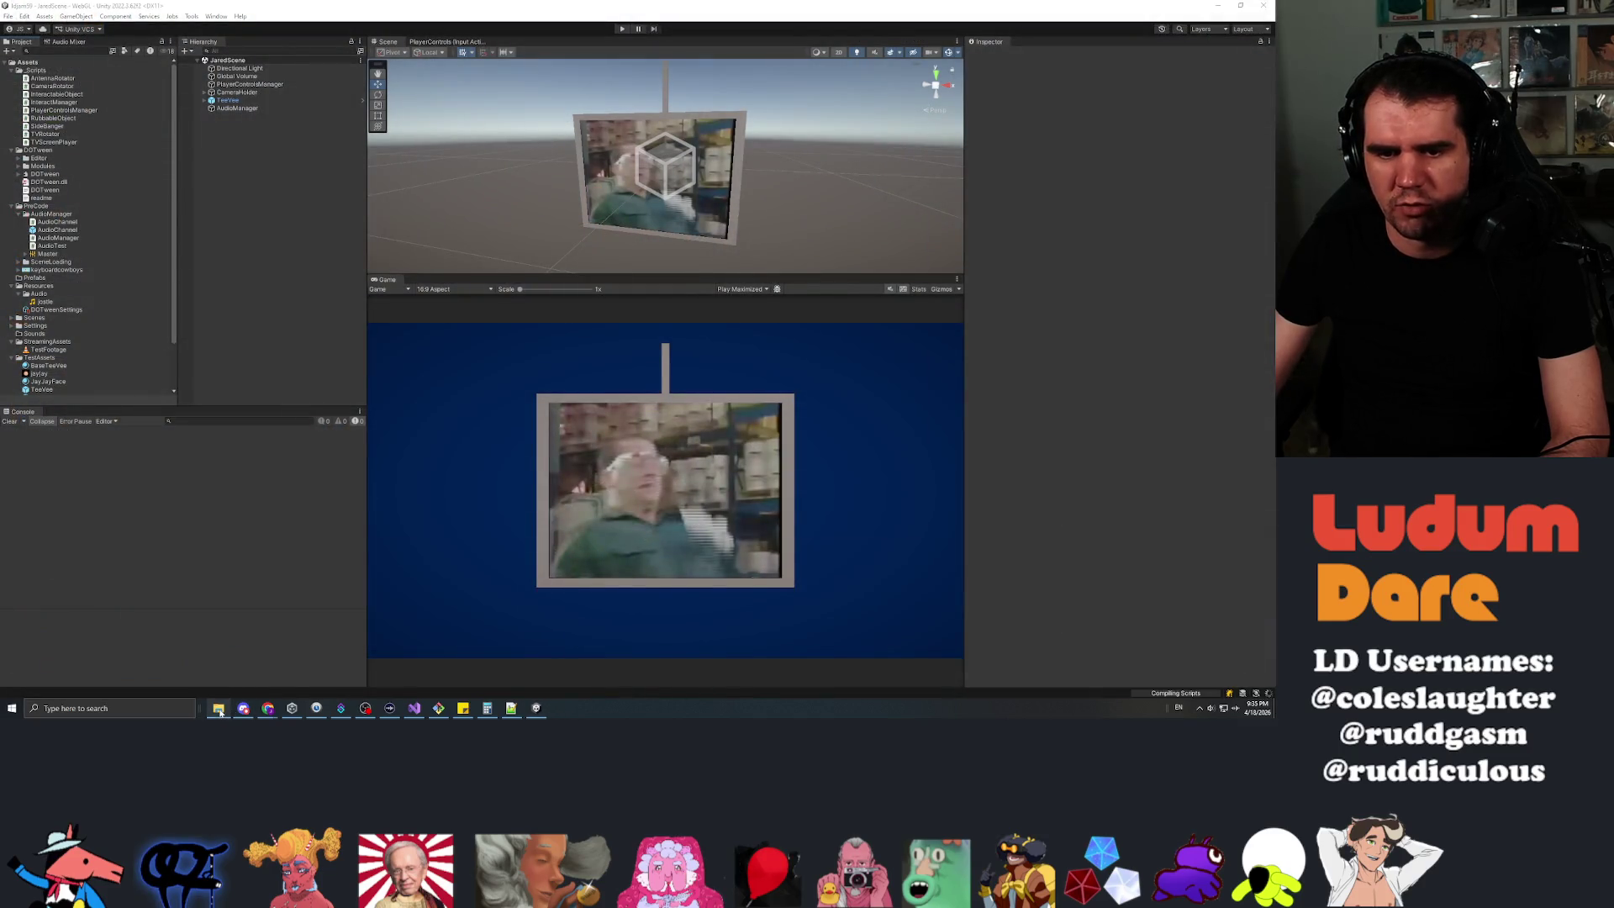
Launch TwitchBot.exe from Desktop\streamStuff\UnityBot, then close File Explorer.
click(219, 708)
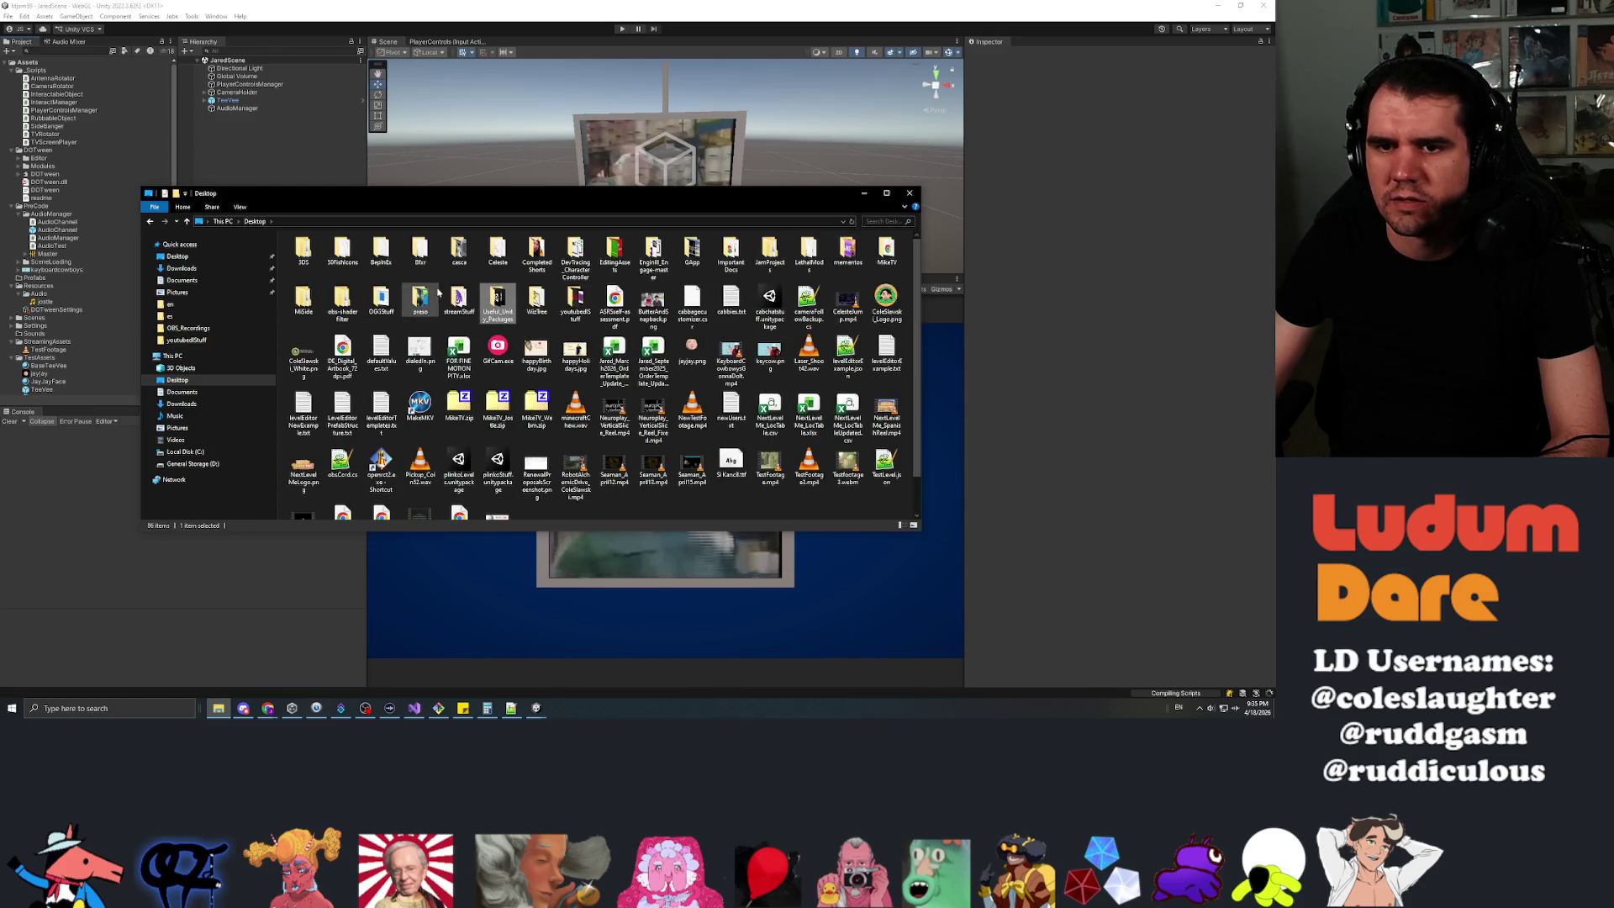
double_click(459, 301)
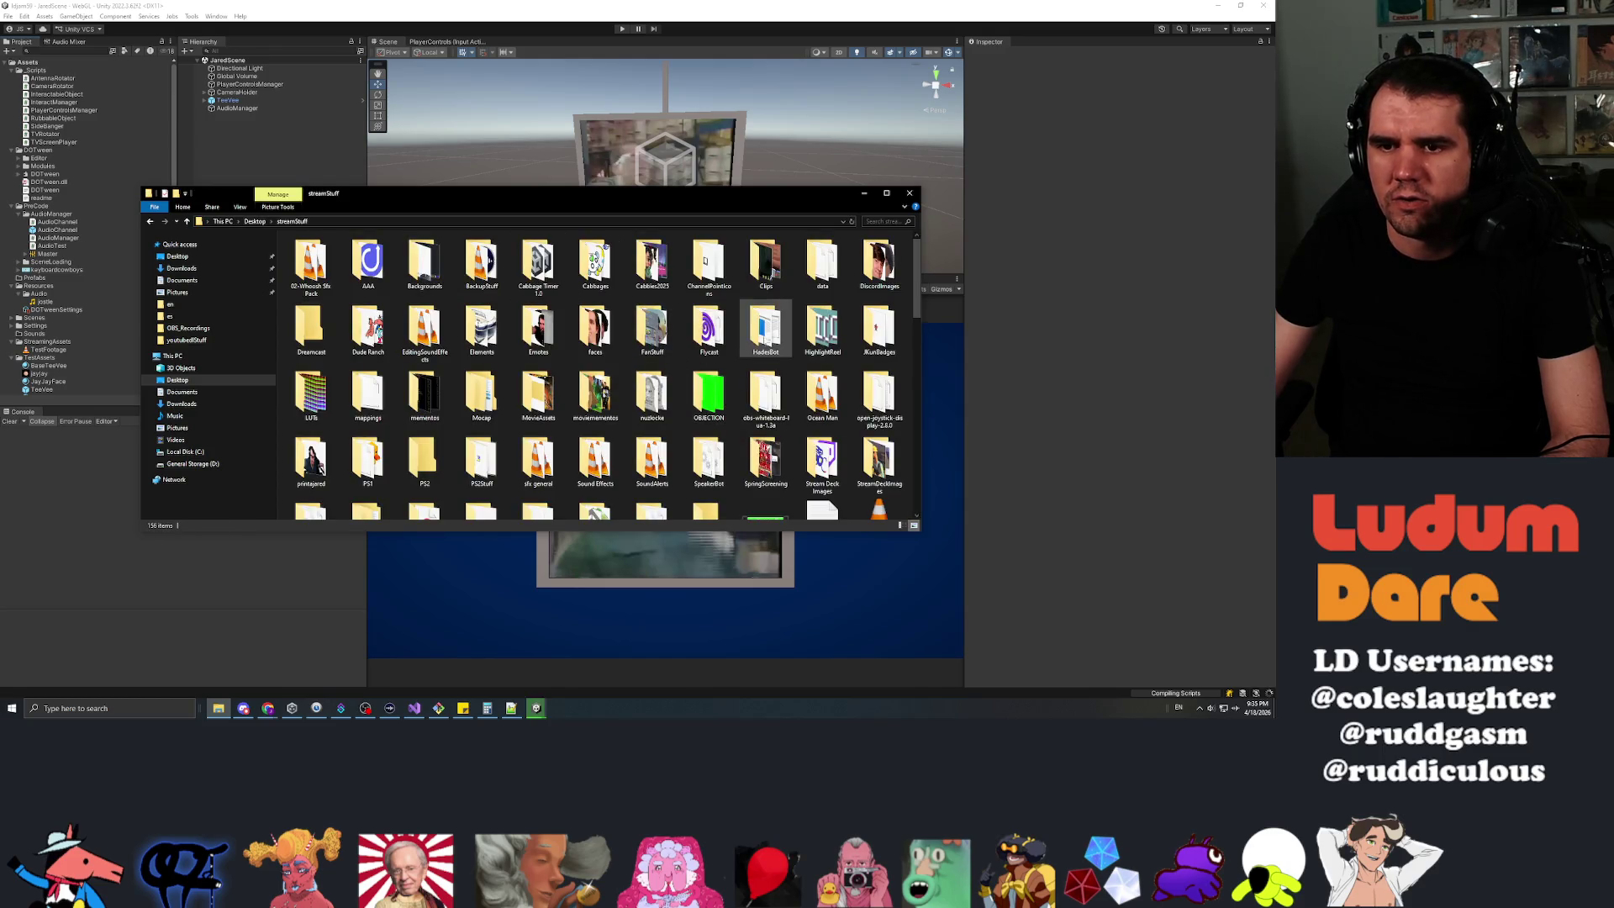
scroll(672, 353, down, 3)
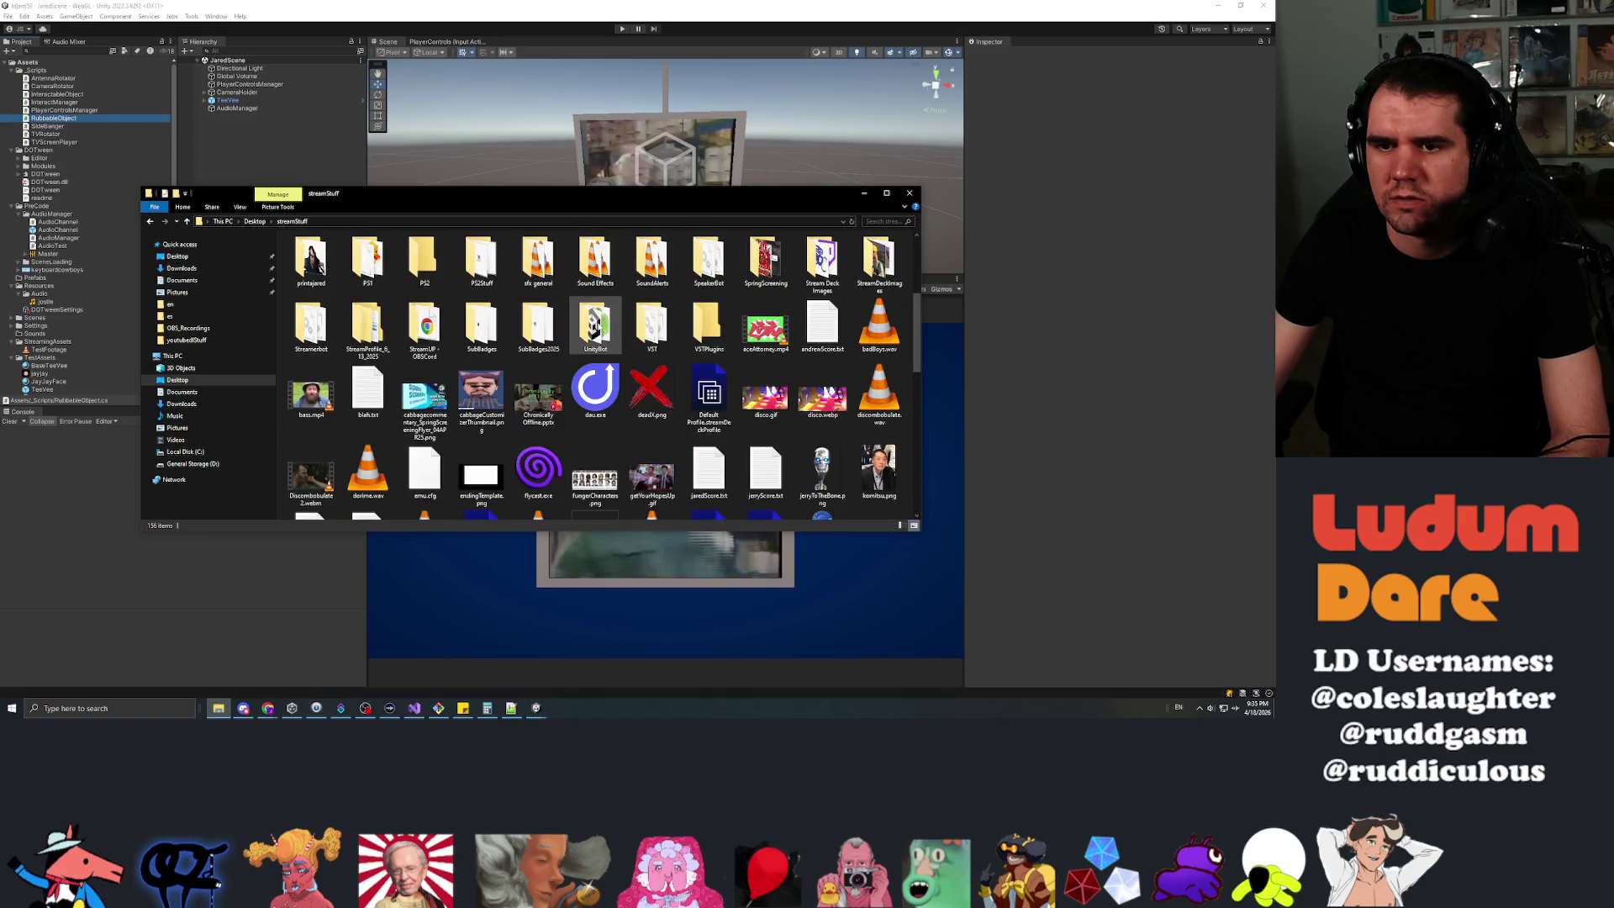
double_click(594, 328)
click(308, 274)
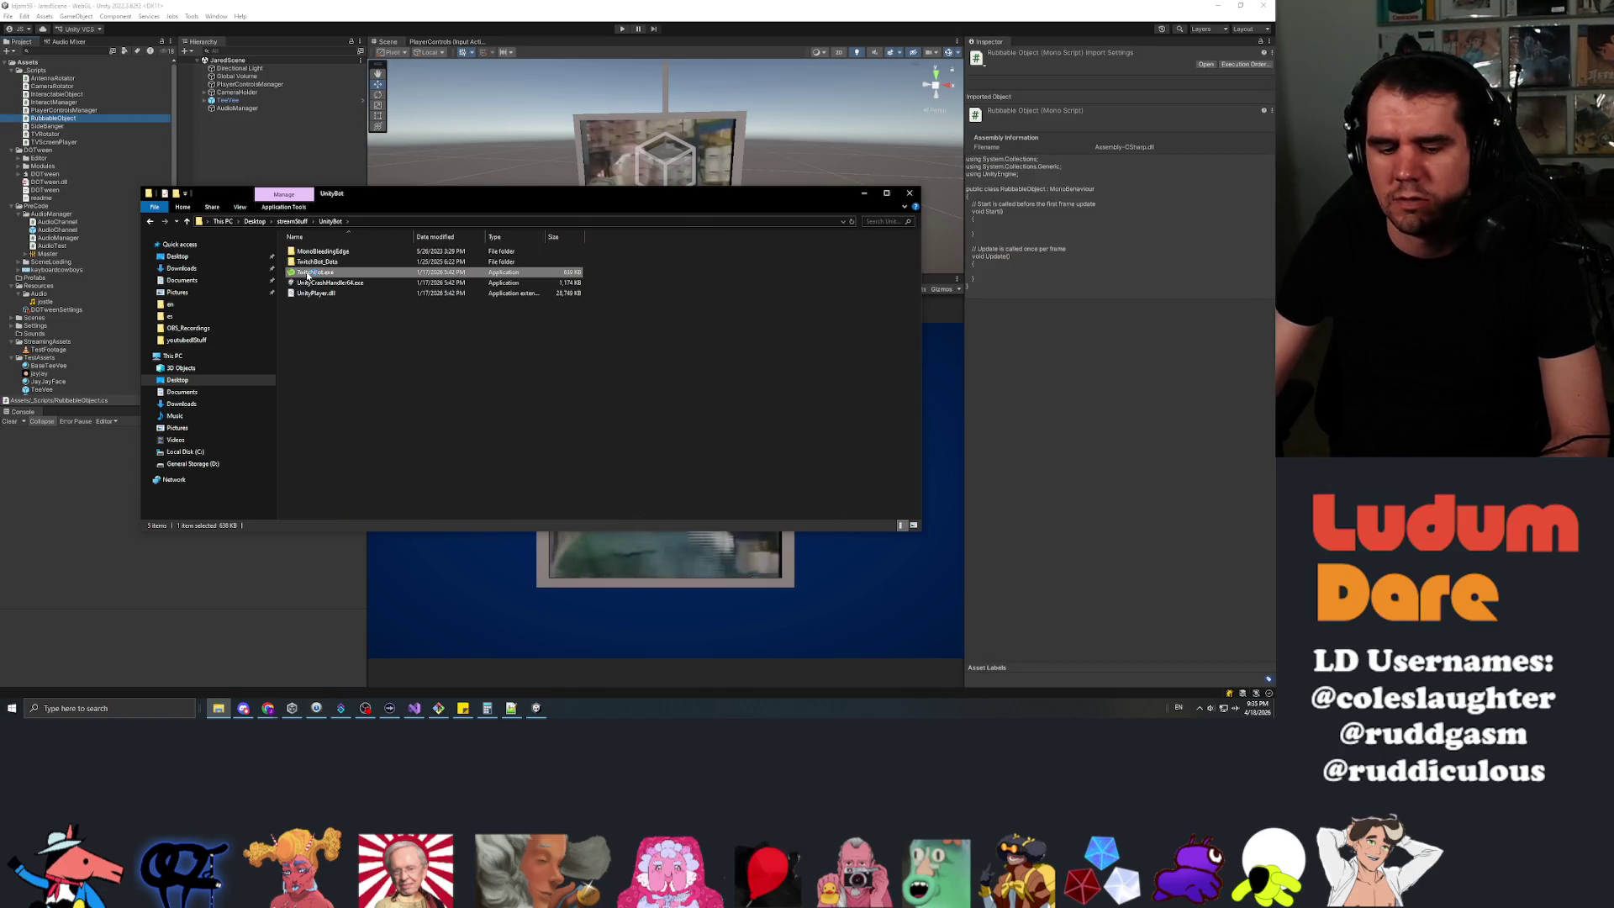
double_click(307, 274)
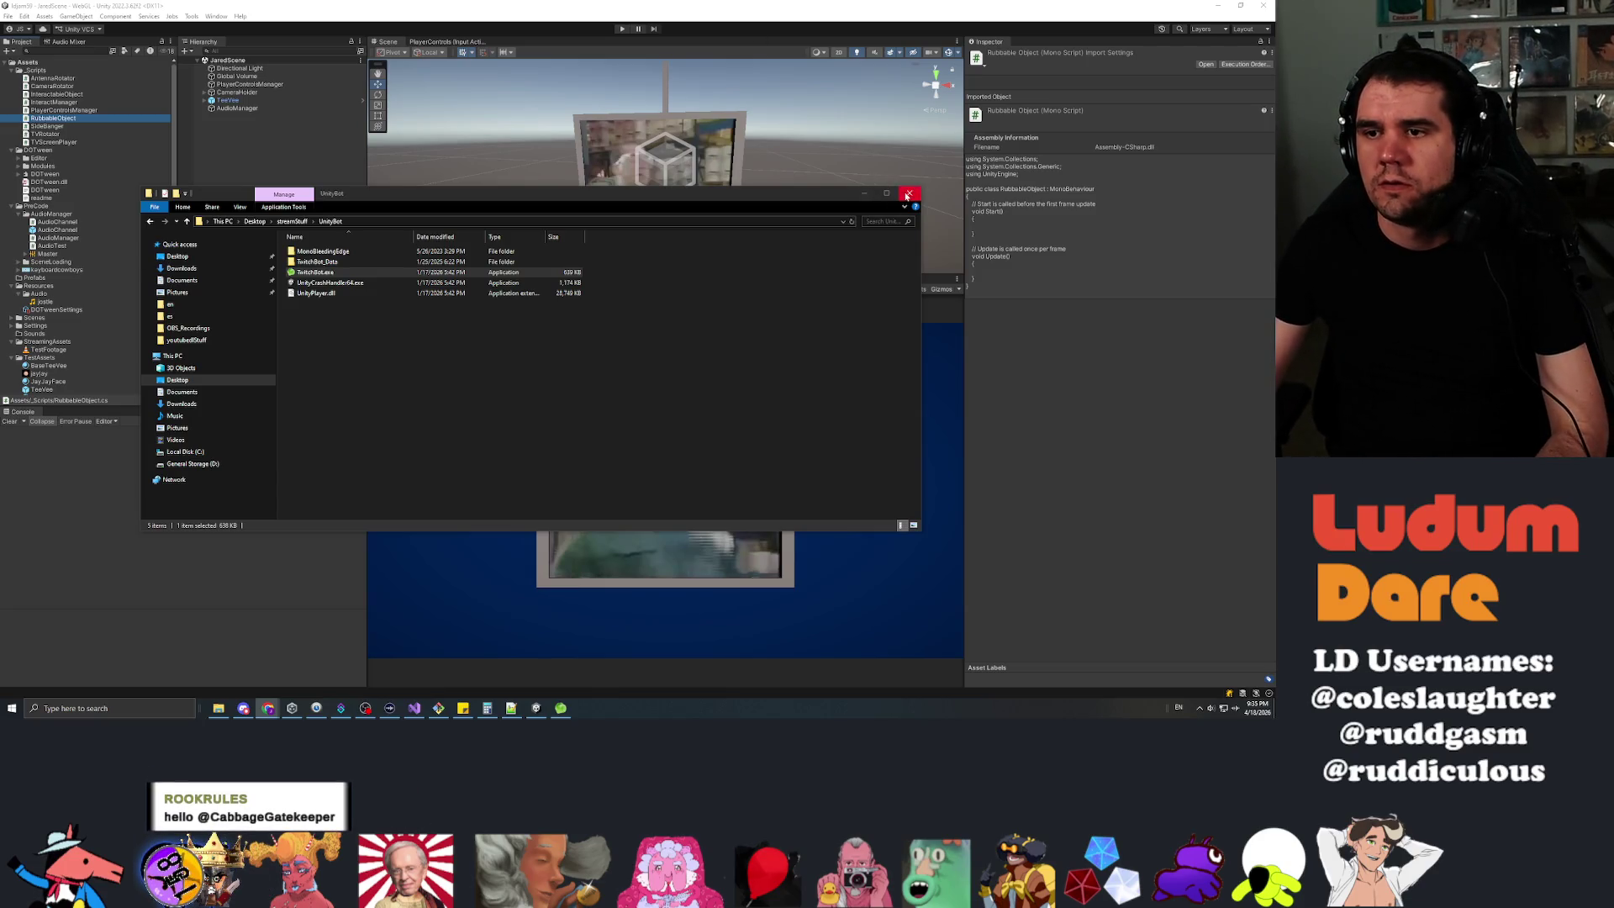
click(908, 194)
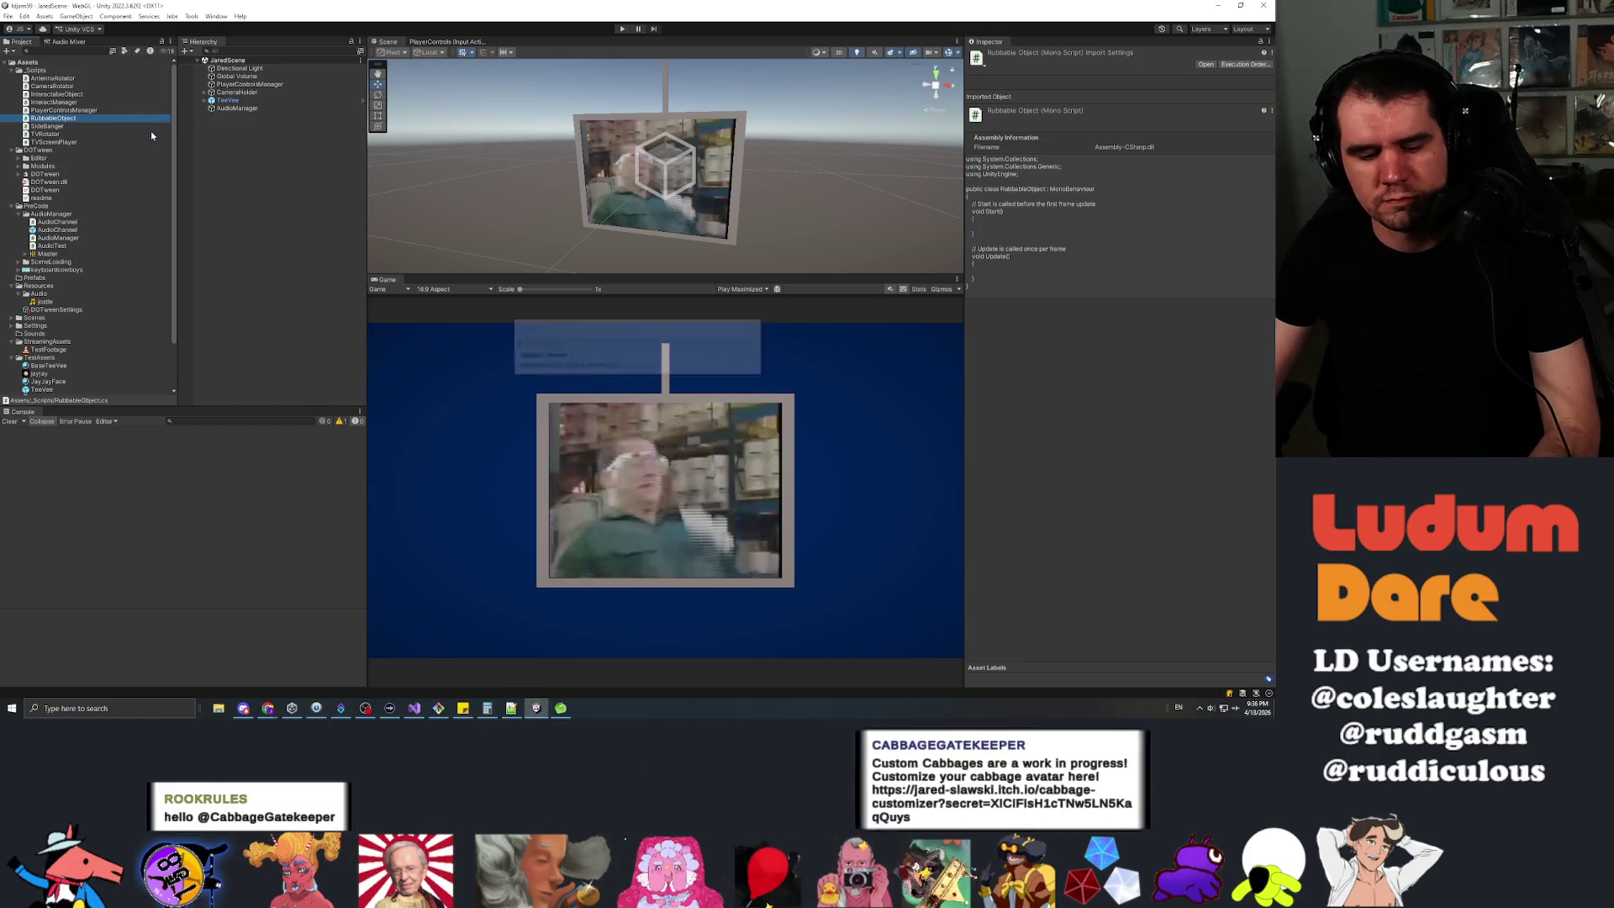
Open RubbableObject.cs from the Project panel in Visual Studio.
click(61, 118)
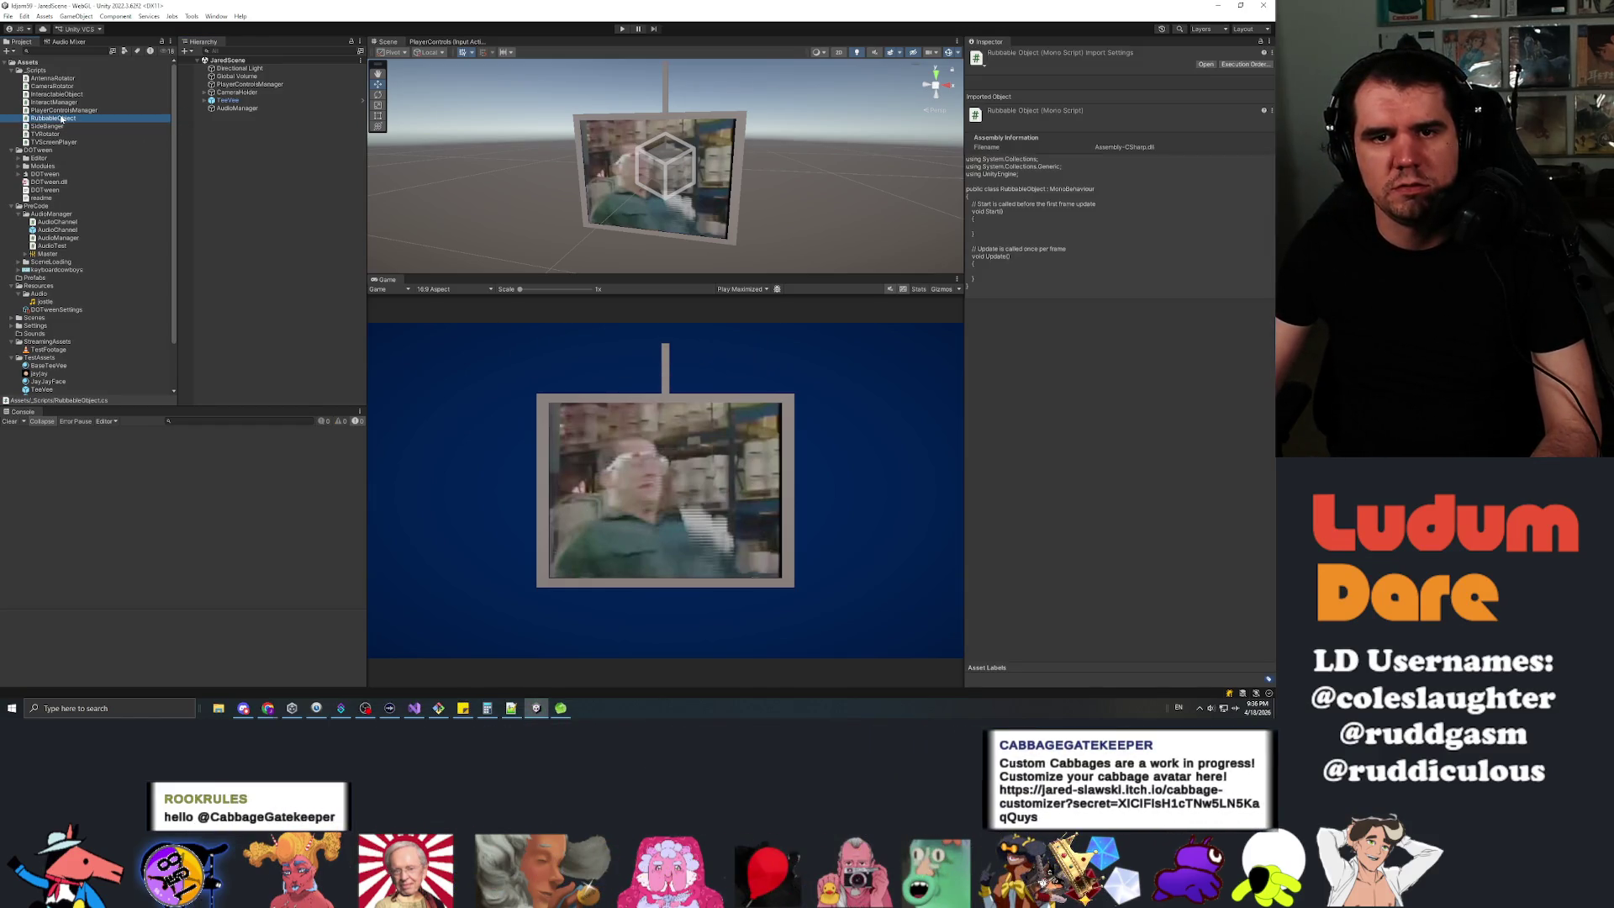
double_click(70, 121)
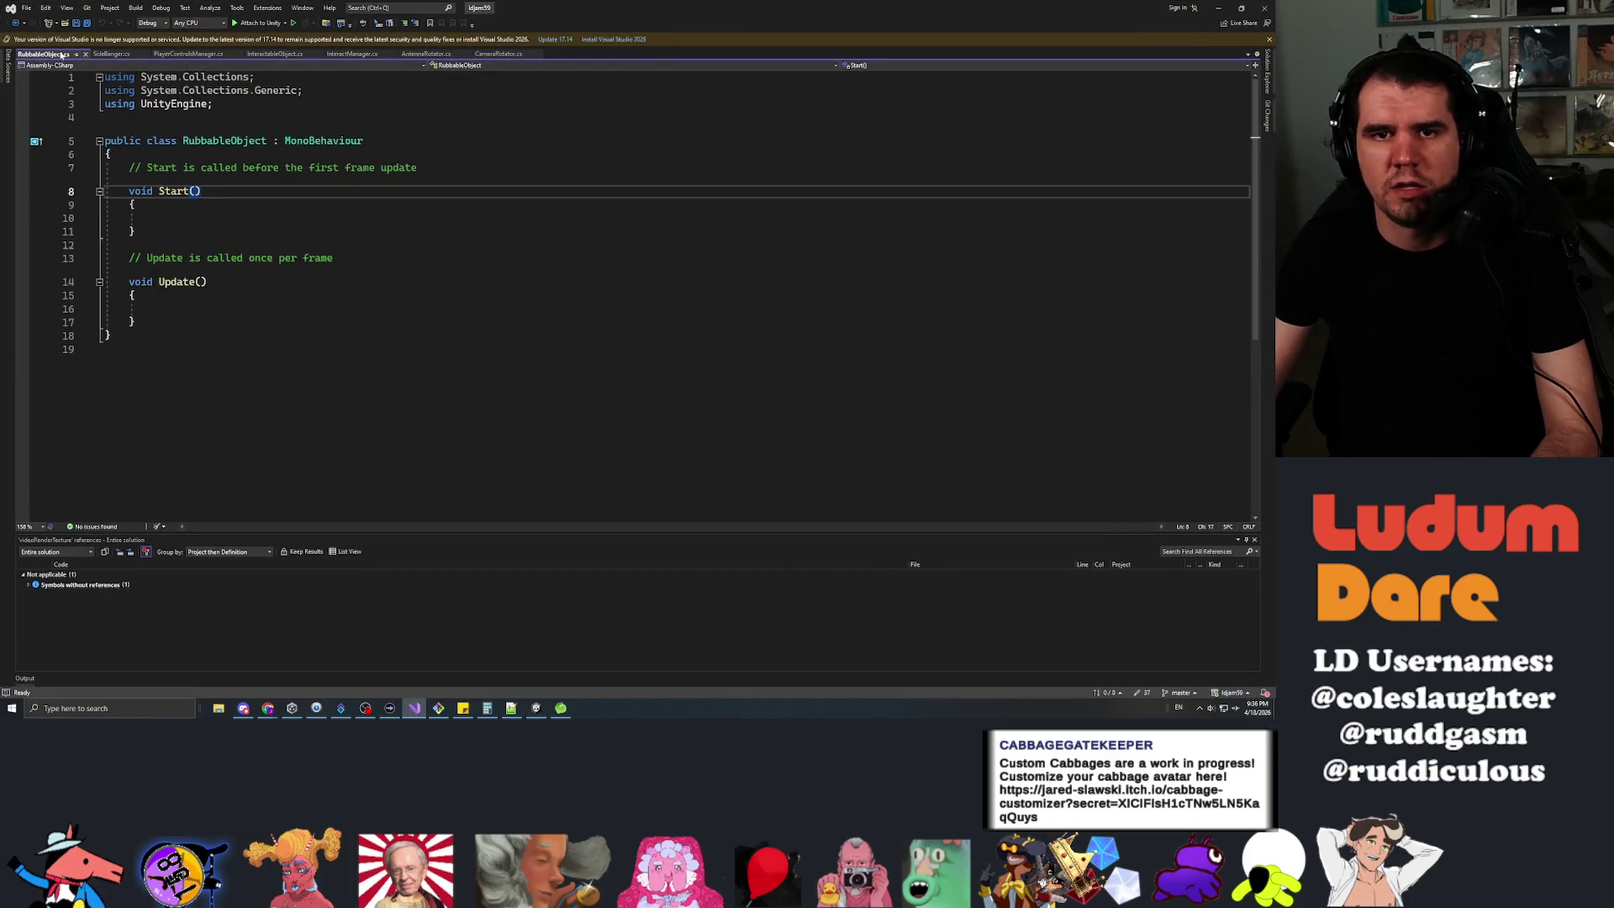
Switch to InteractManager.cs, close the AntennaRotator.cs tab, and save.
click(352, 54)
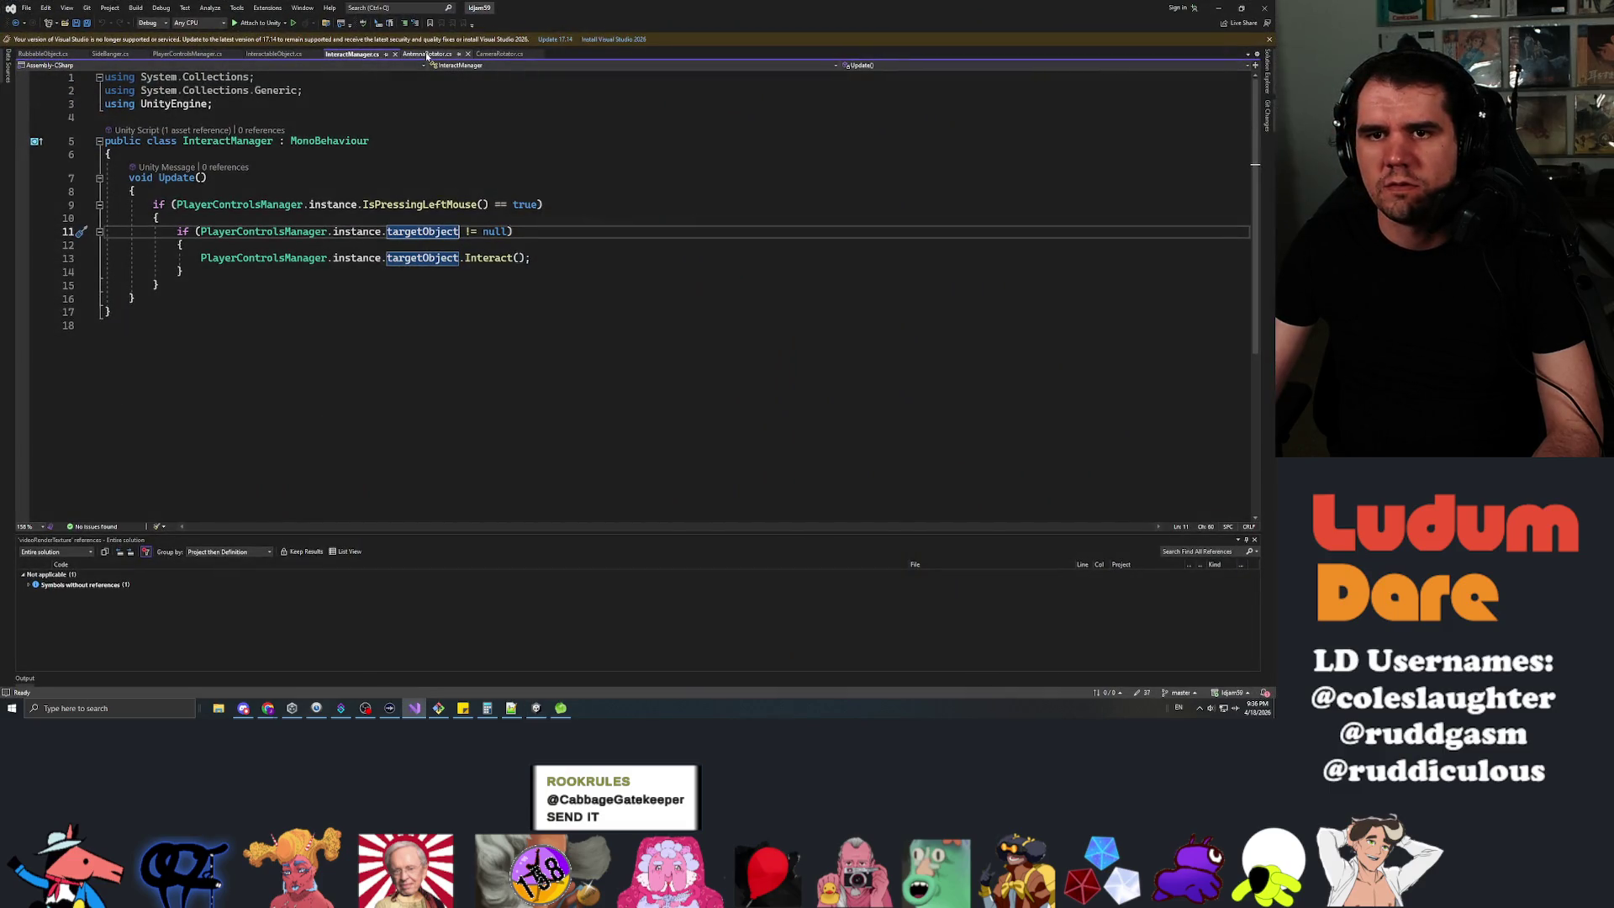
click(460, 54)
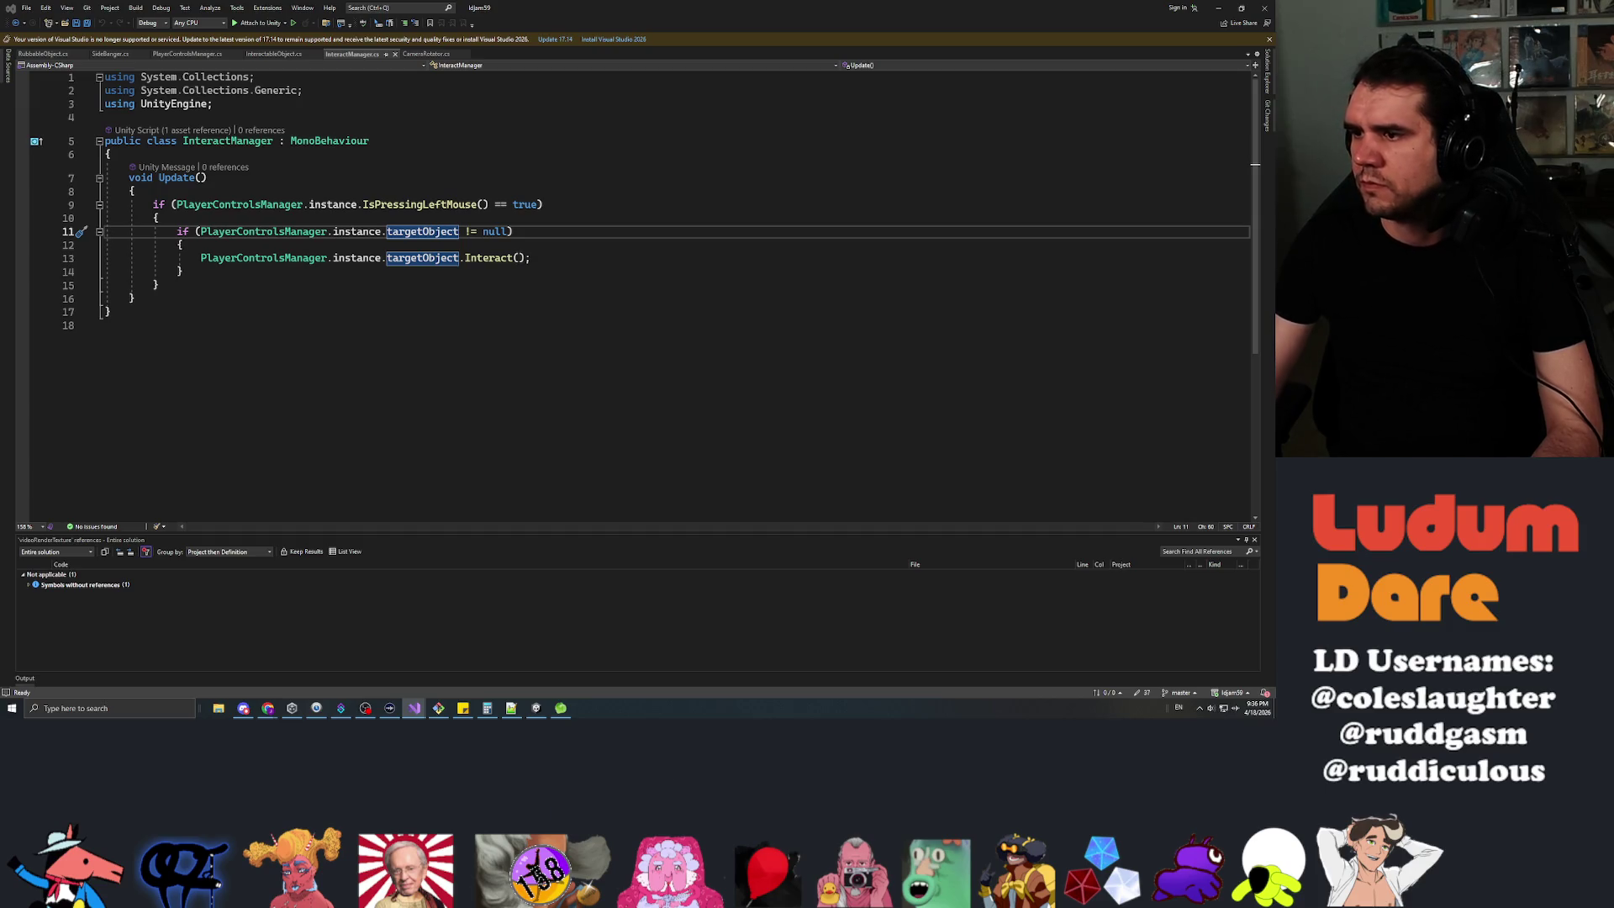
key(ctrl+s)
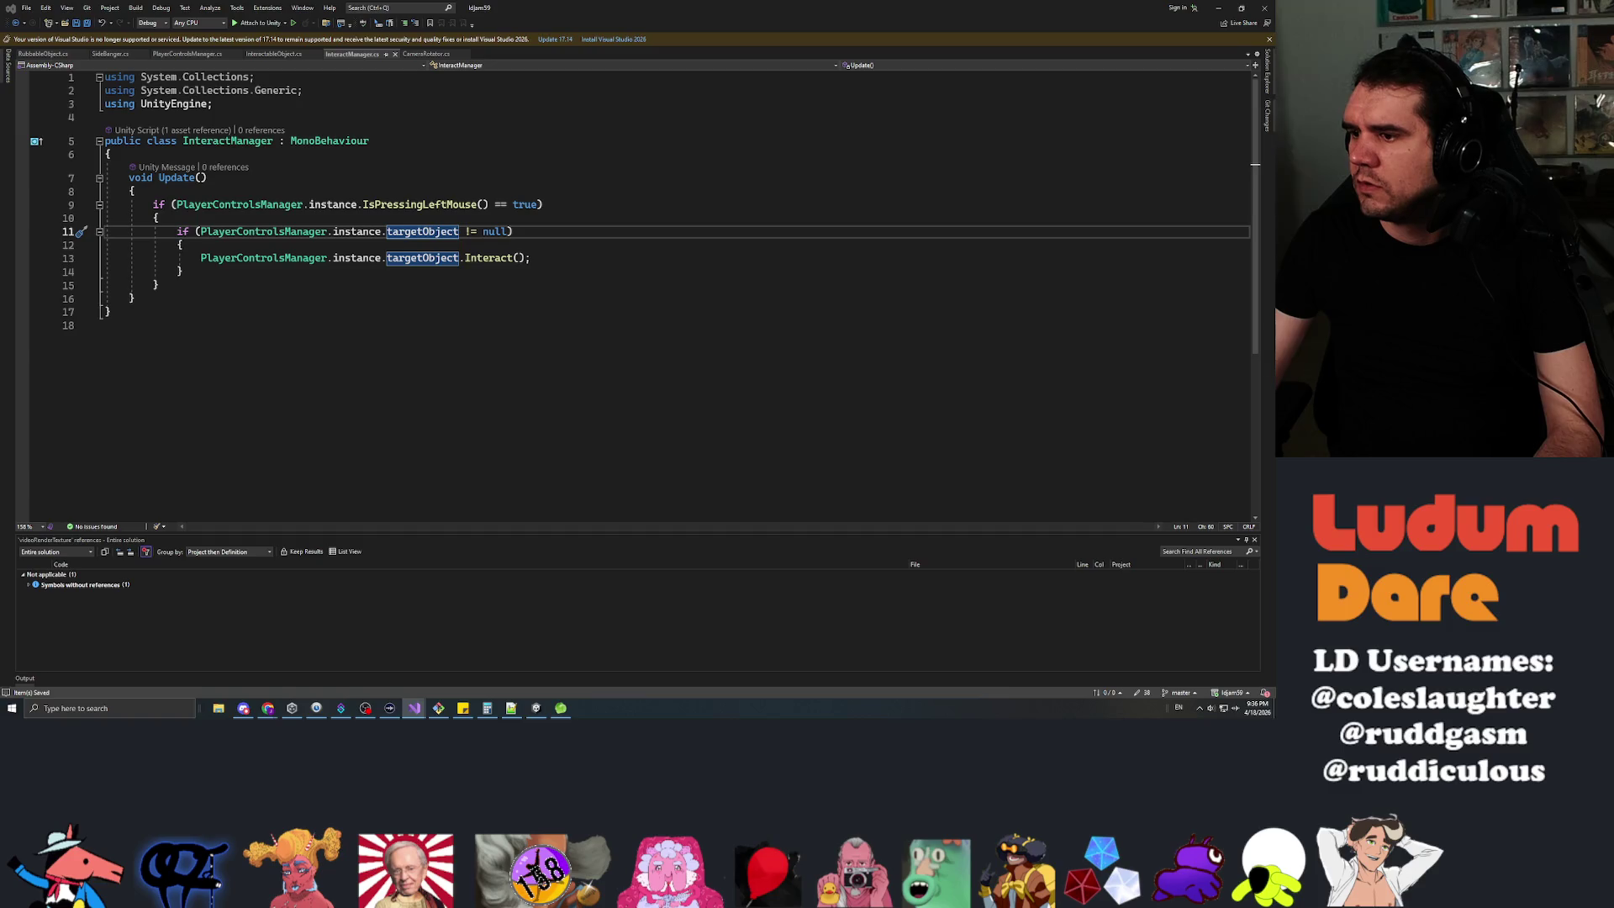
click(252, 258)
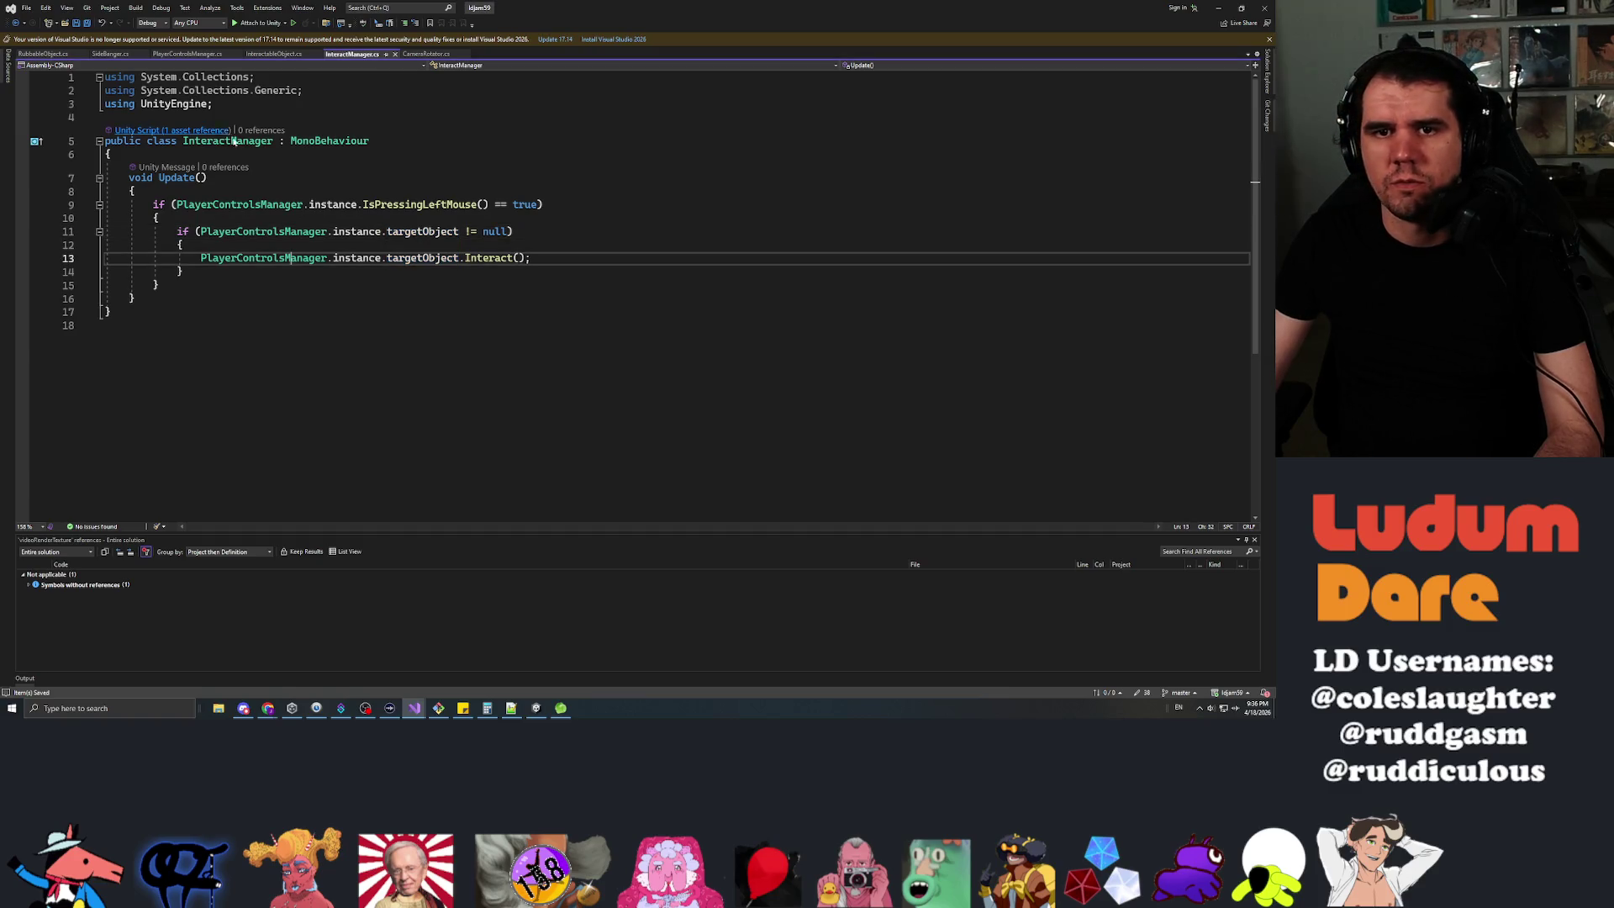
Make RubbableObject derive from InteractableObject, replacing Start and Update with an empty Interact() override.
click(44, 54)
double_click(323, 141)
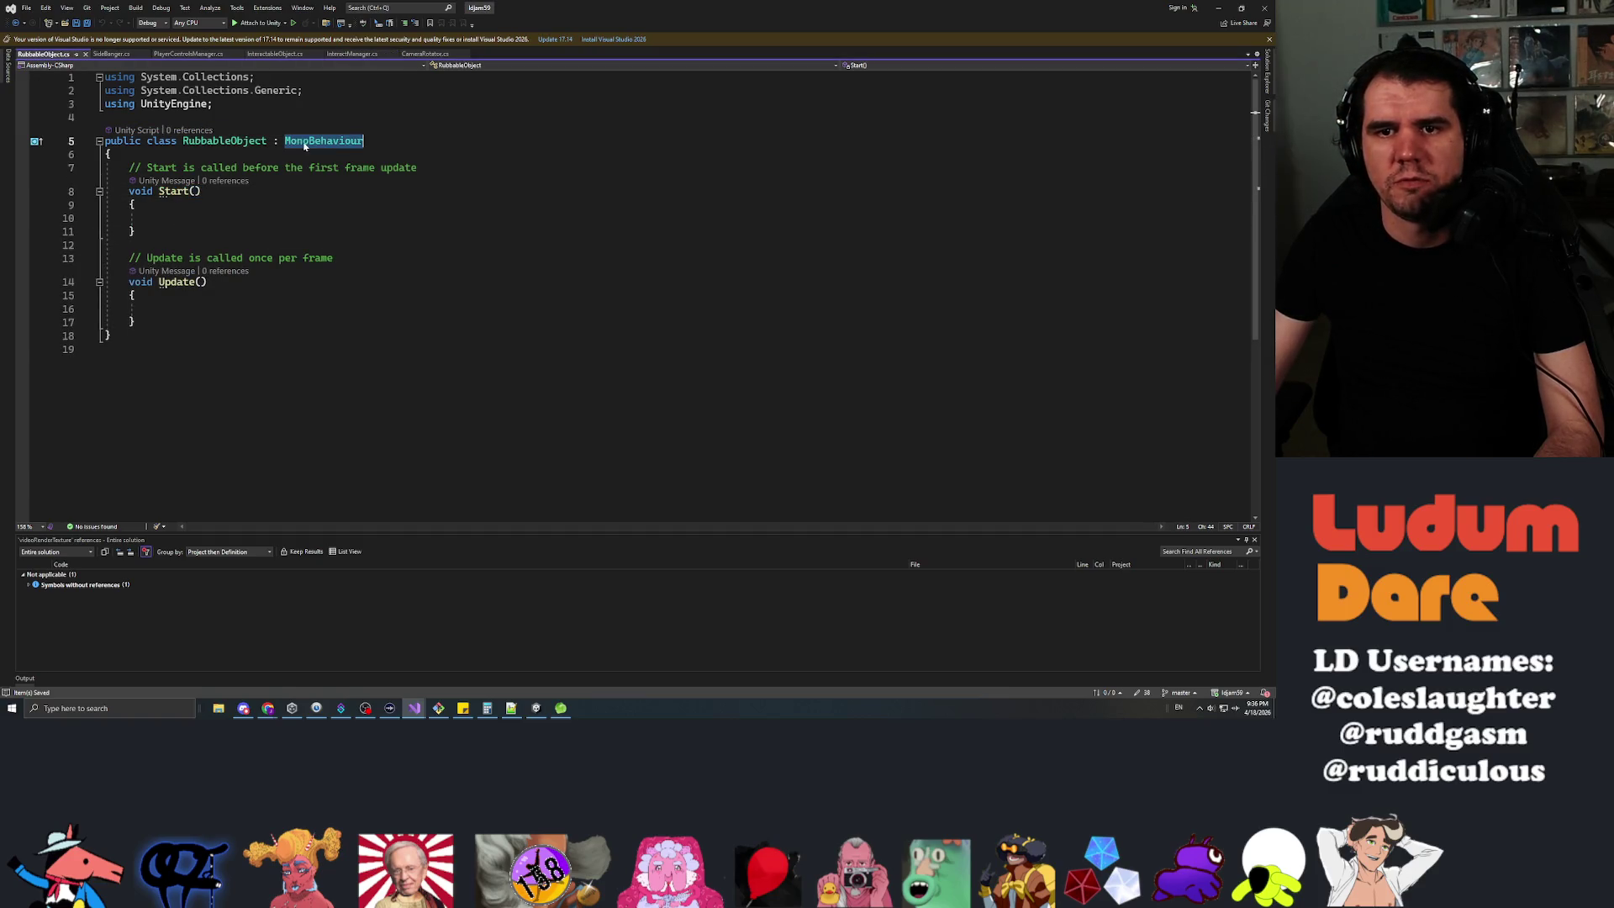
text(Interacta)
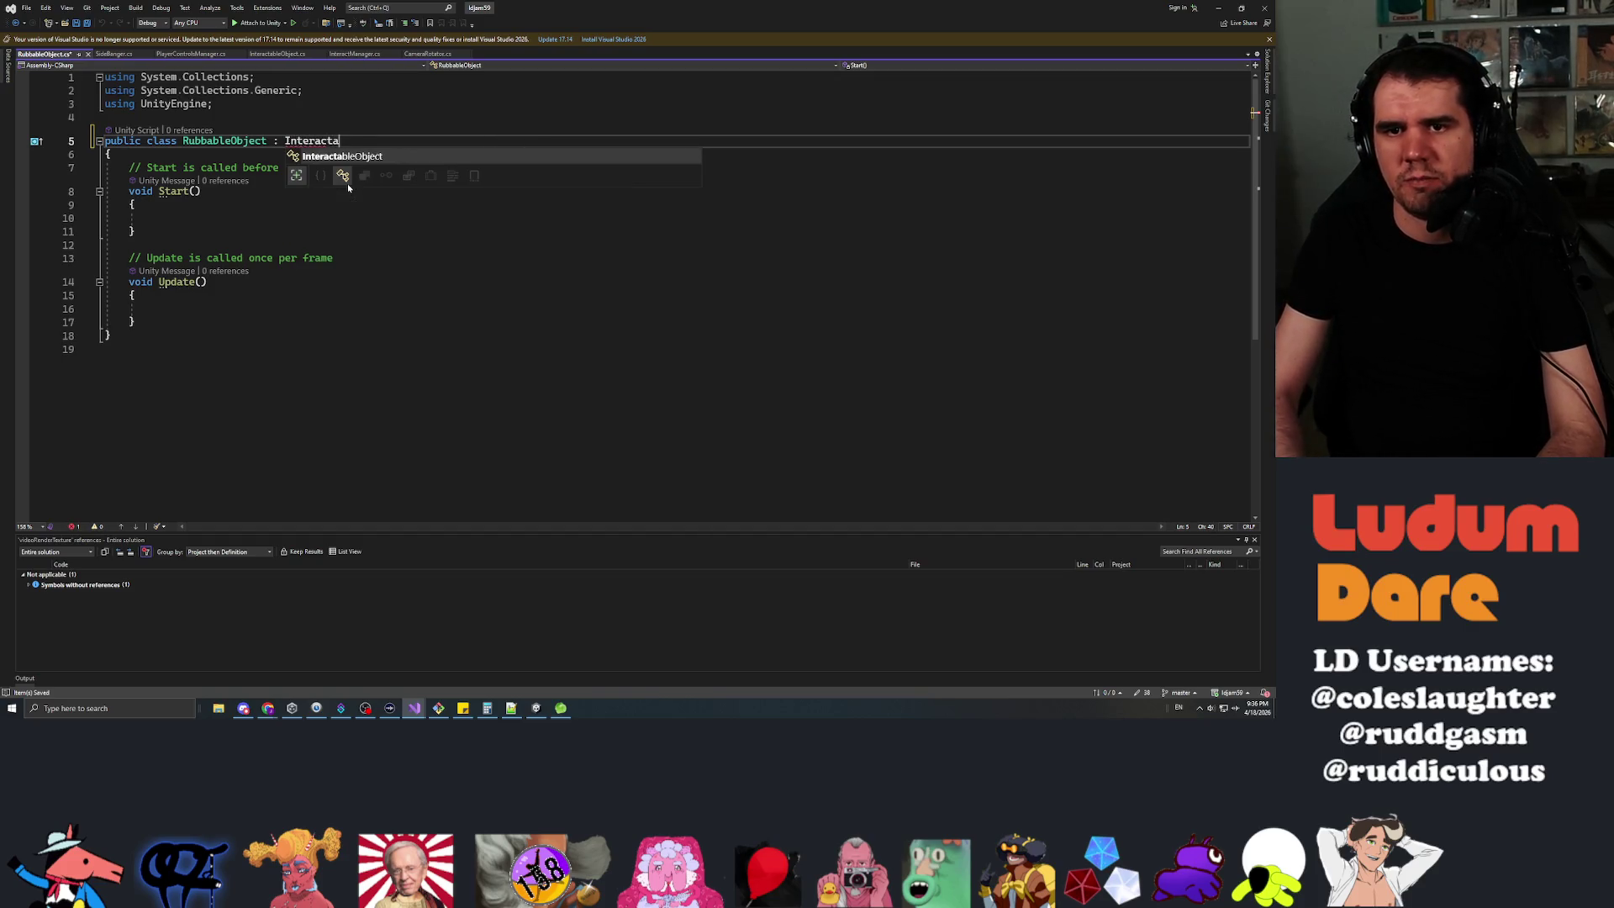
key(Tab)
click(392, 167)
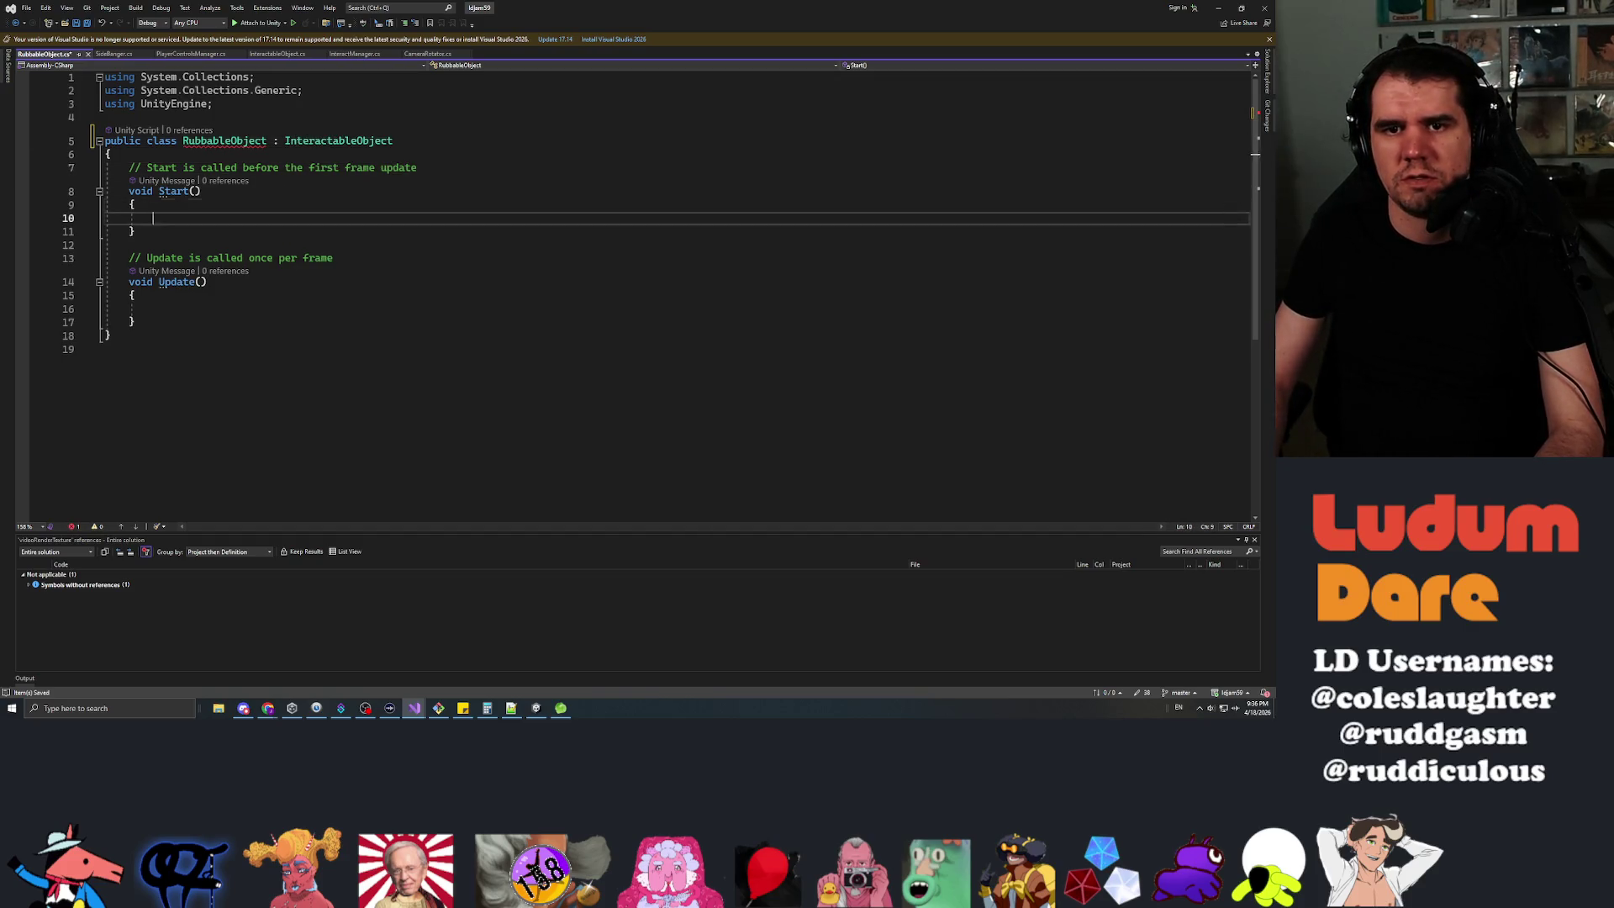
drag(136, 322, 131, 167)
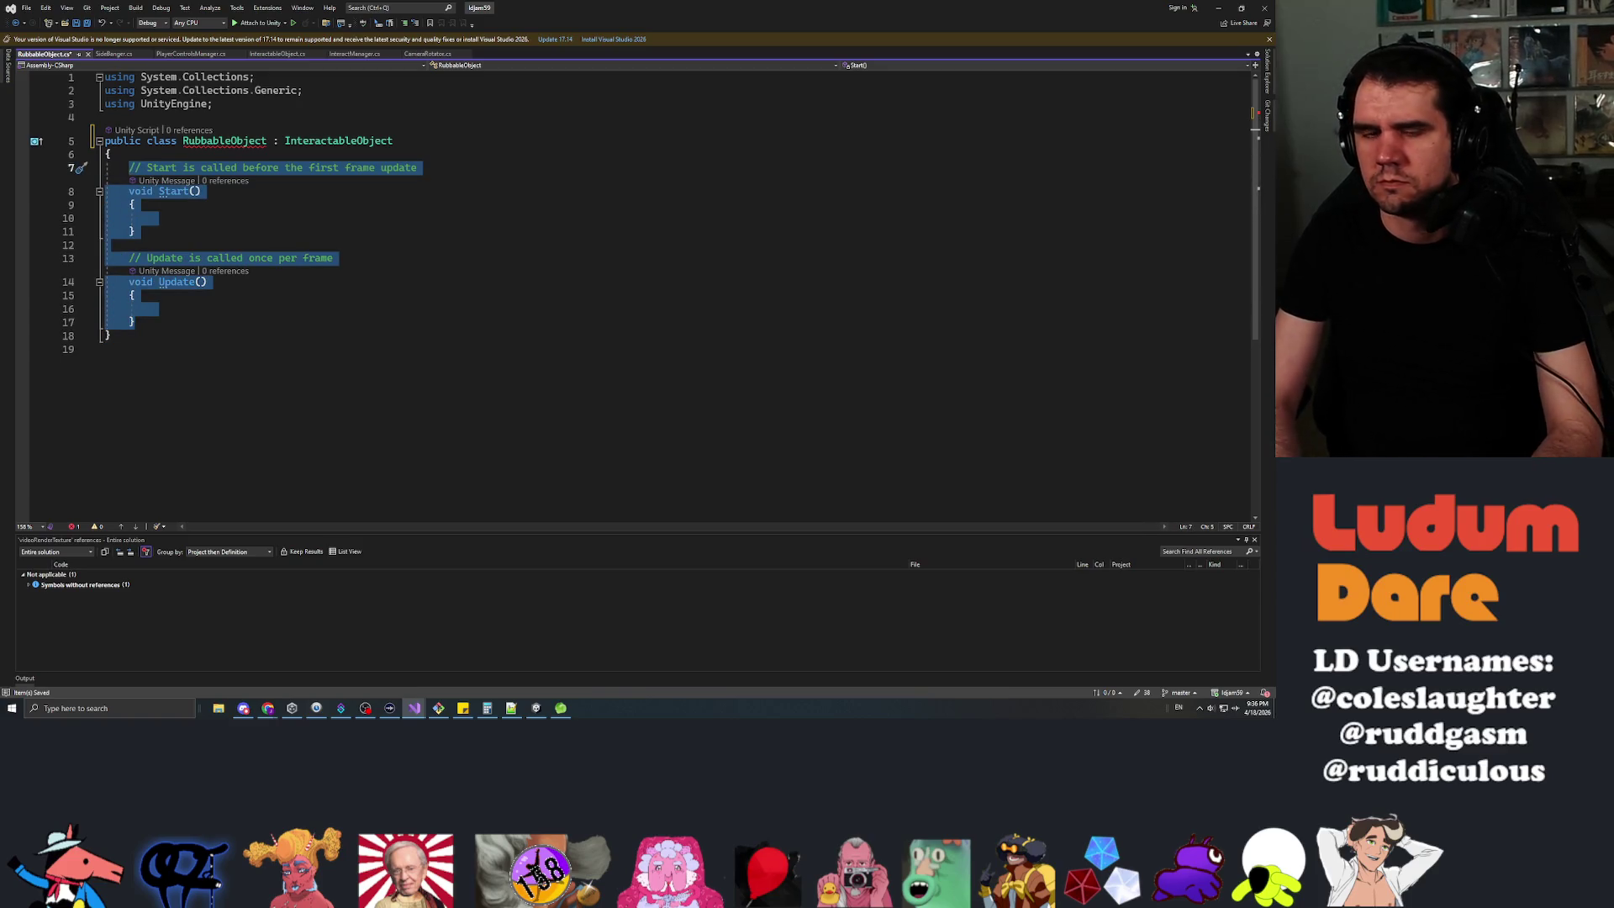
text(public override void Inter)
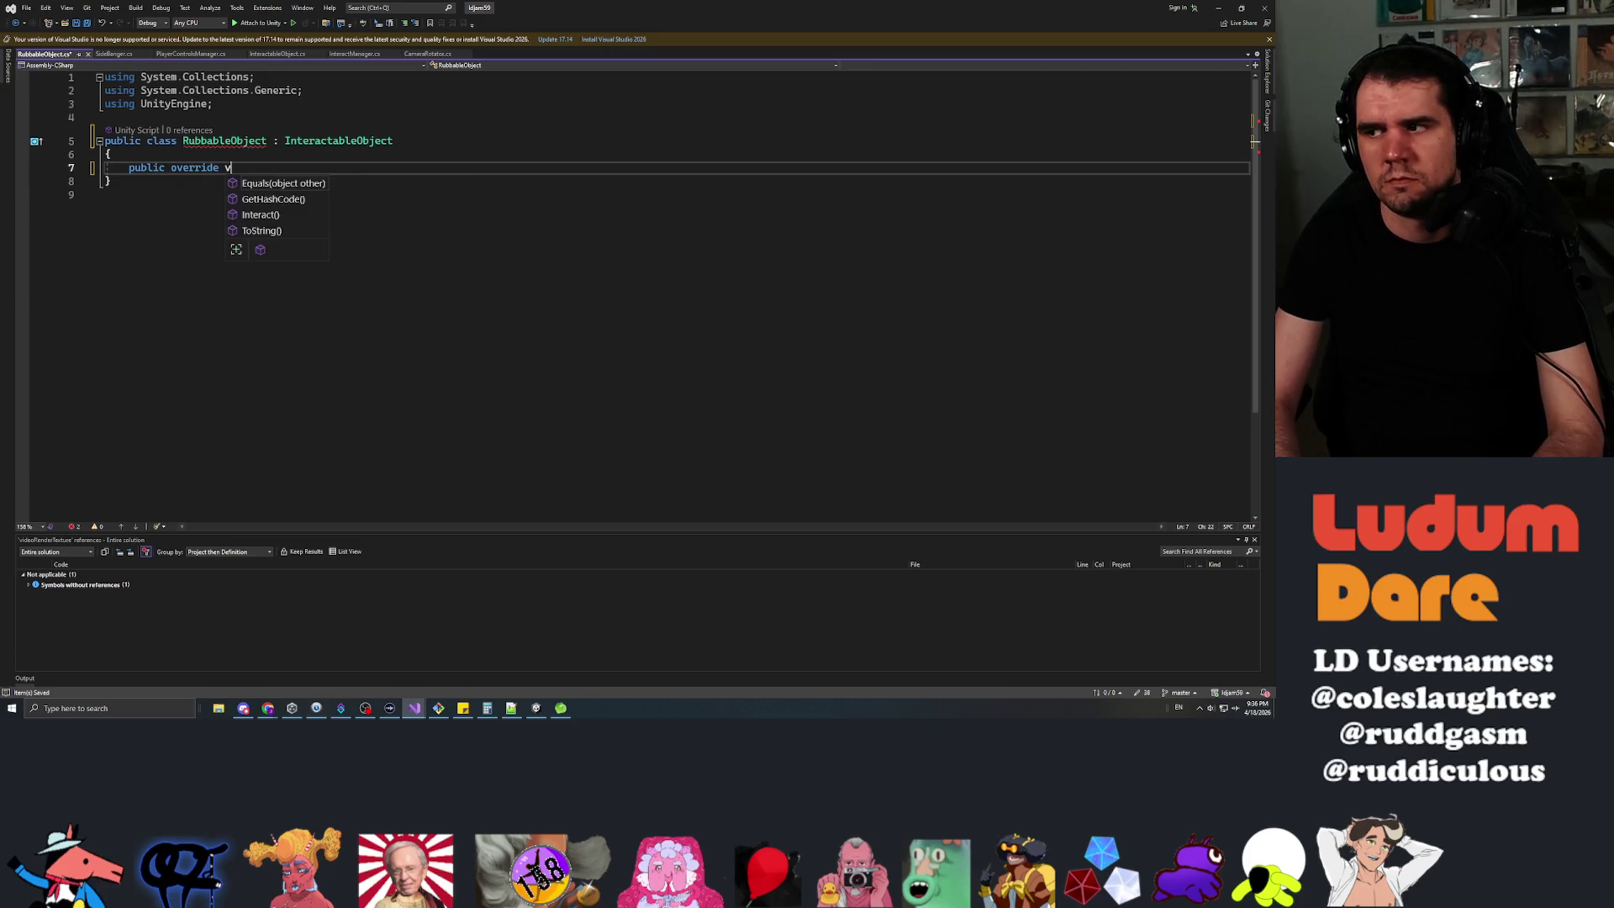
key(Tab)
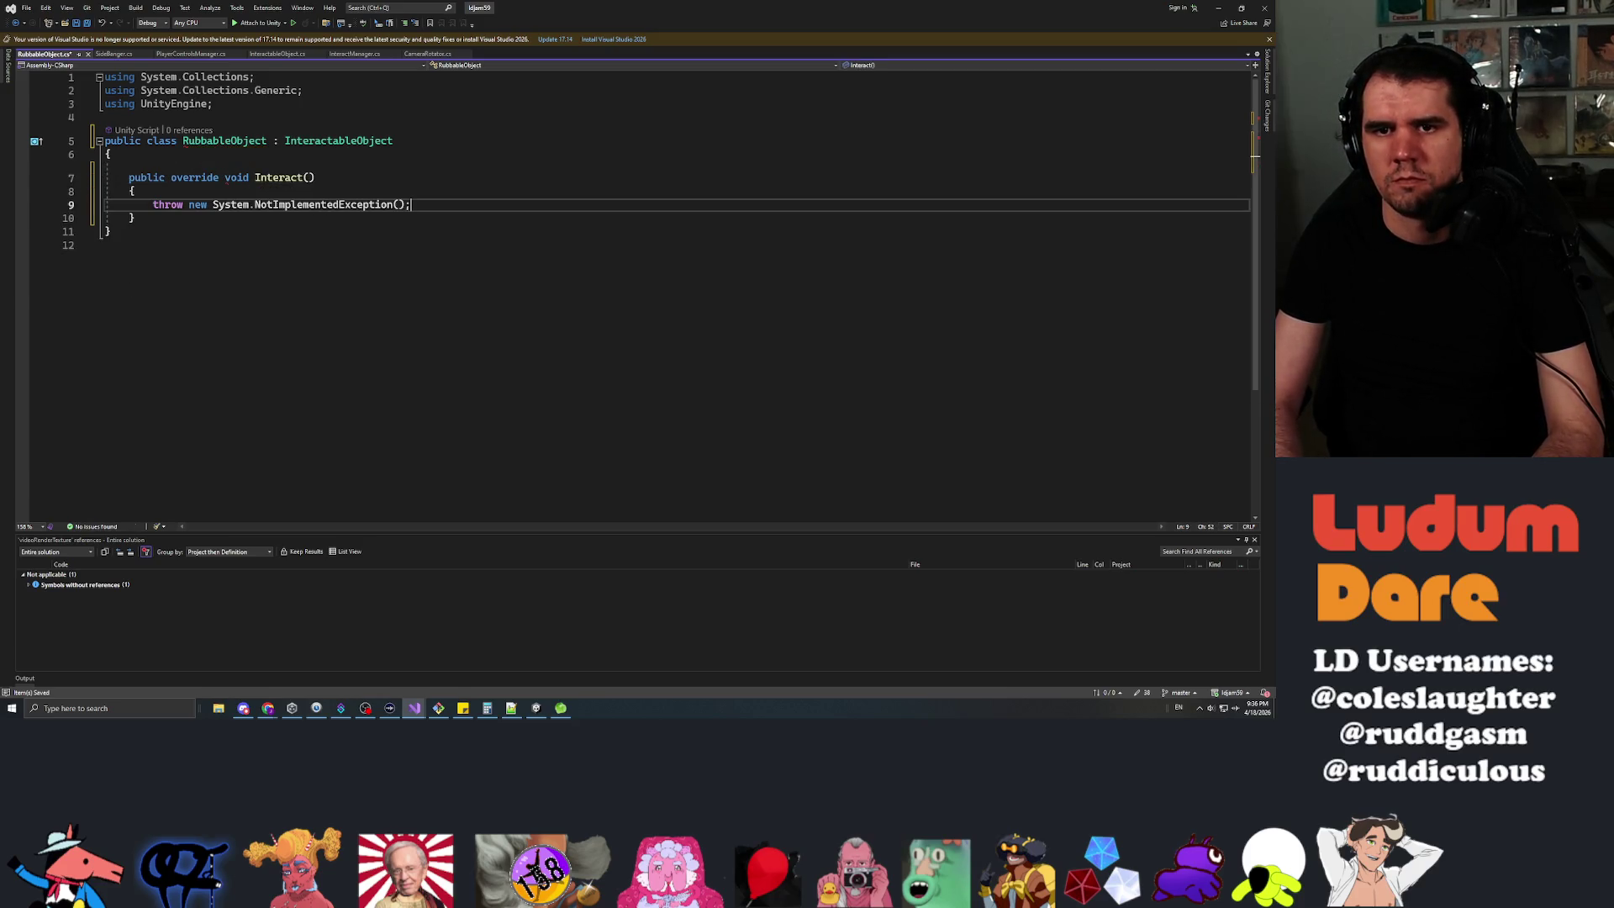
key(shift+Home)
key(BackSpace)
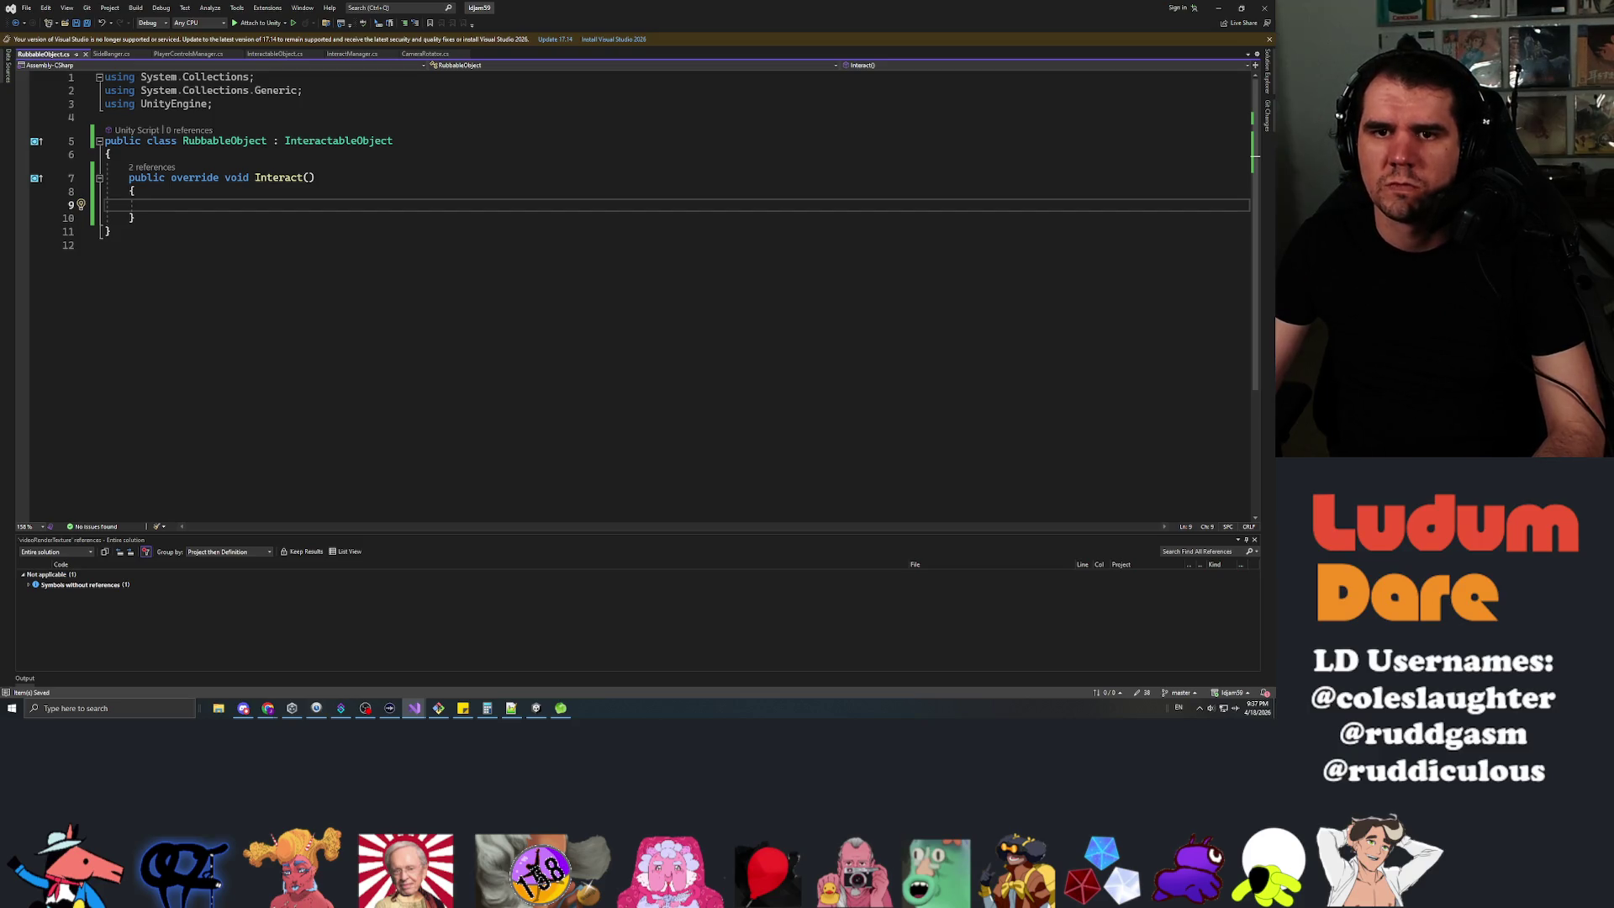
Close SideBanger.cs and insert blank lines above the Interact method.
click(215, 103)
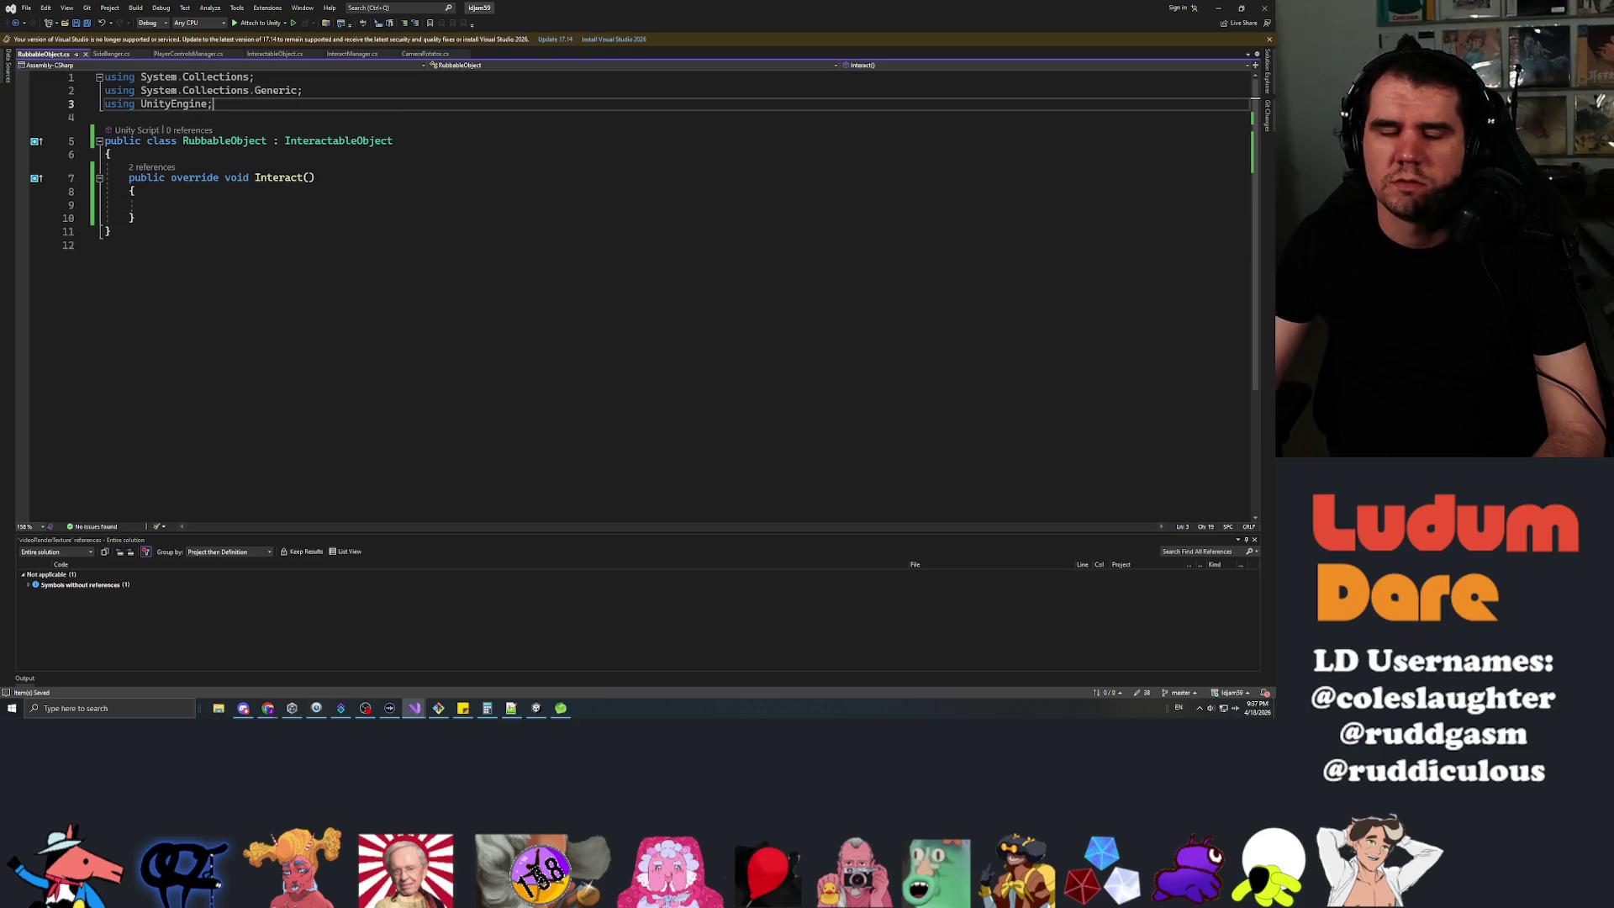
click(145, 54)
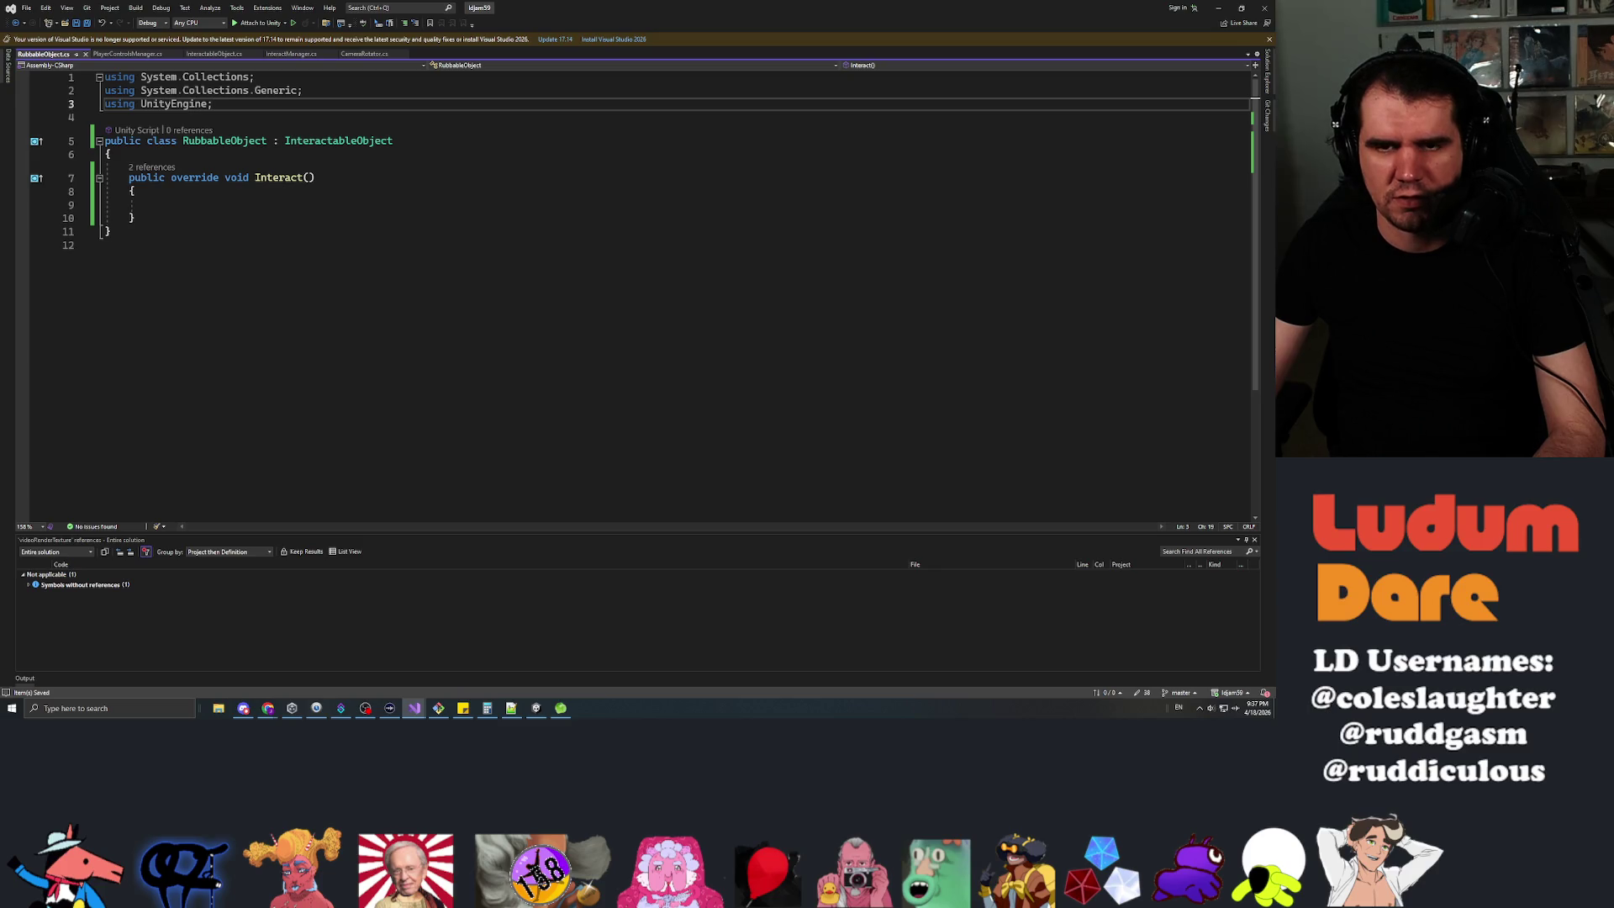
click(153, 204)
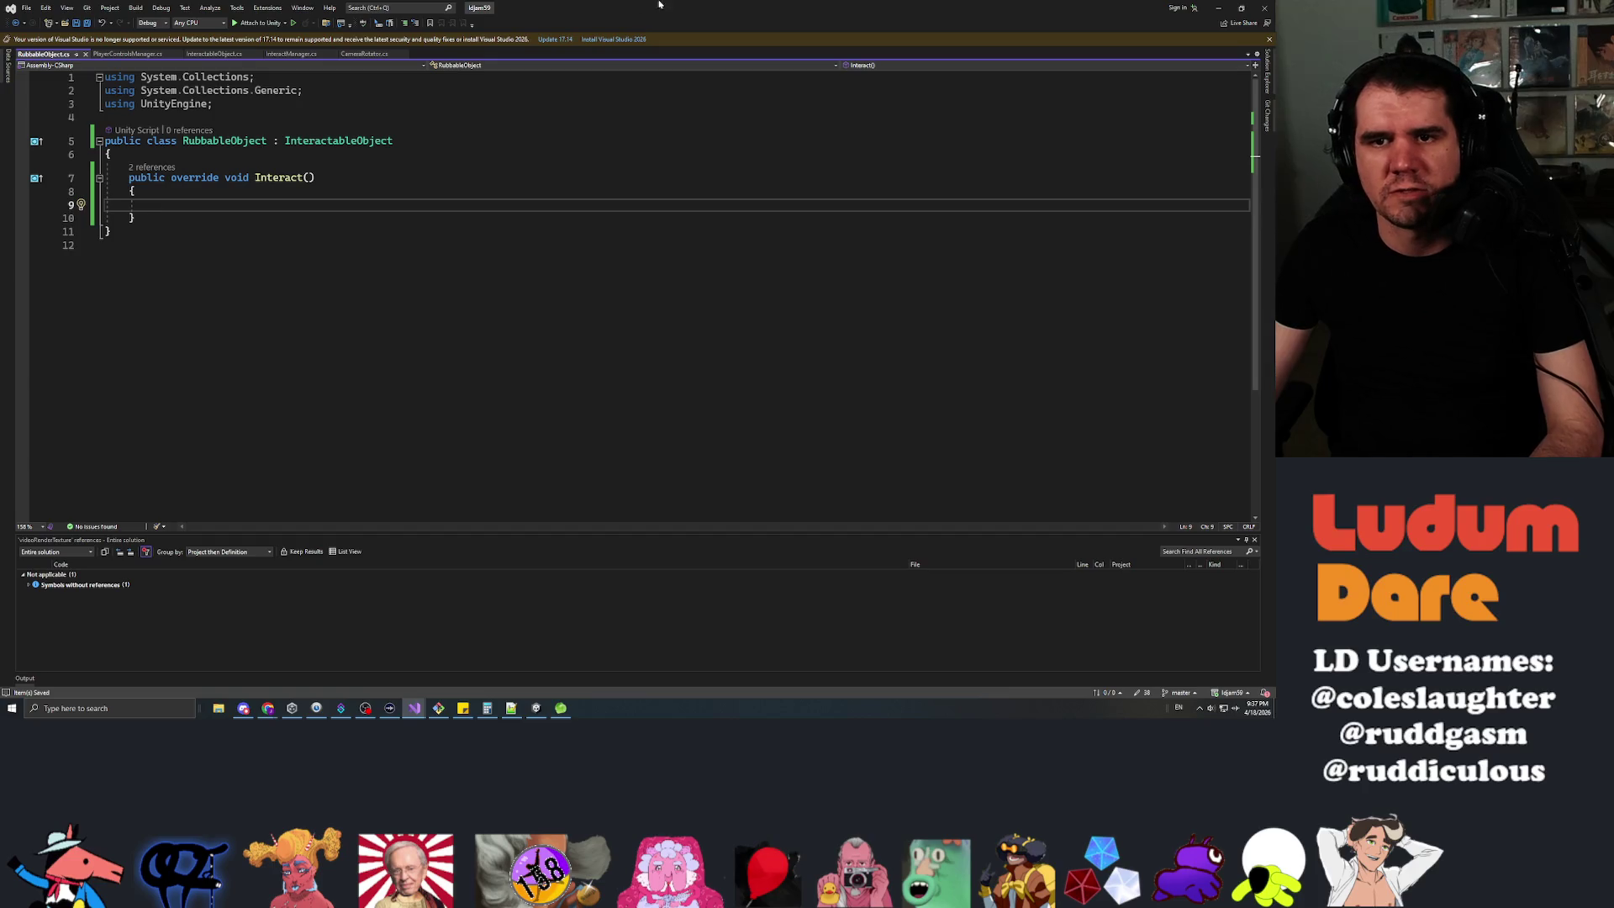
key(alt+Tab)
key(alt+Tab)
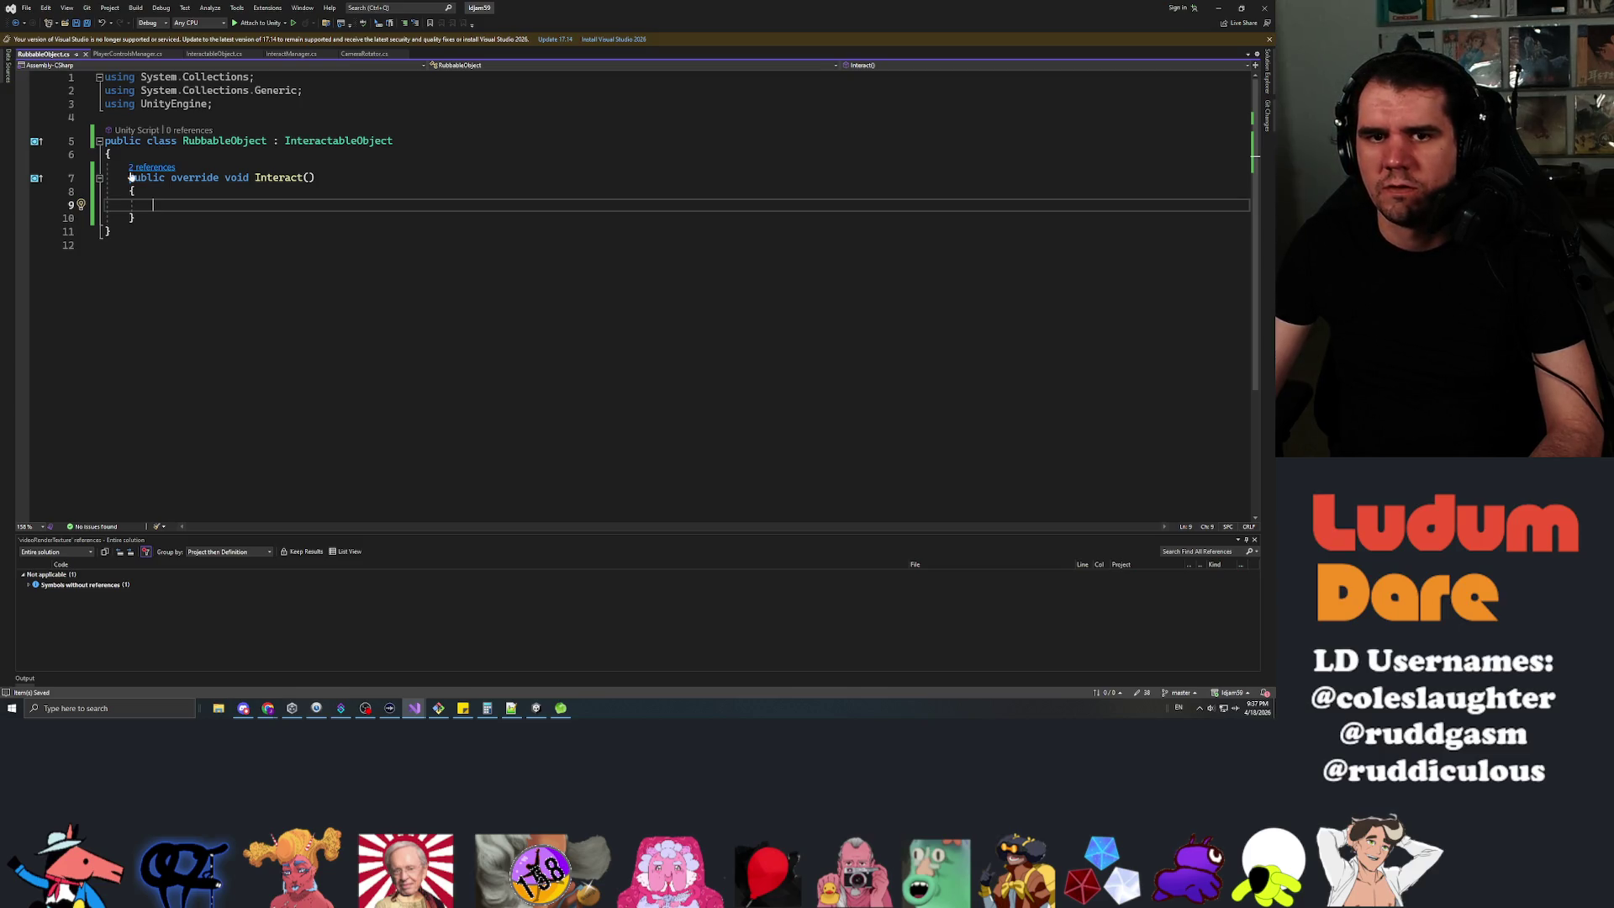
key(Up)
key(Up)
key(Home)
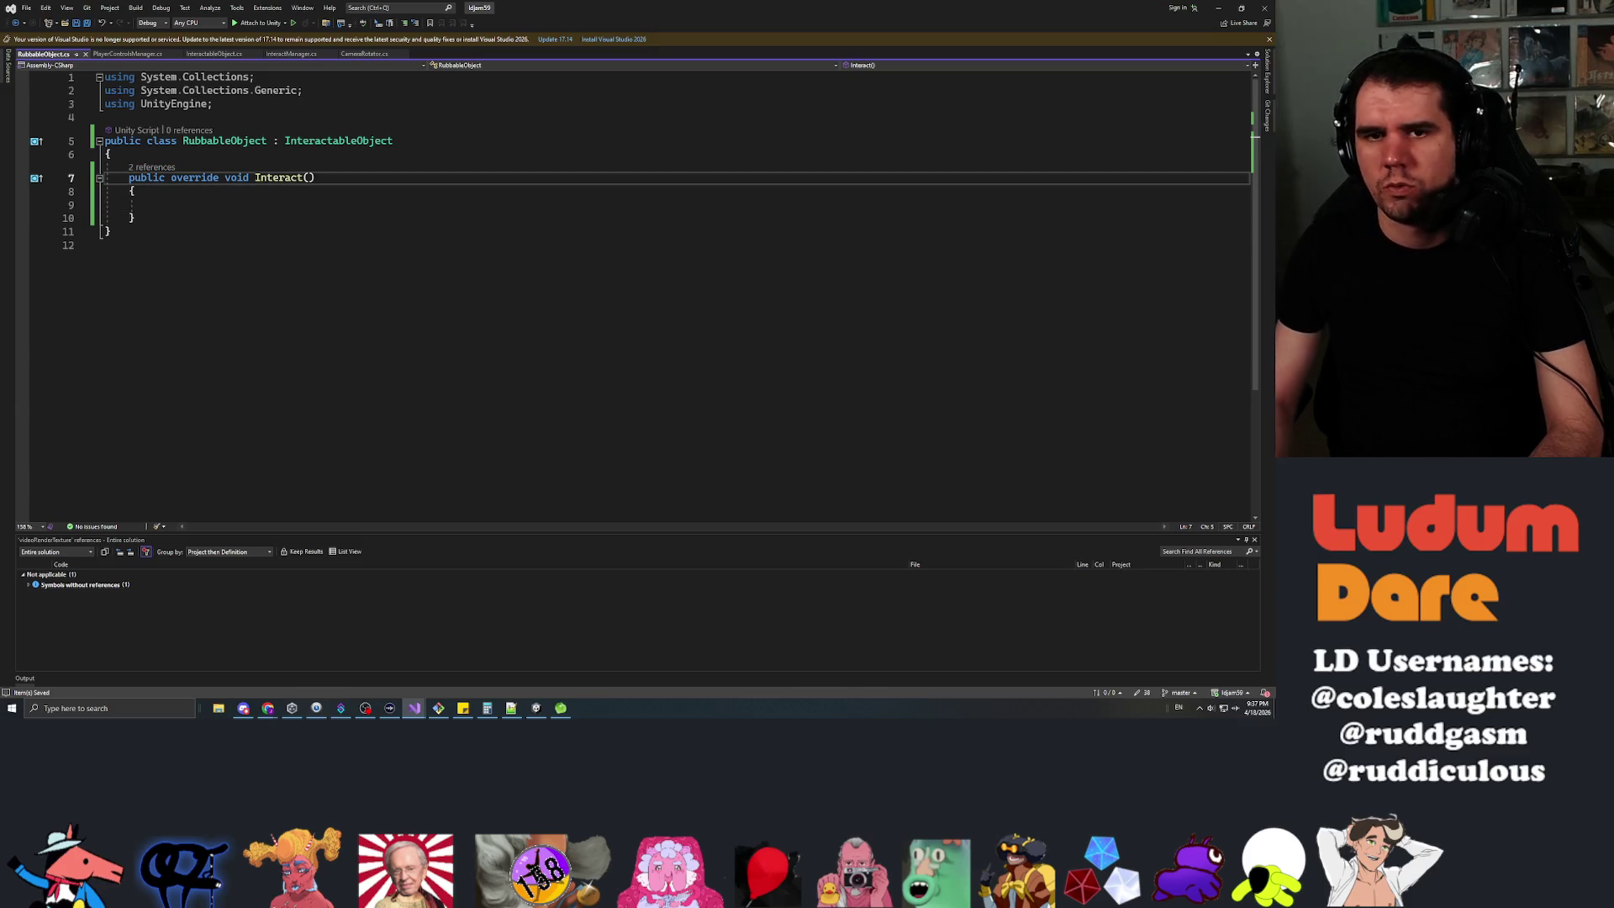
key(Return)
key(Return)
key(Up)
key(Up)
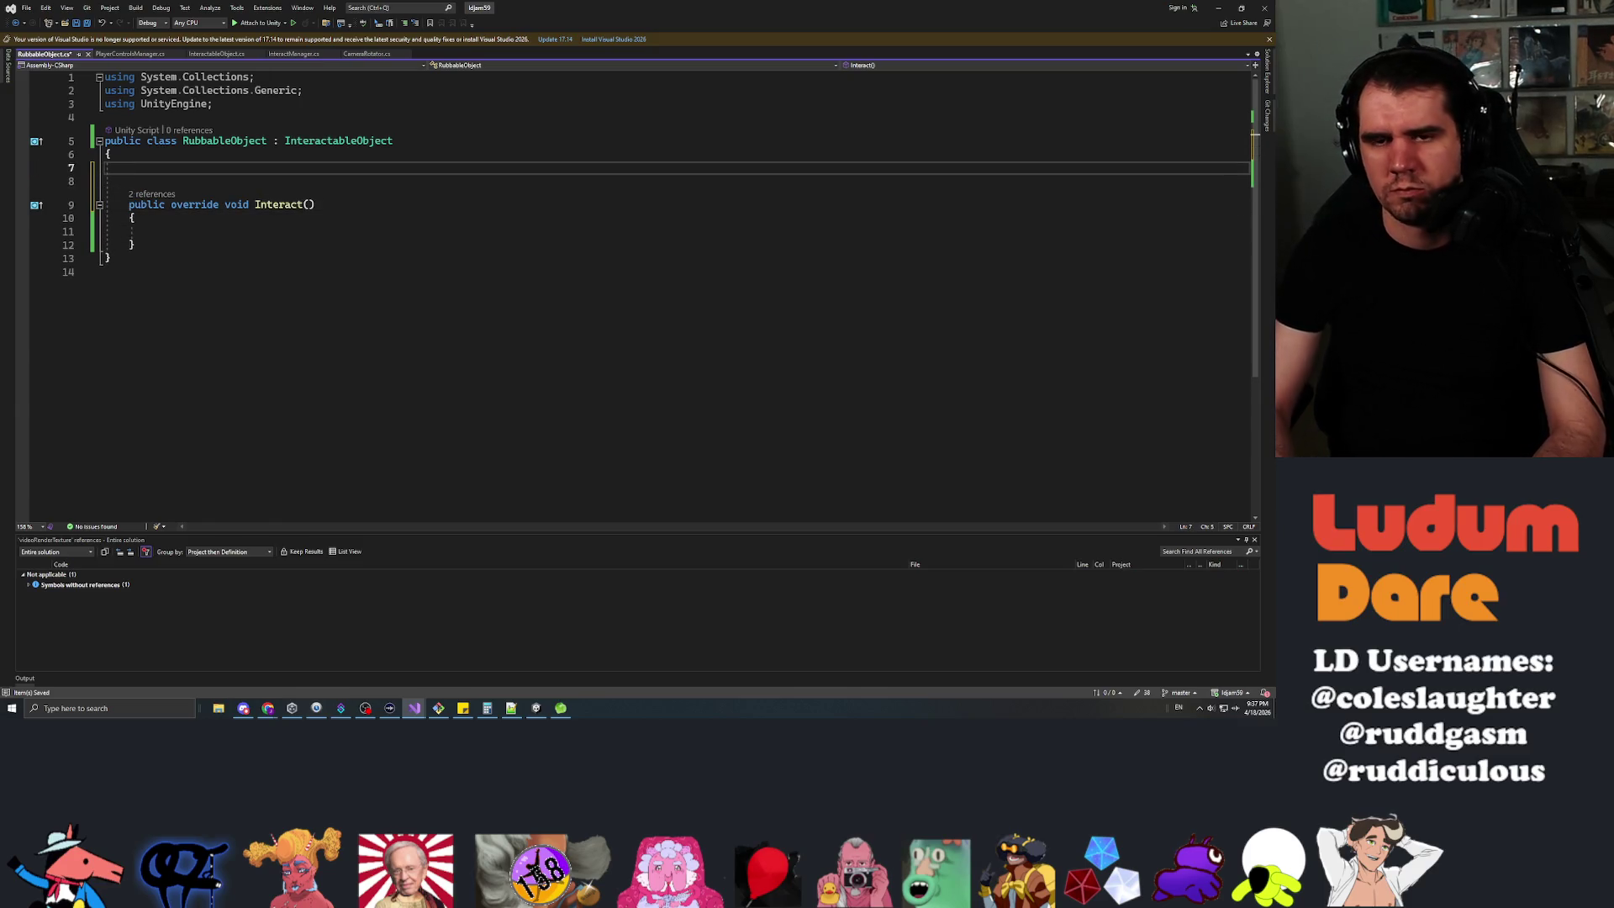
Declare a [SerializeField] private Collider _rubbableCollider field.
text(private Col)
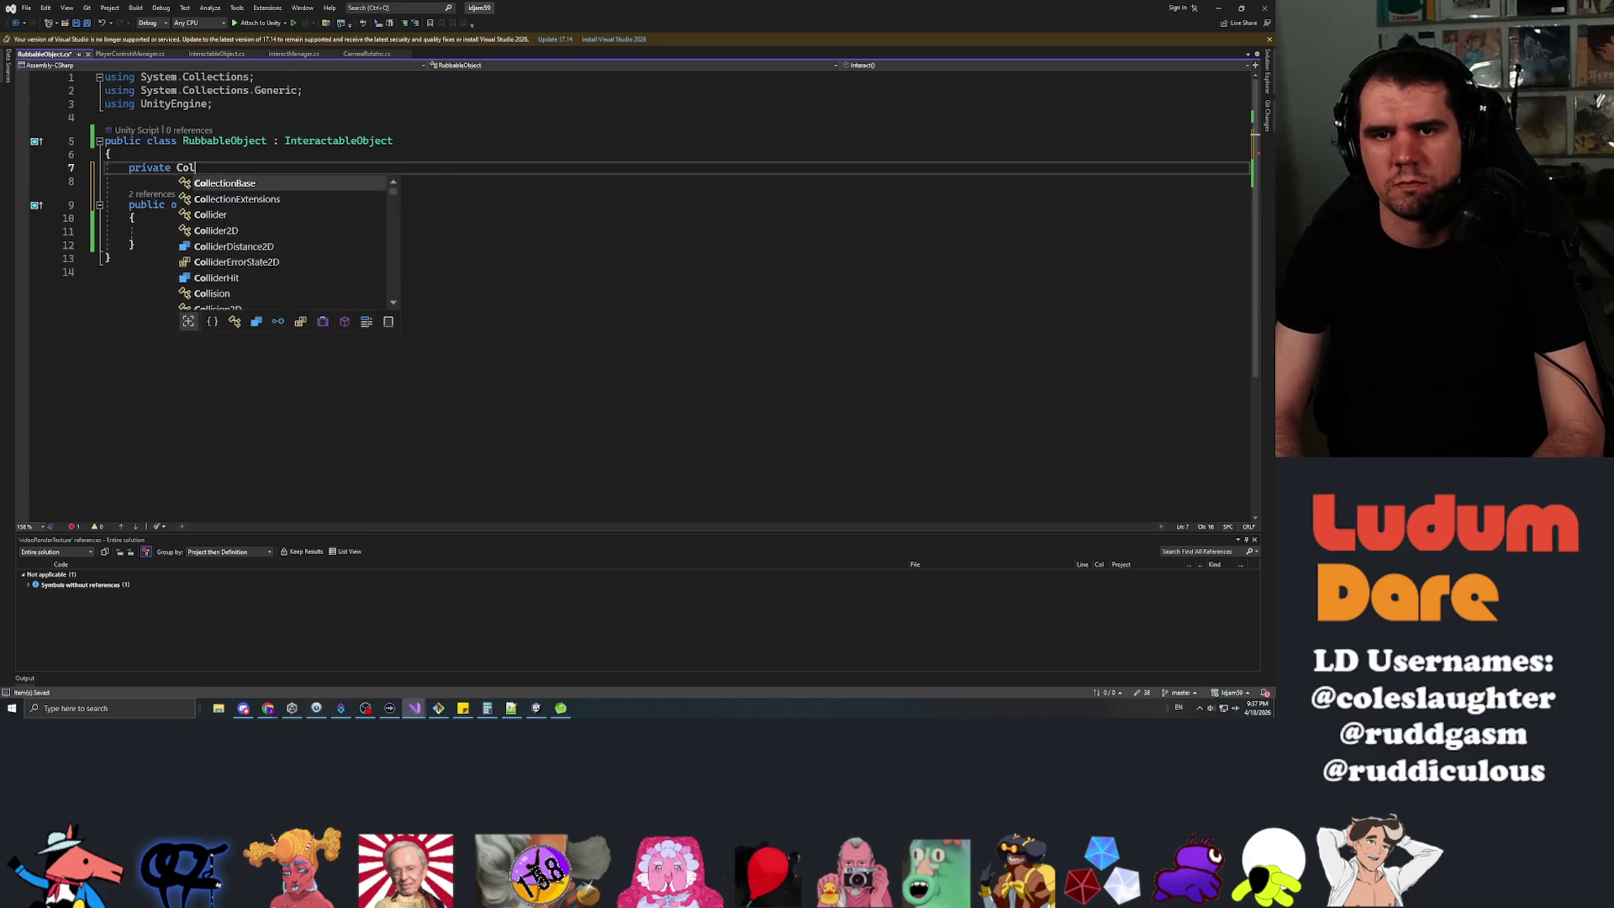
text(lider _r)
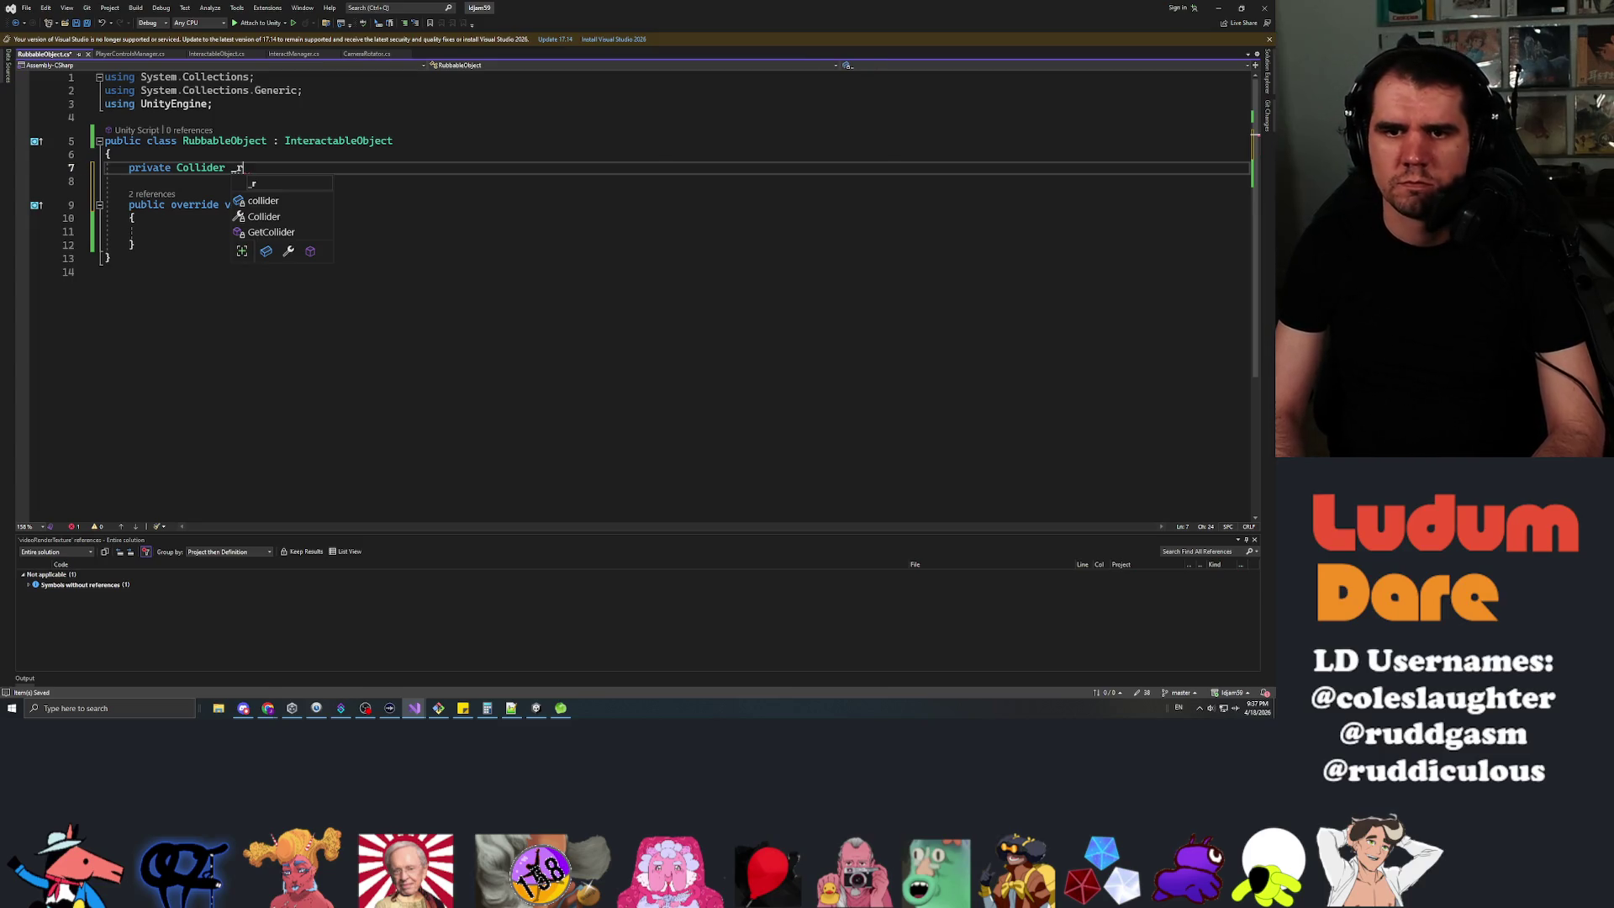
text(ubbableCollider;)
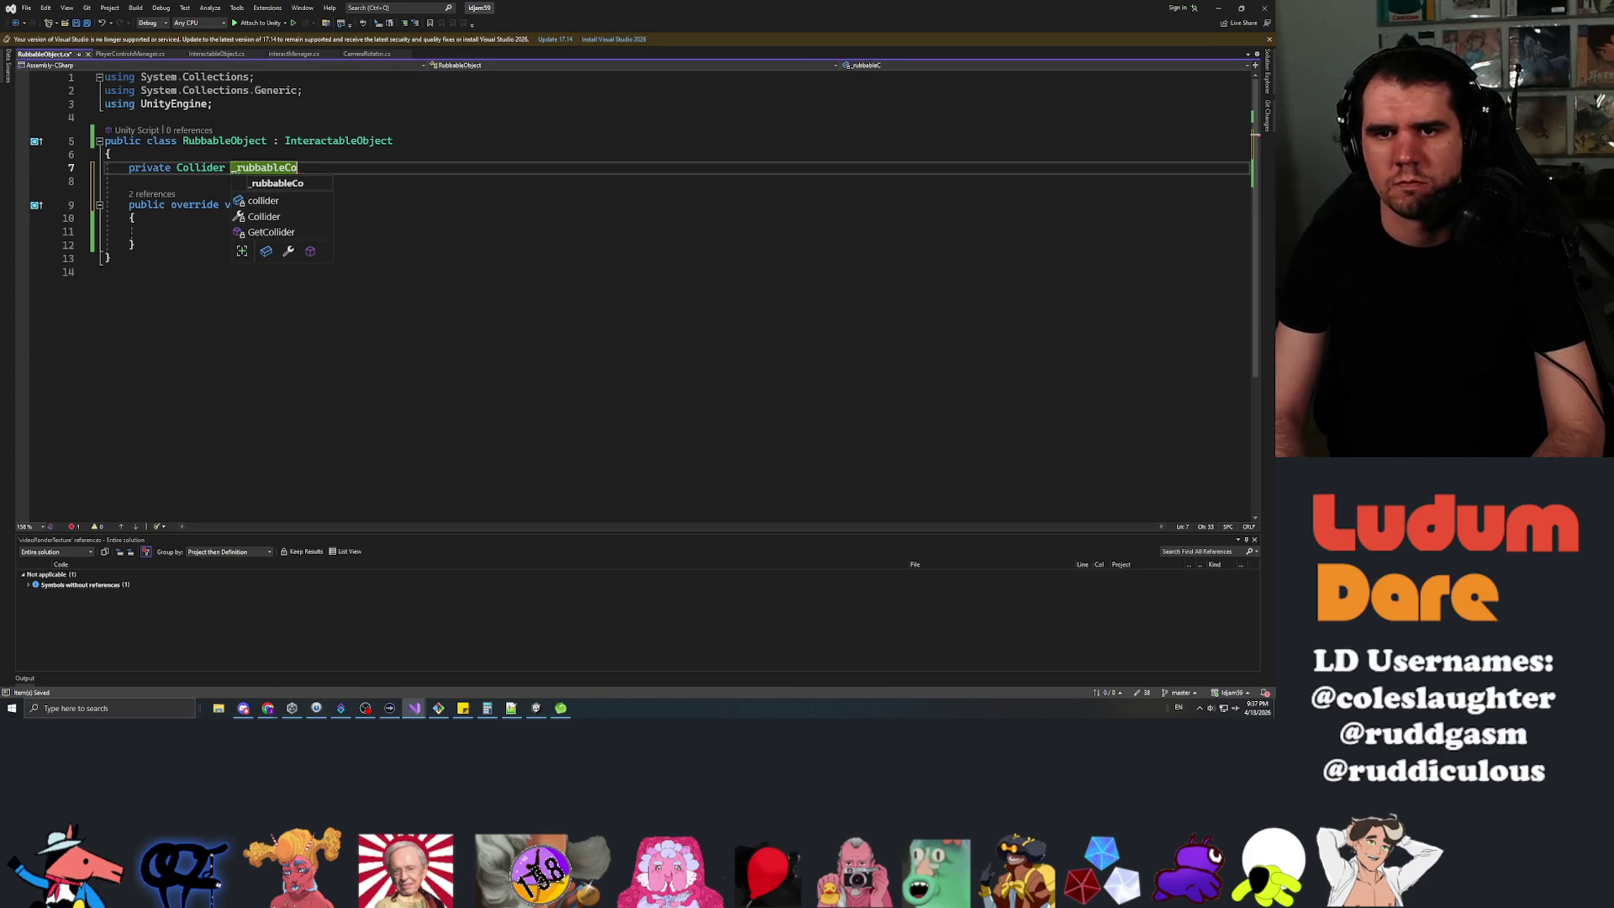
click(130, 181)
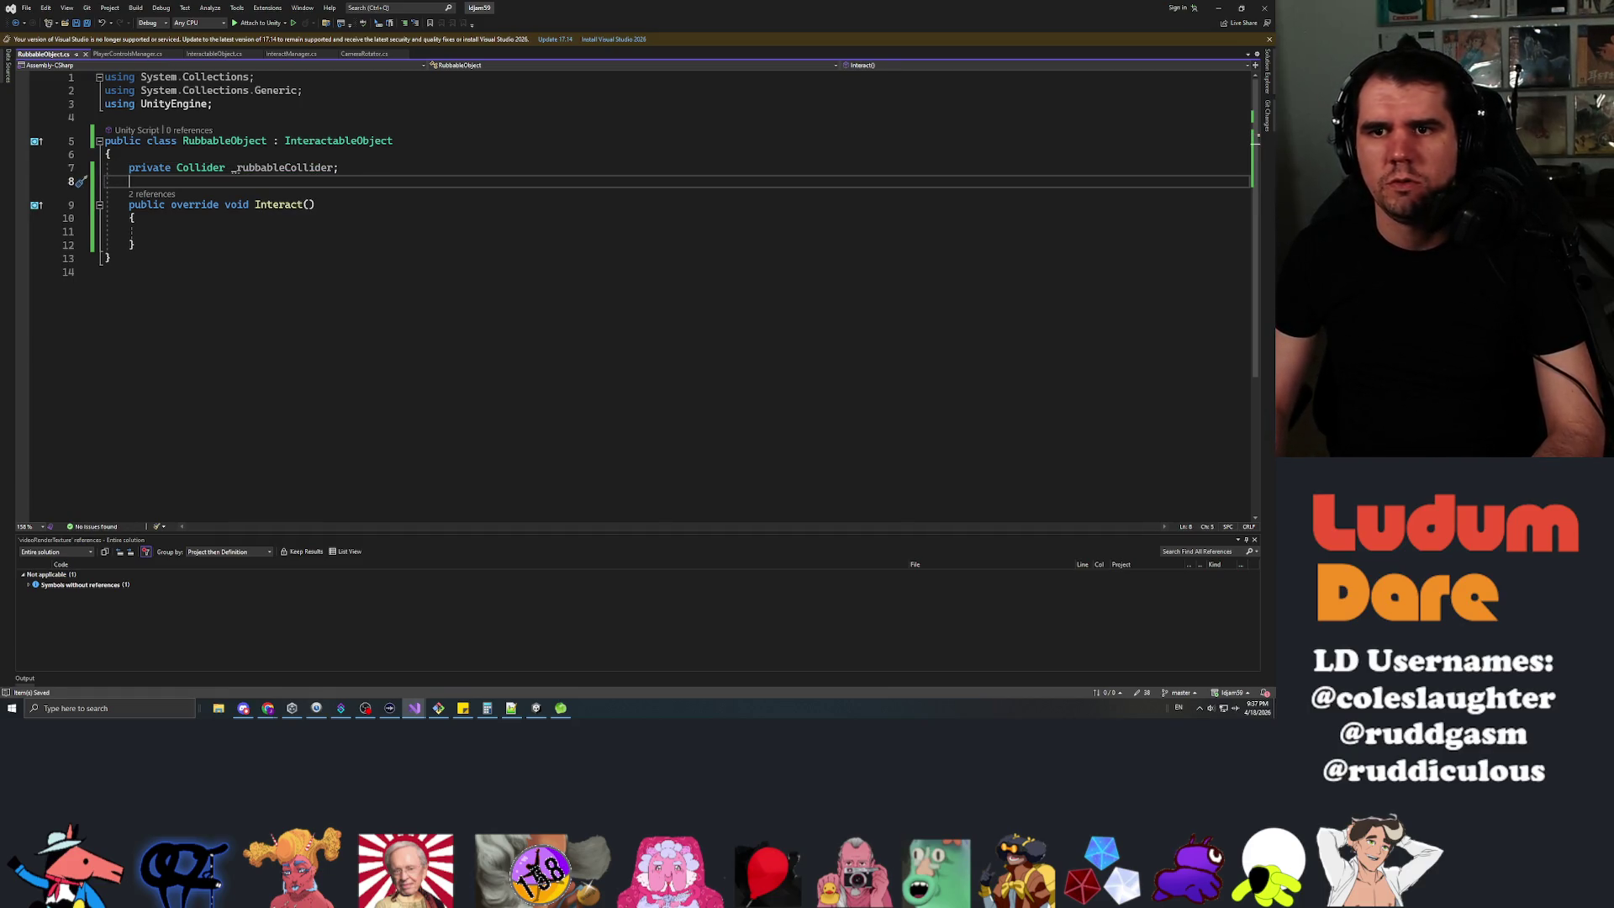
key(Down)
key(Down)
key(Down)
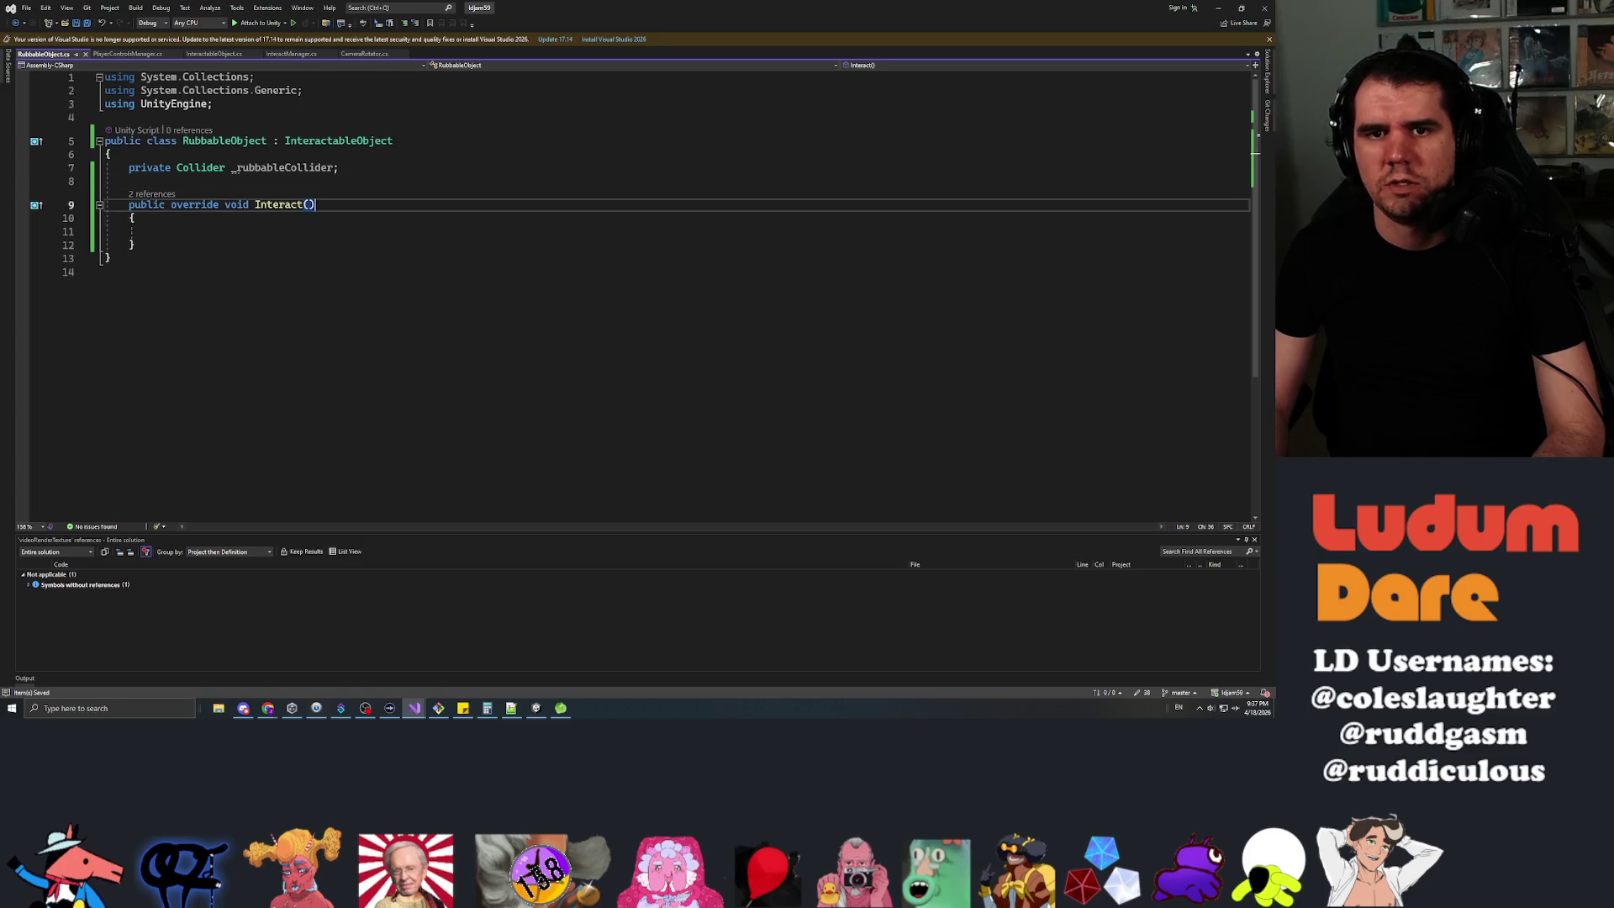
key(Up)
key(Up)
key(Up)
click(339, 167)
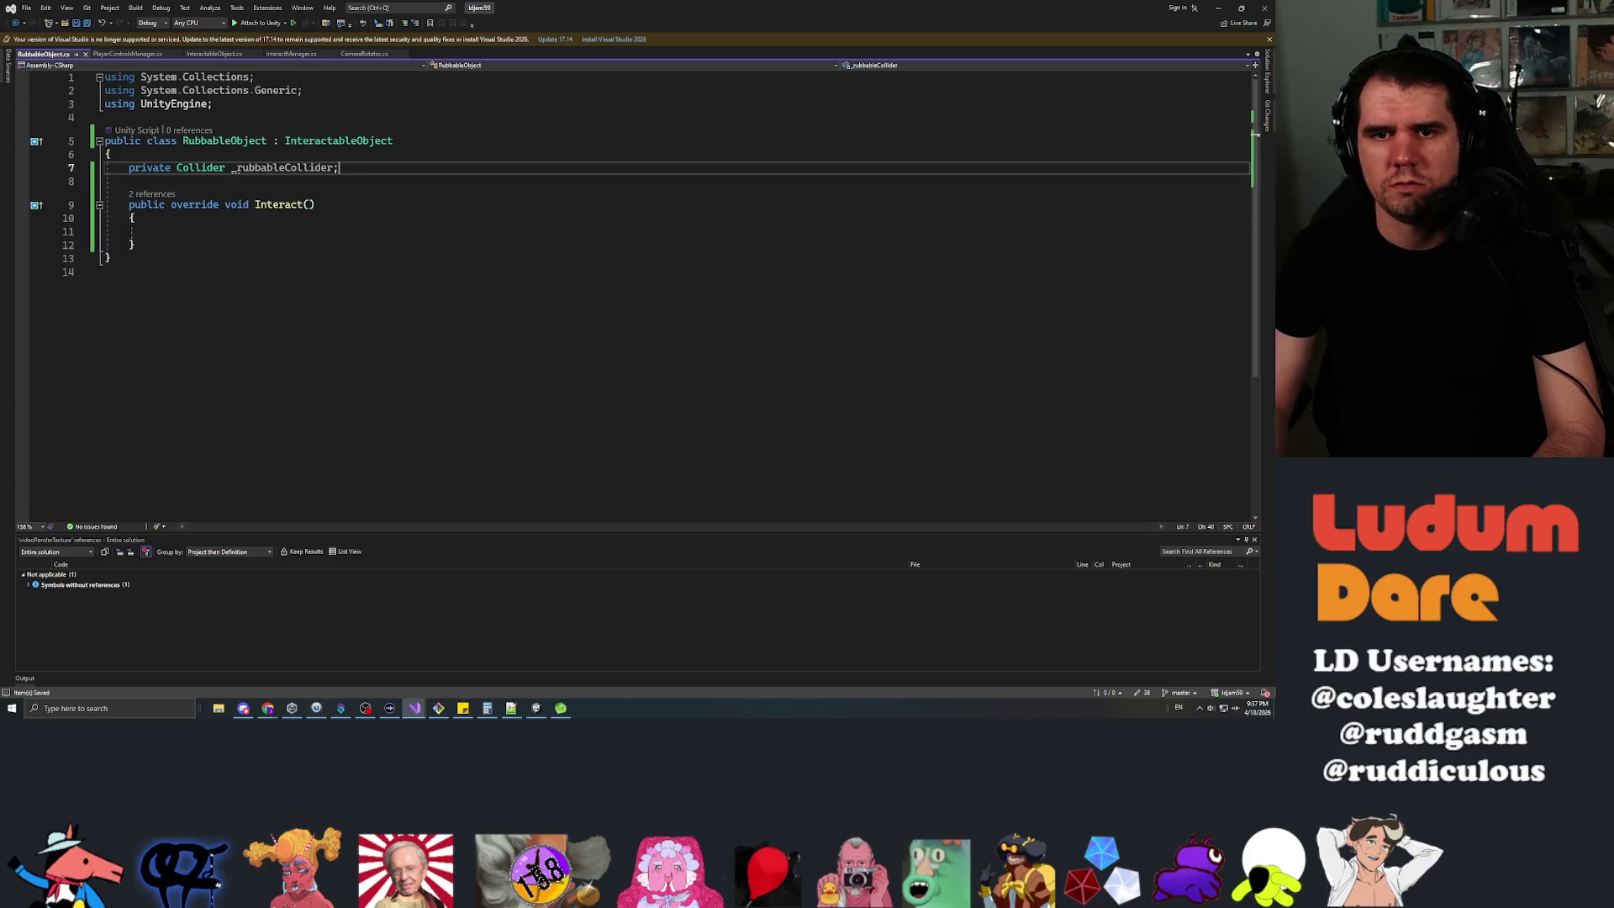
key(Return)
key(Up)
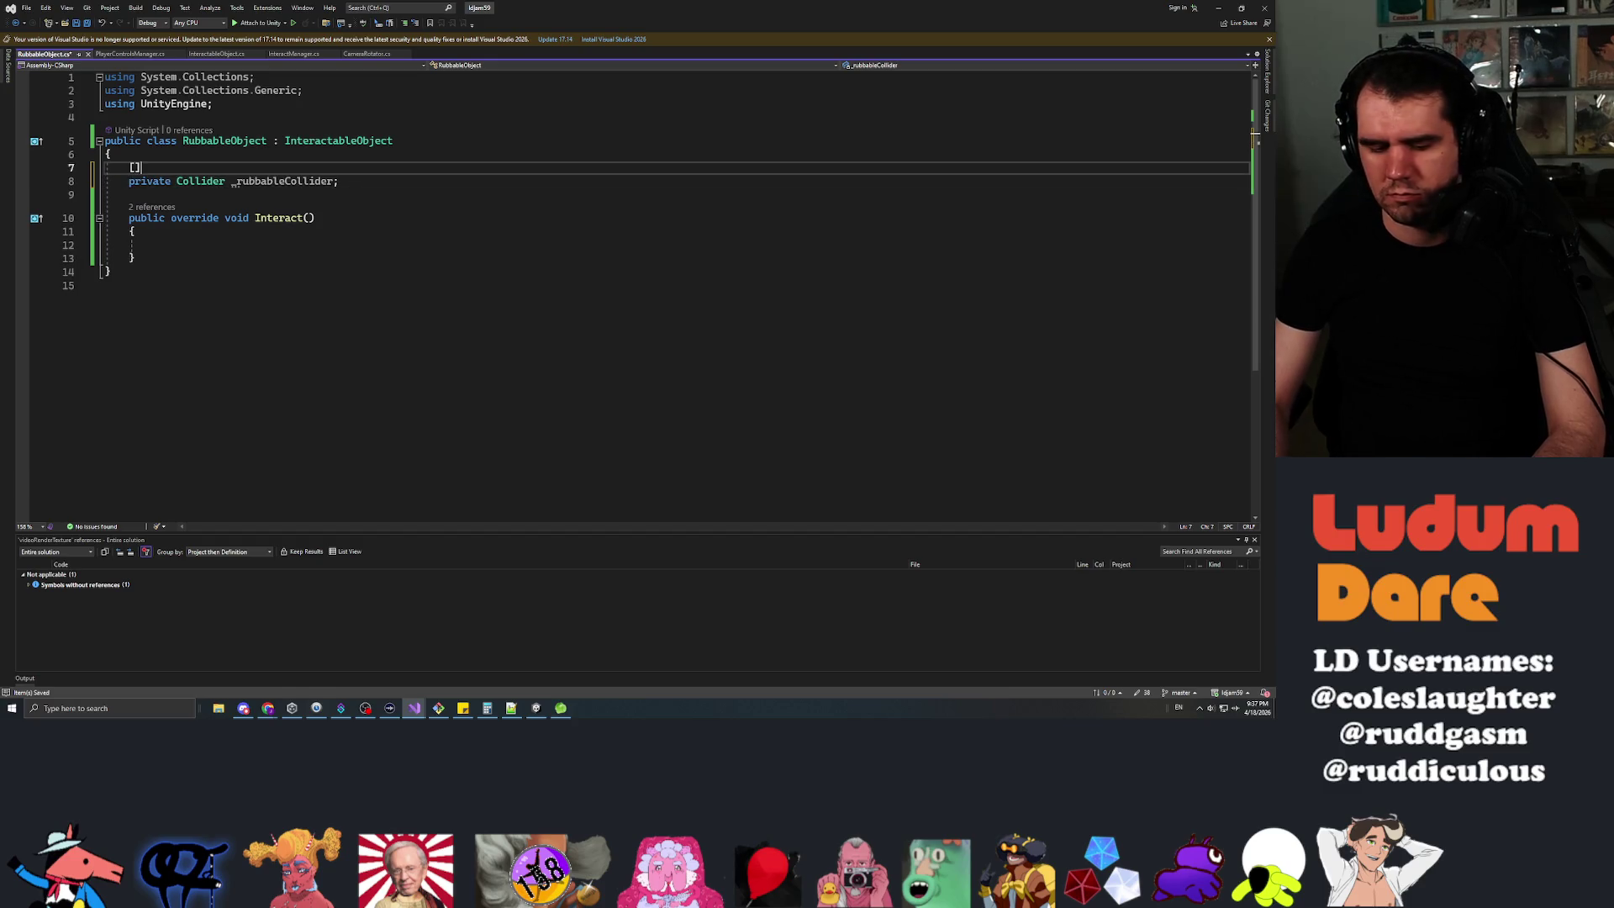
text(SerializeField)
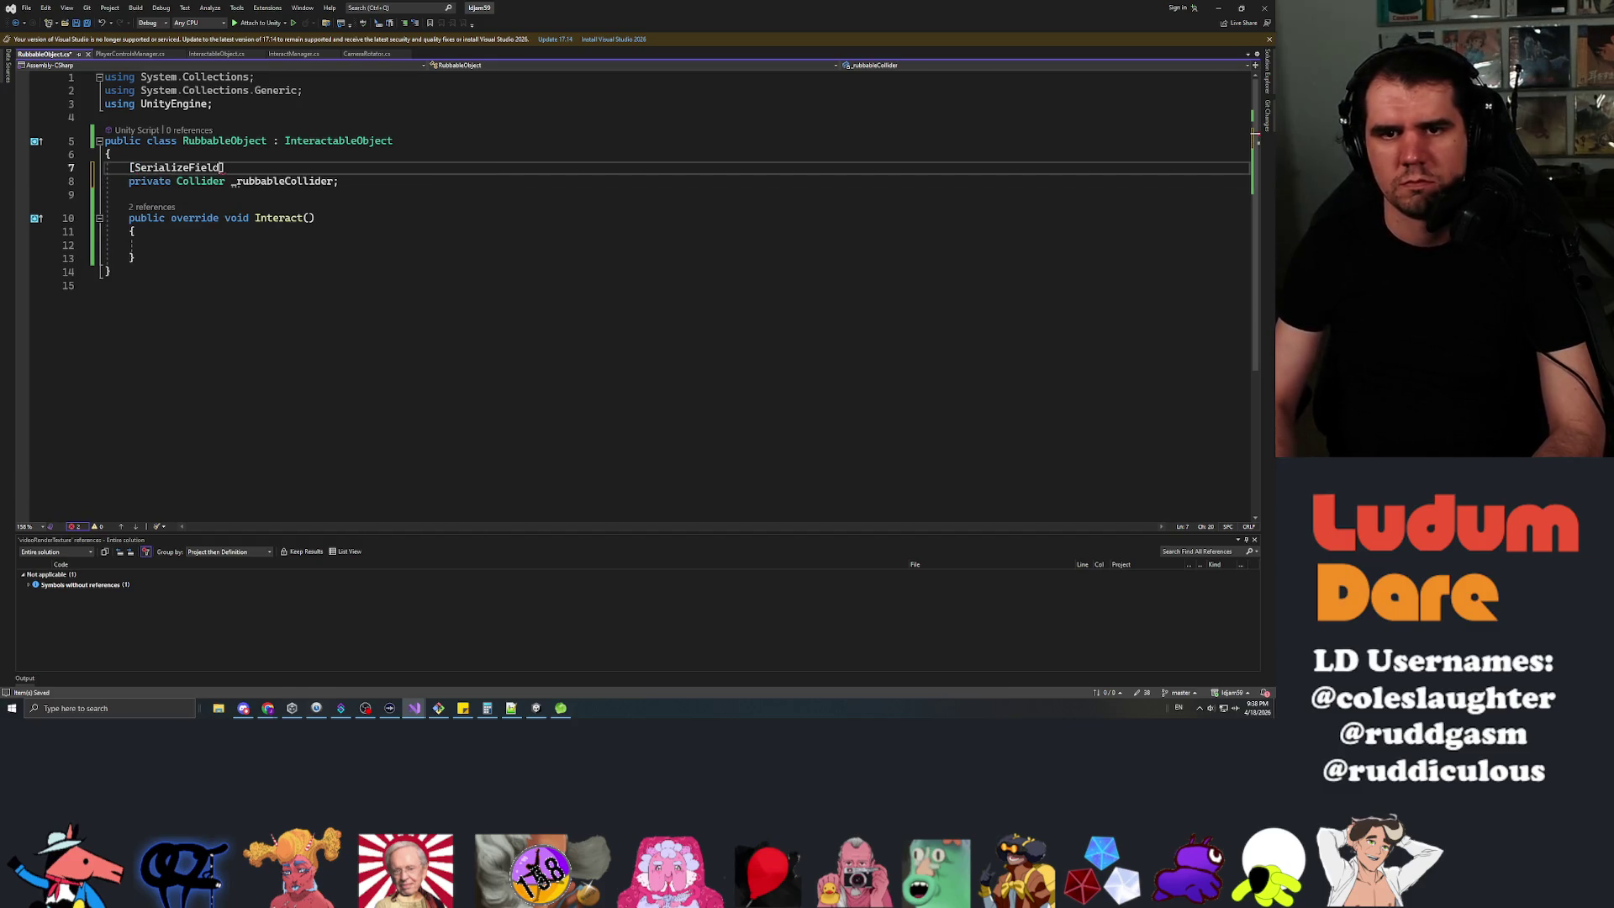
Add private float fields _minX, _maxX, _minY and _maxY, and save the script.
key(Down)
key(Down)
key(Down)
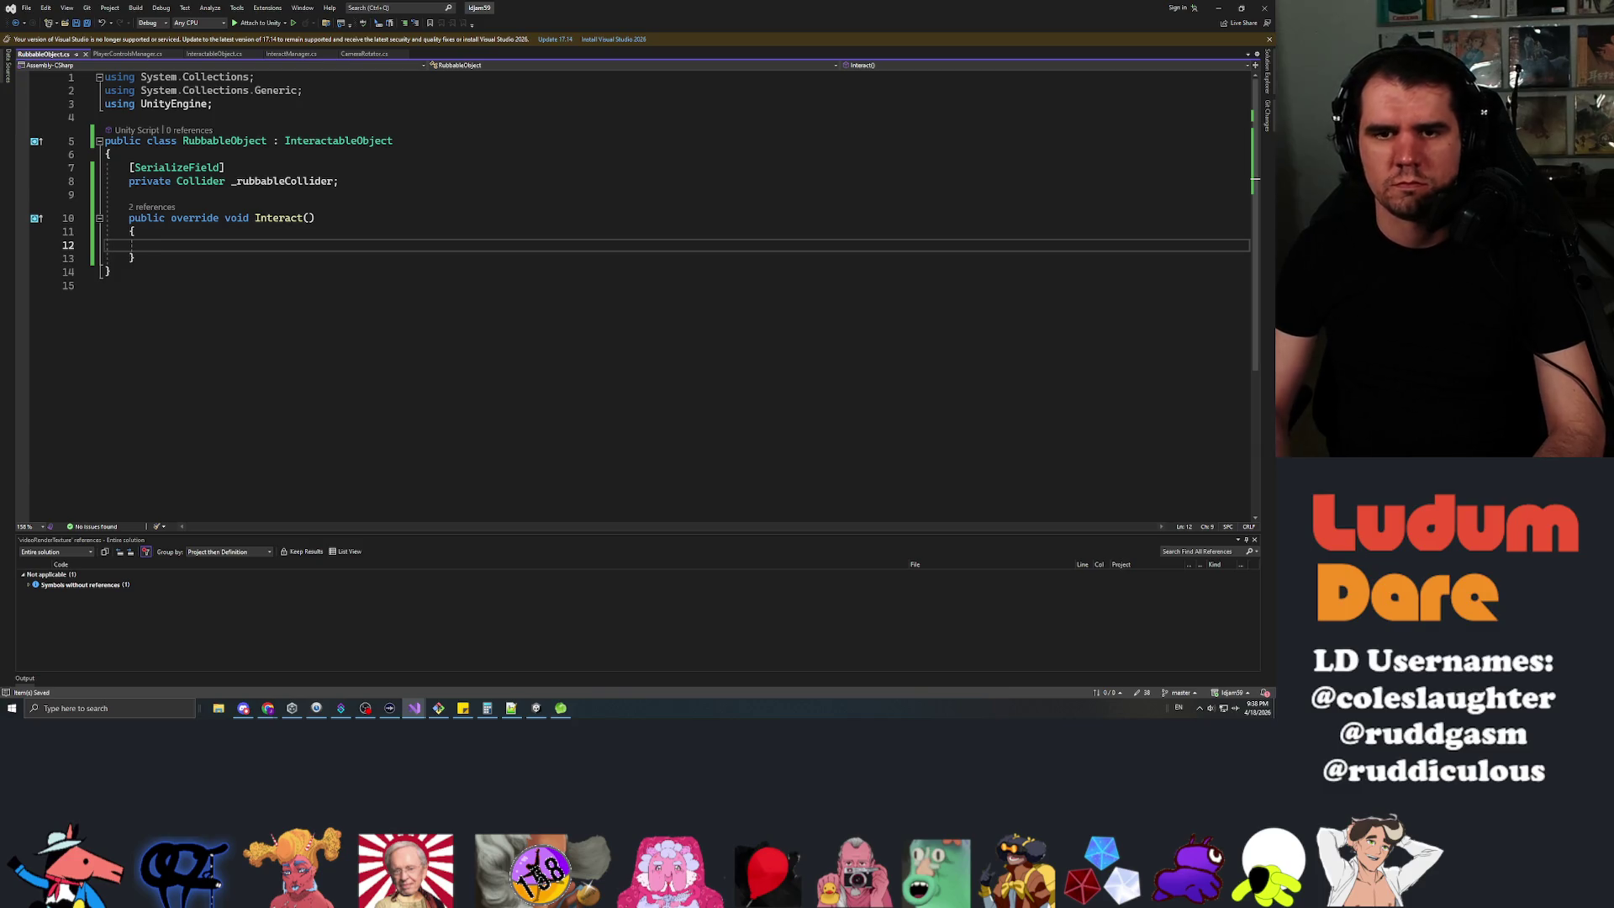
key(Up)
key(Up)
key(Up)
key(Return)
key(Return)
key(Up)
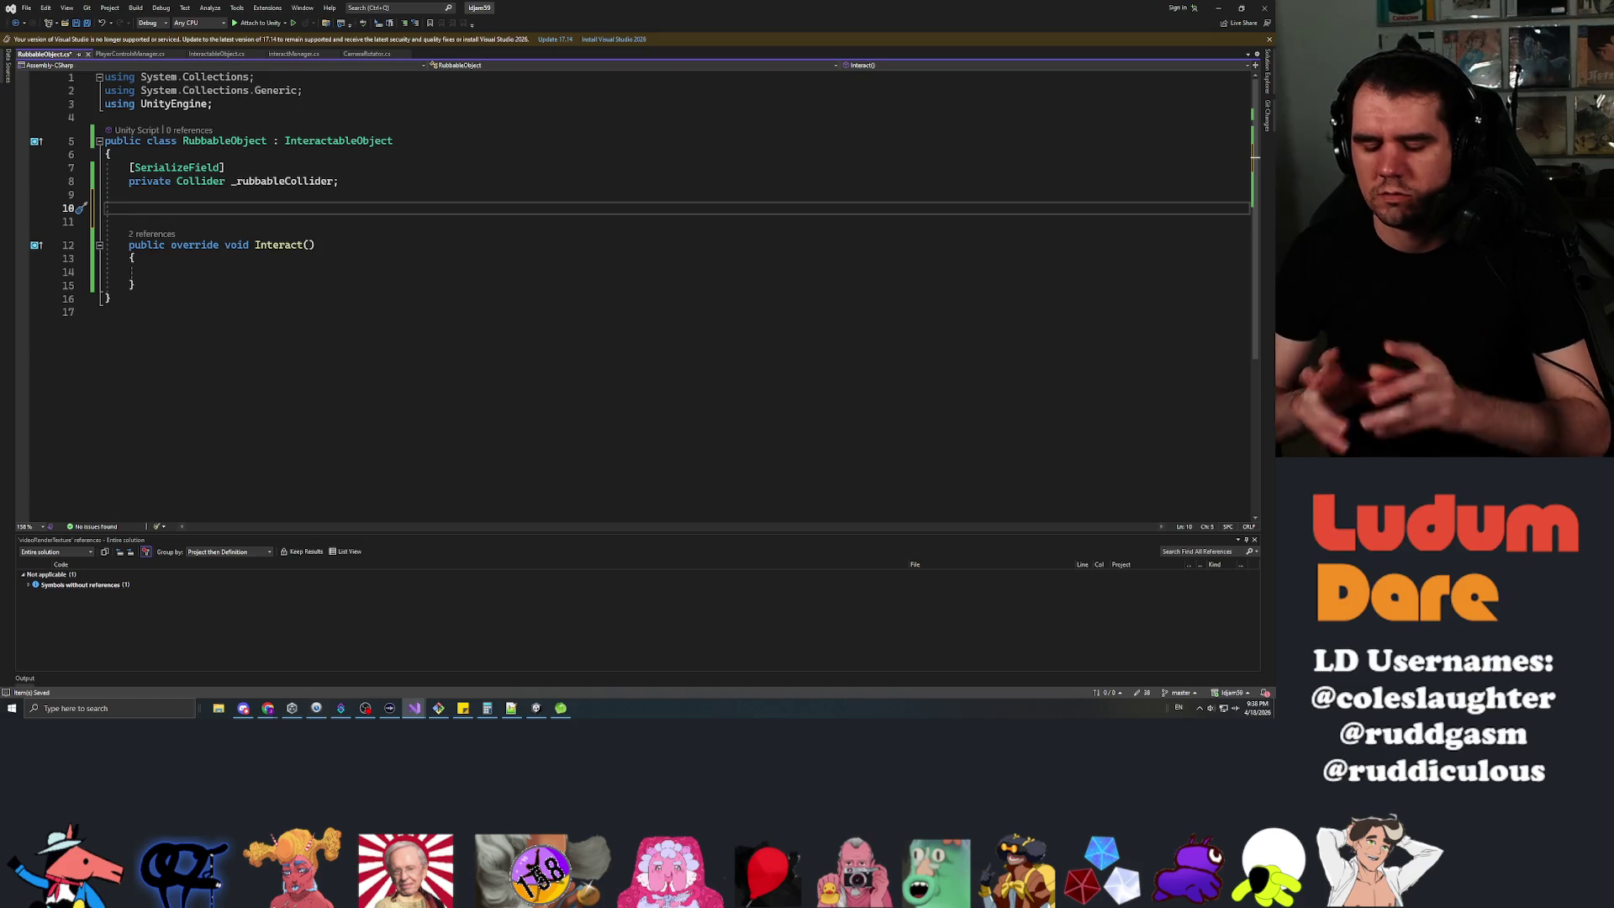
text(prif)
key(Tab)
text(f)
key(Tab)
text(_minX)
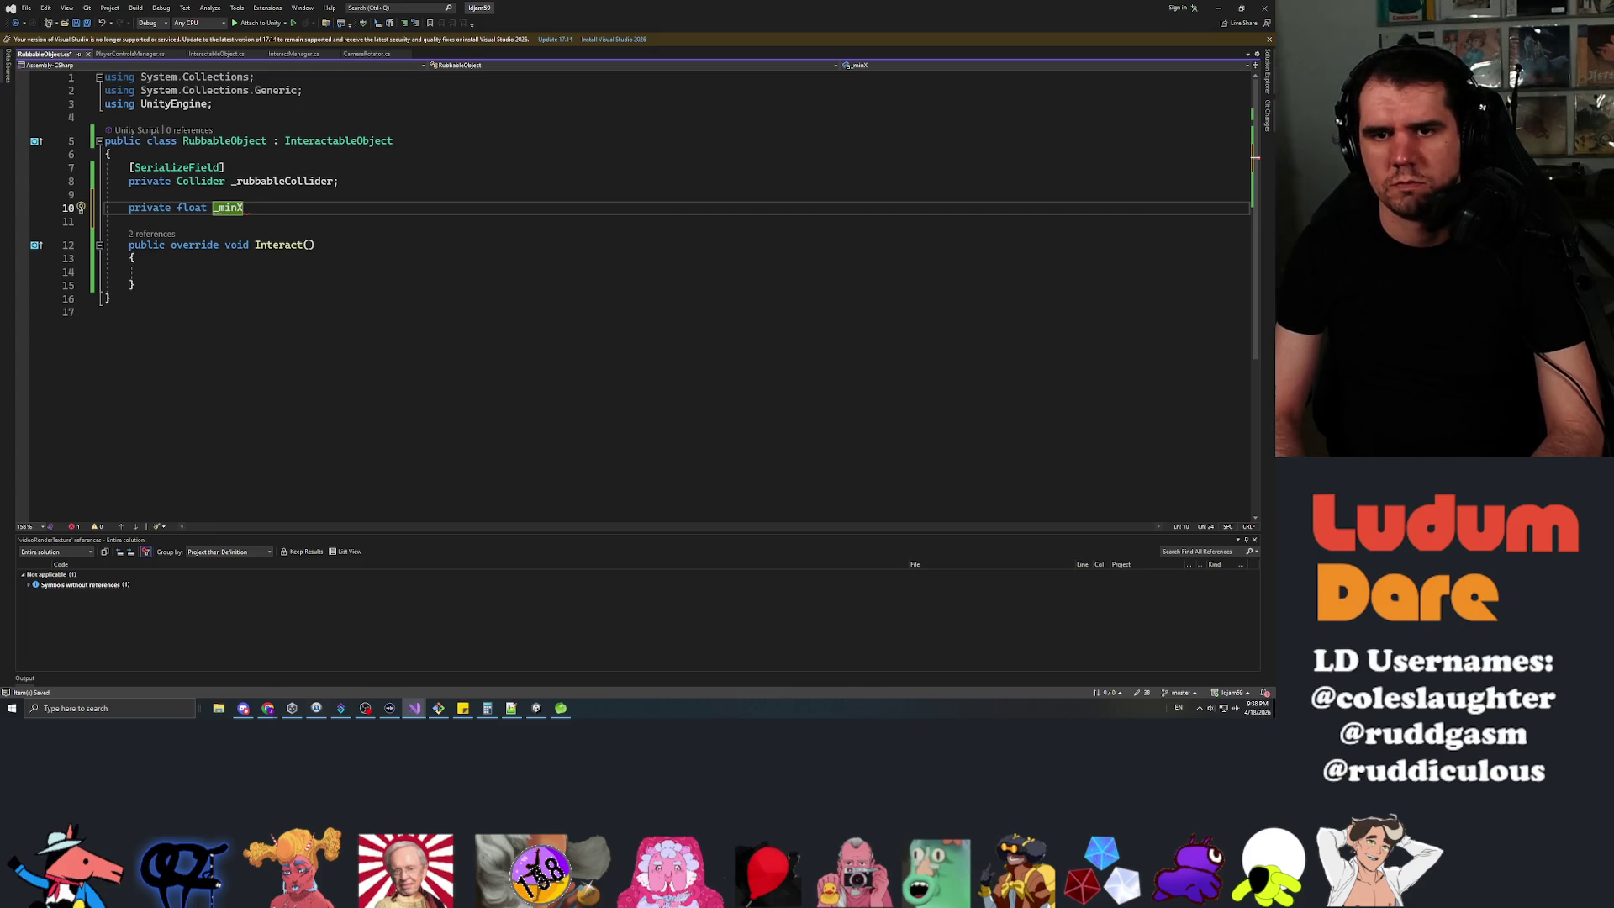
text(;)
key(Return)
text(private float)
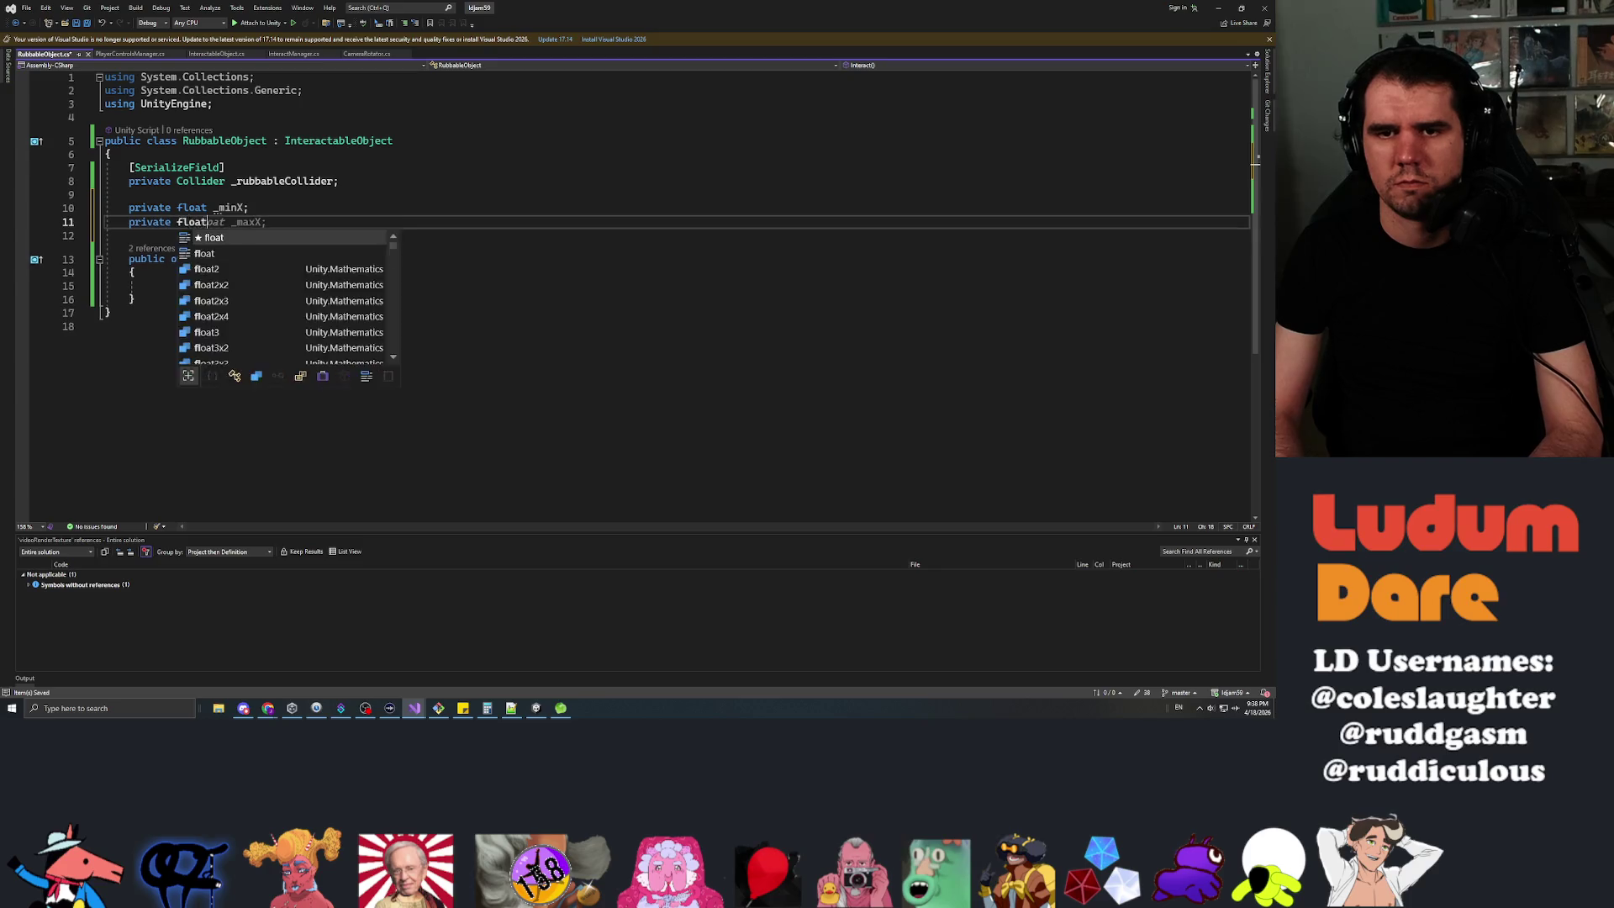
key(Return)
text(private float _maxX;)
key(Tab)
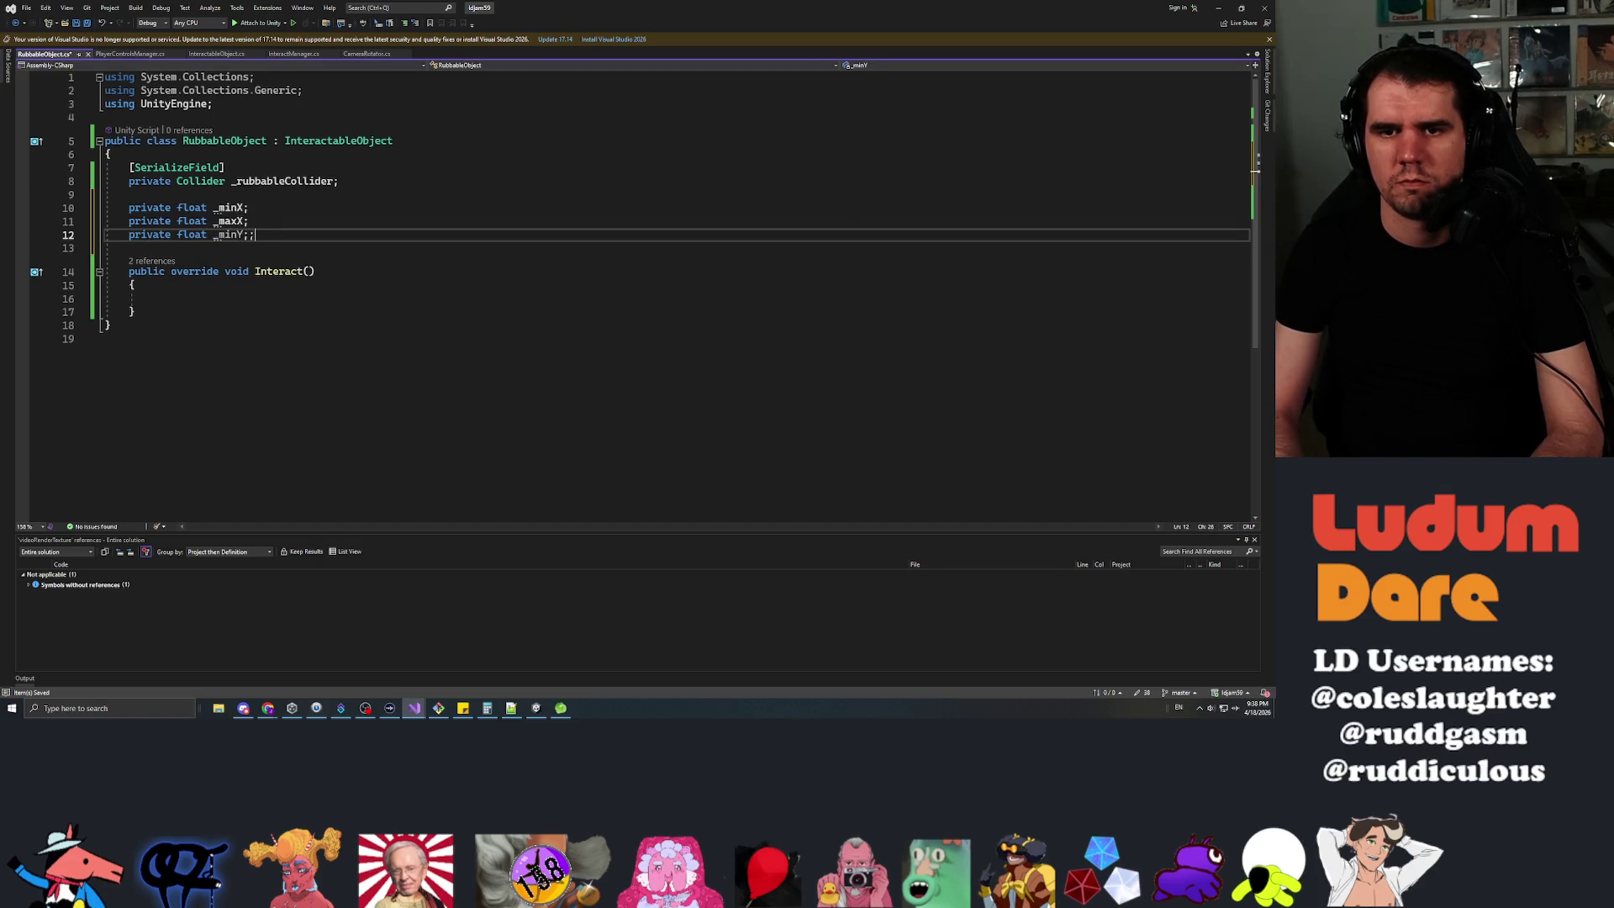
key(Return)
key(Tab)
key(ctrl+s)
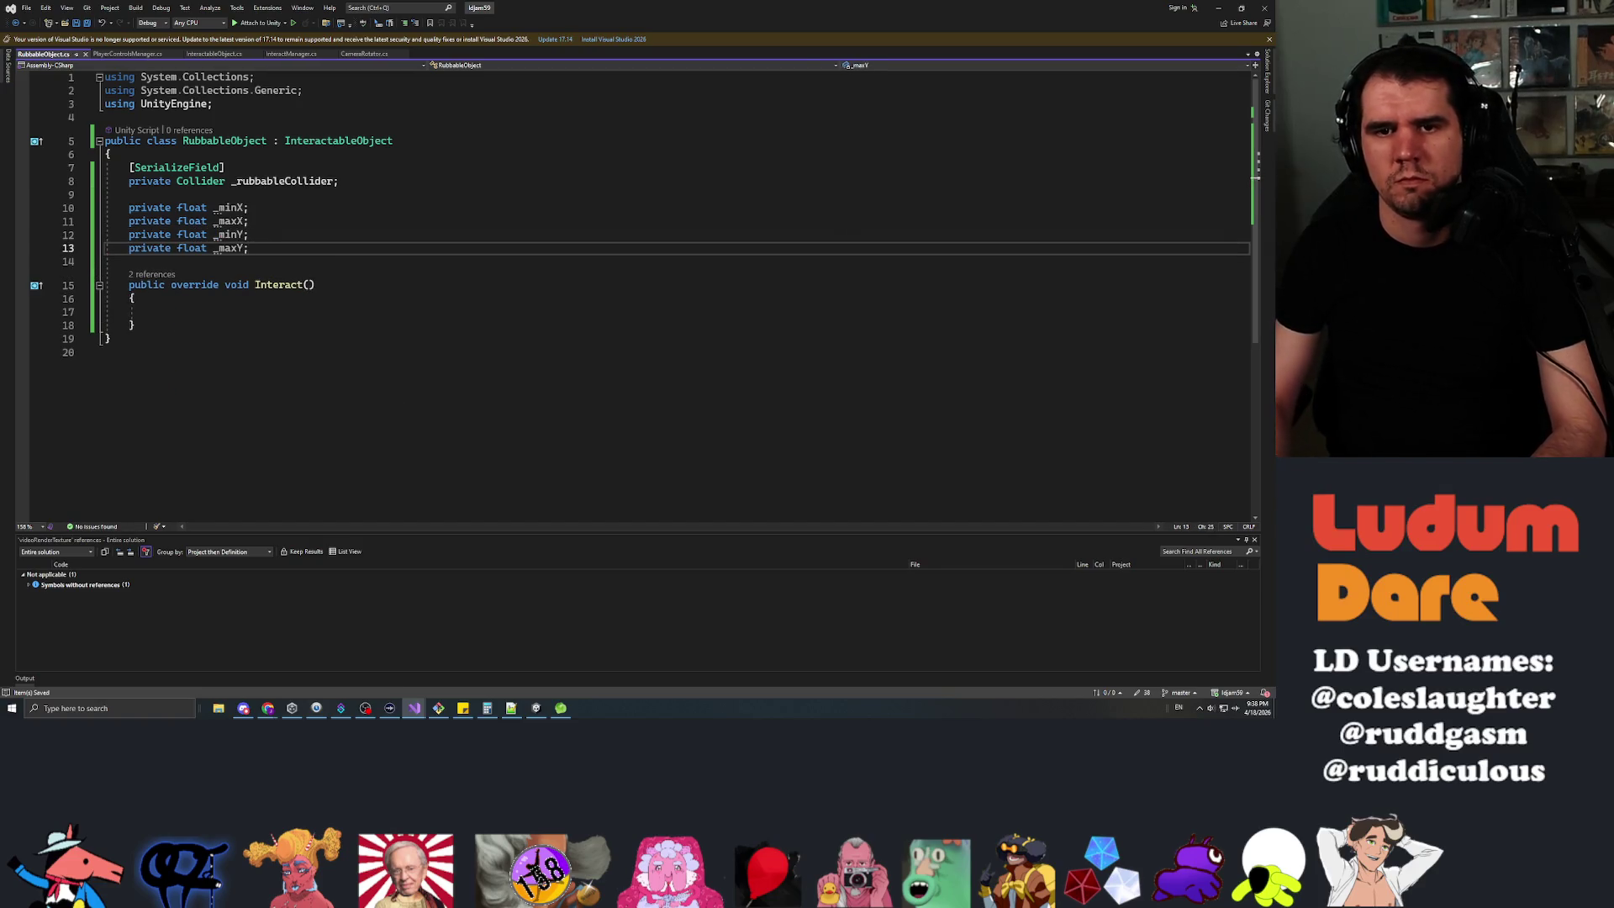
Start a new line below the end of the Interact method.
key(Up)
key(Up)
key(Down)
key(Left)
key(Down)
key(Down)
key(Down)
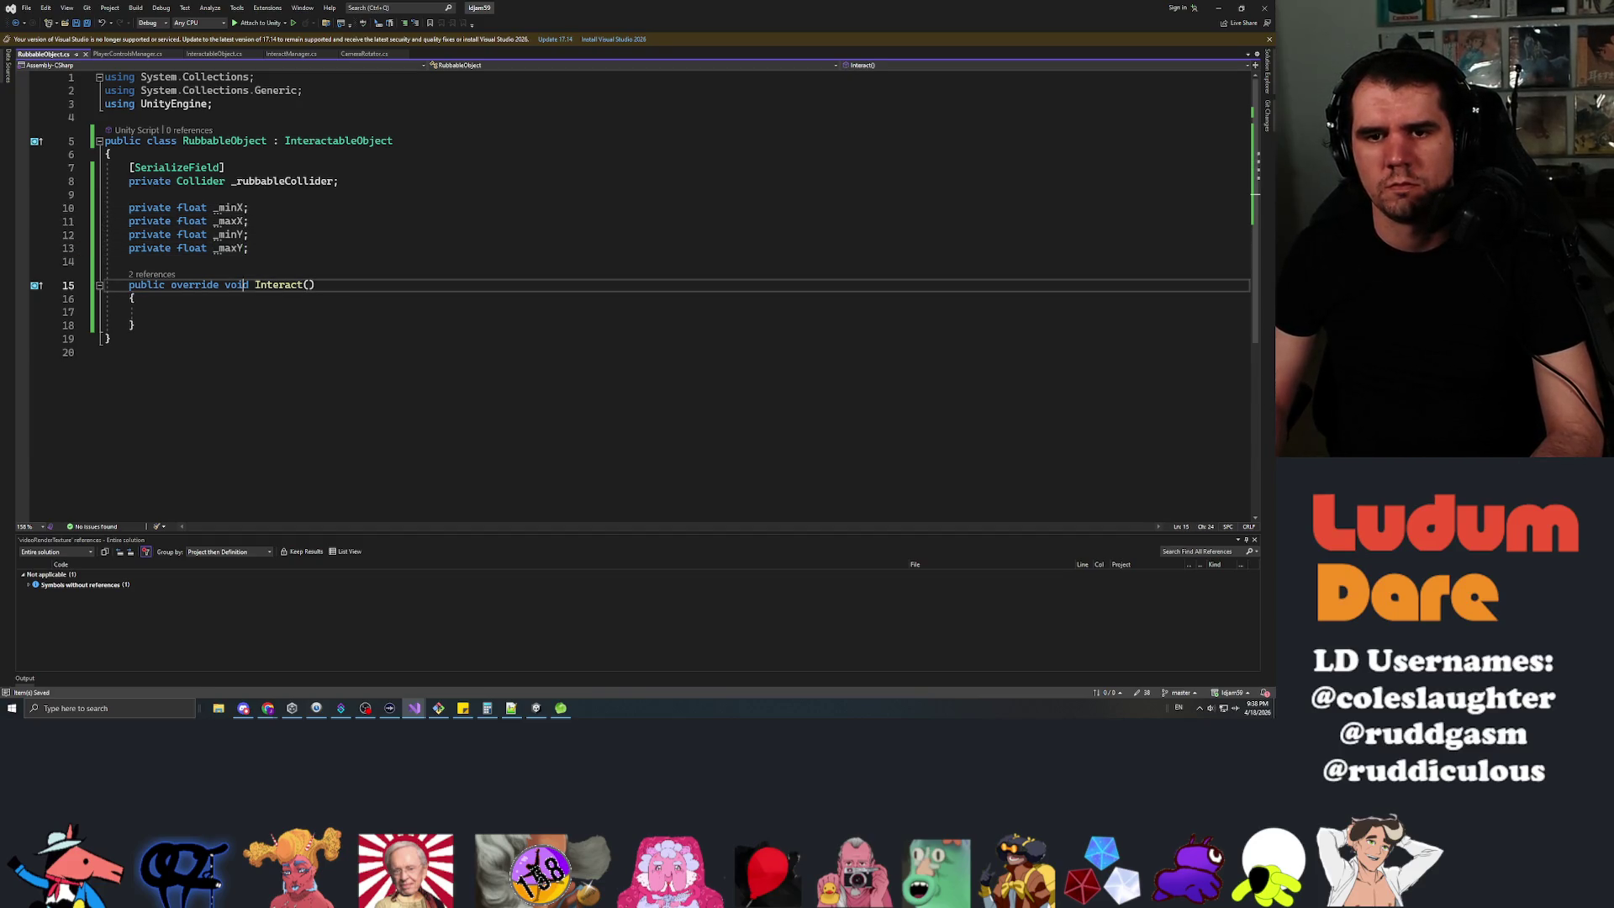
key(Return)
key(Return)
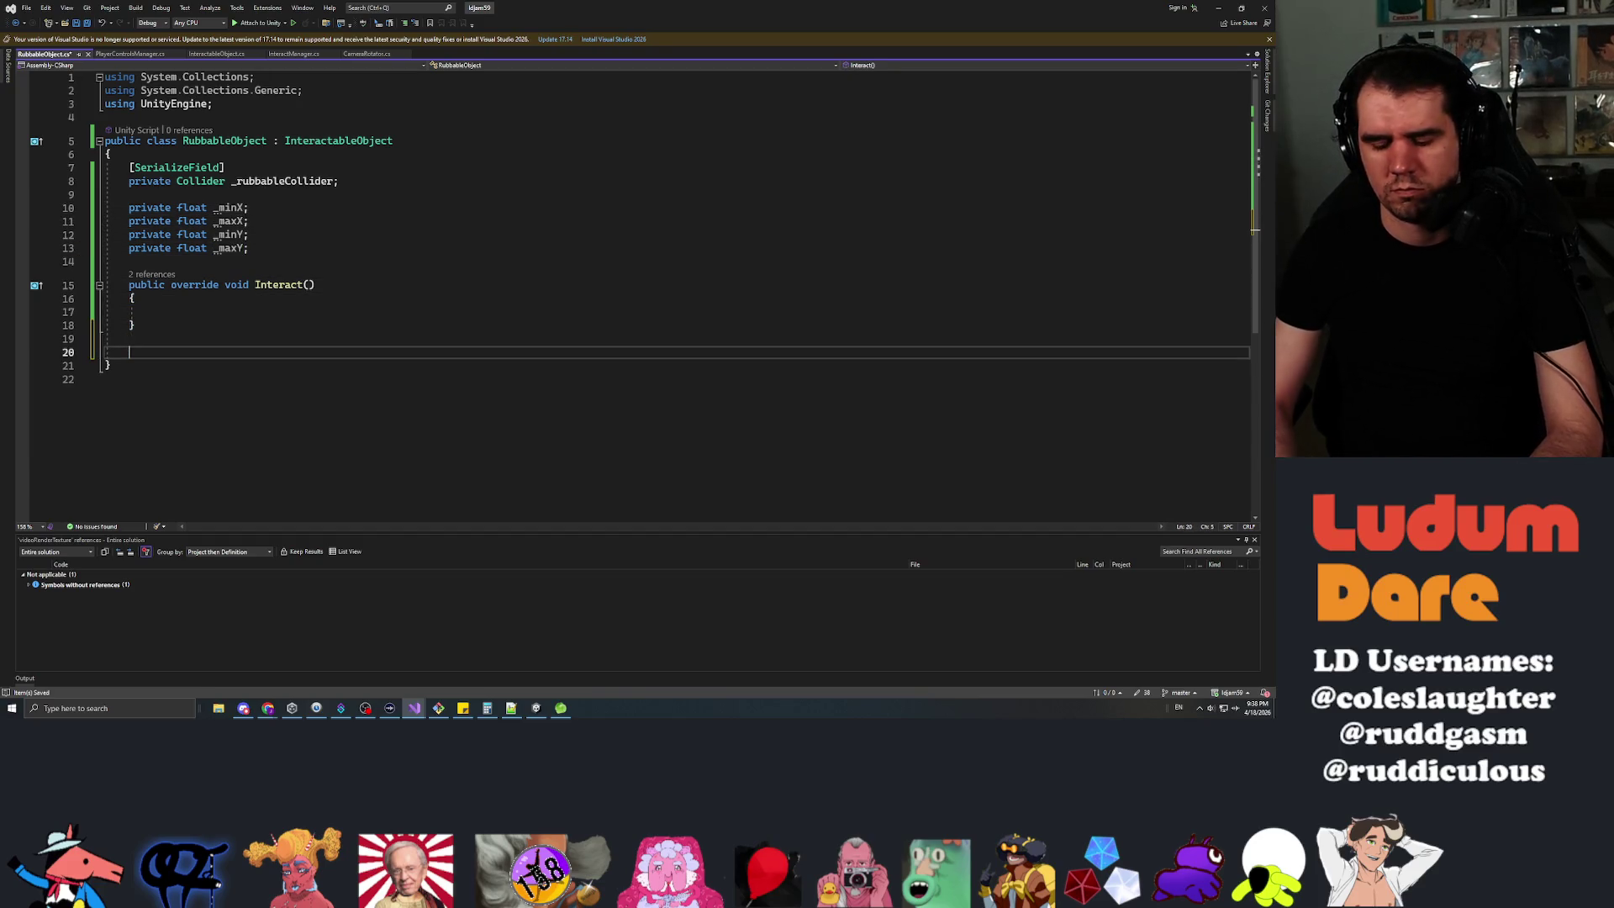
Write an empty private void SetBoundValues() method below Interact().
text(private void )
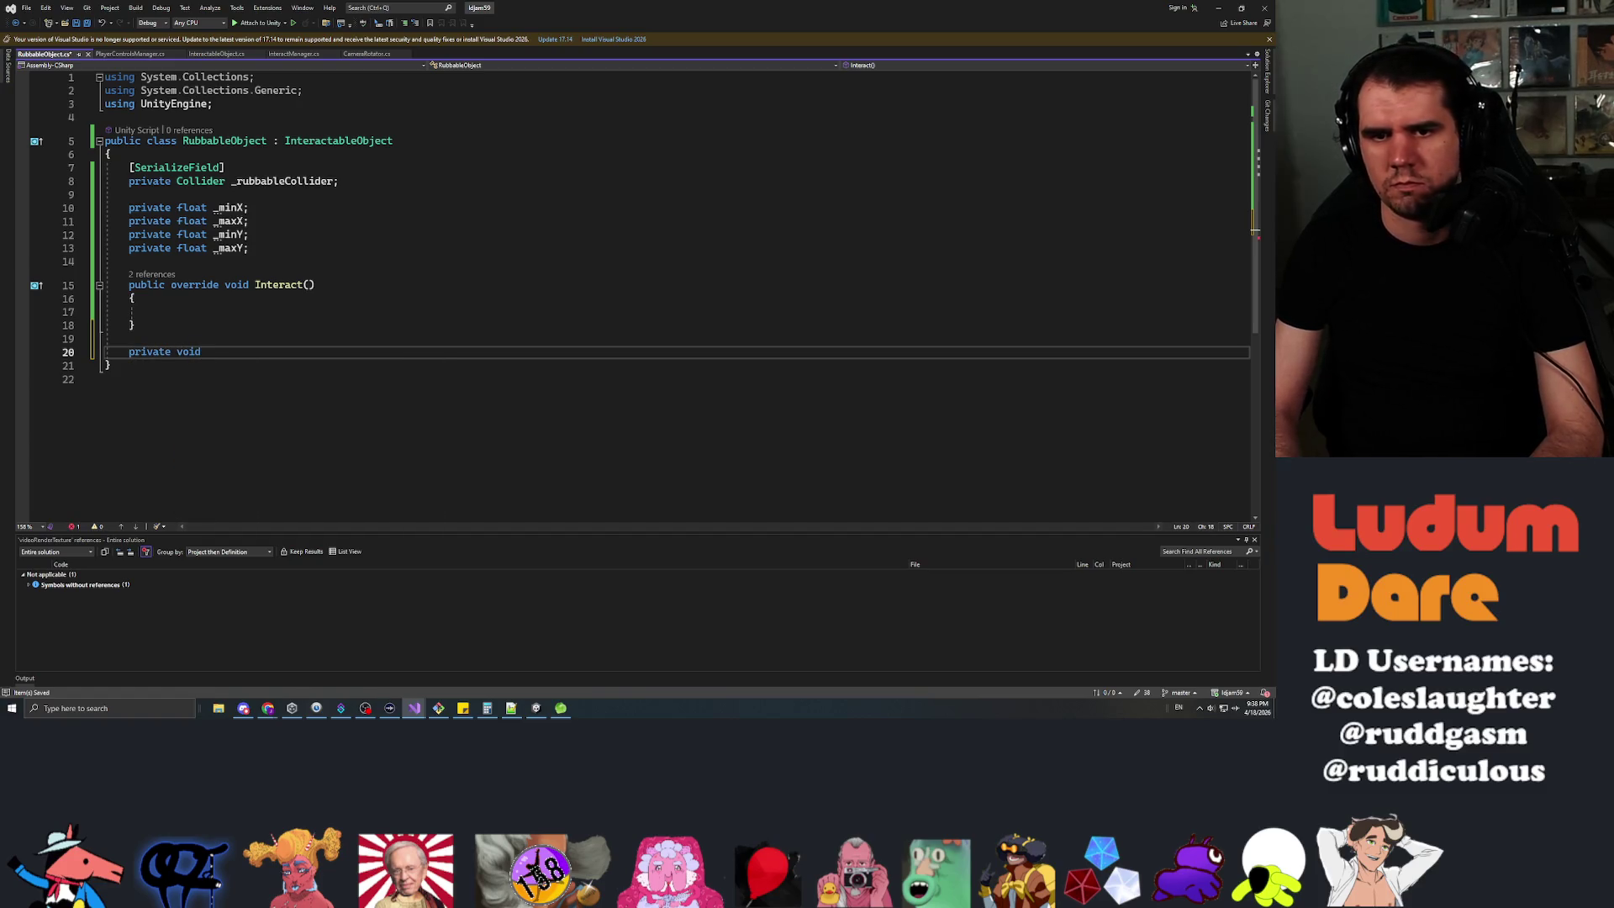
text(Set)
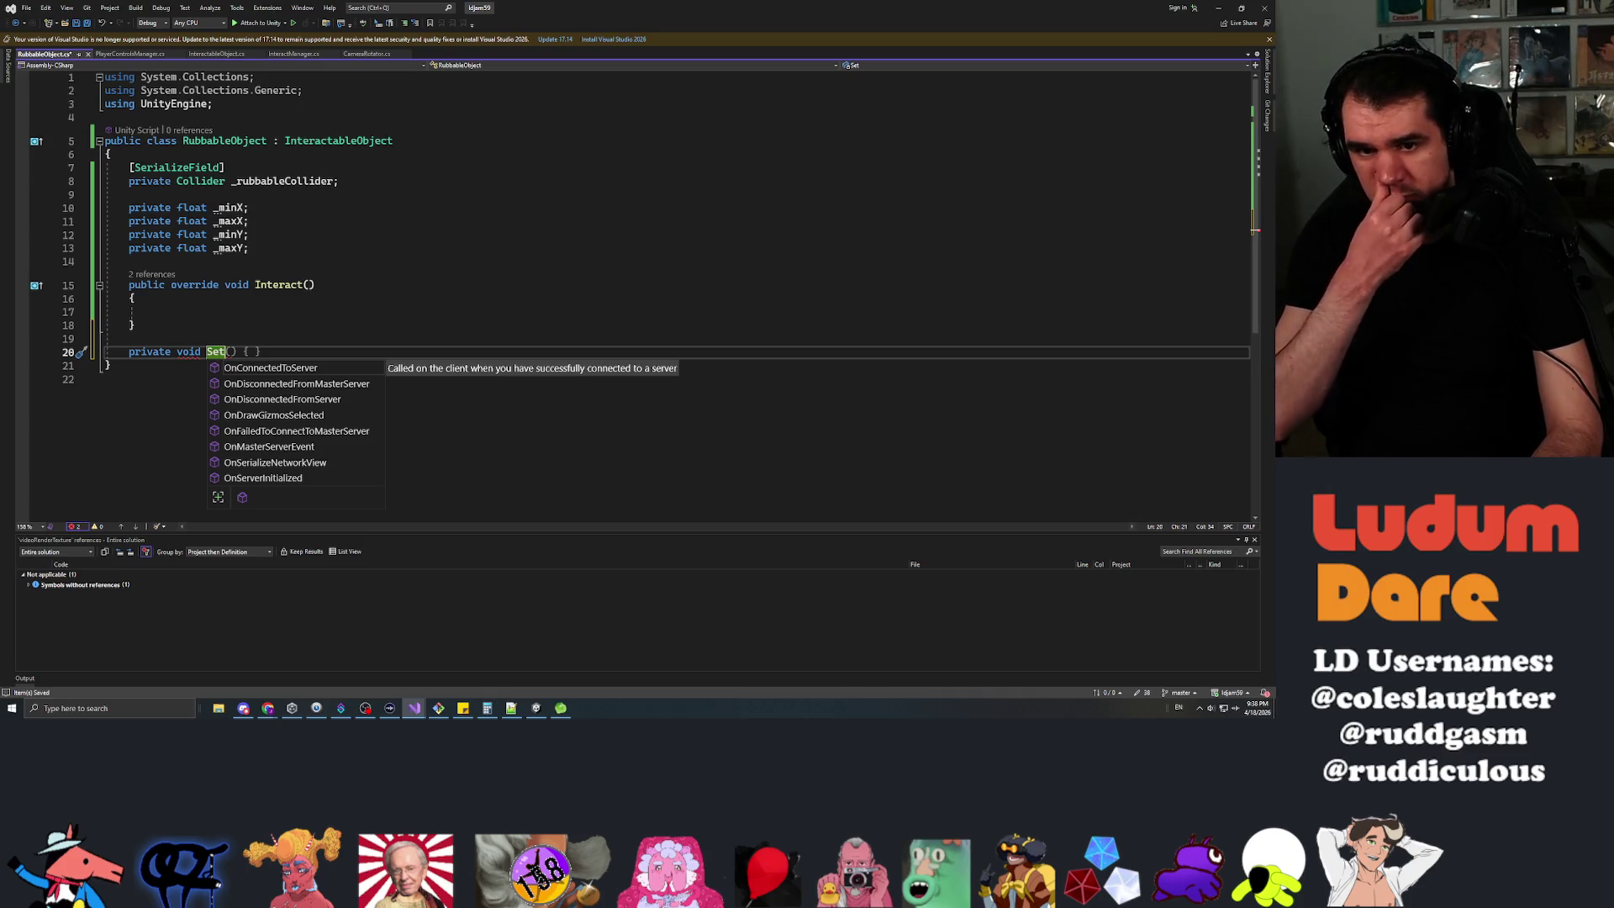
text(BoundValues)
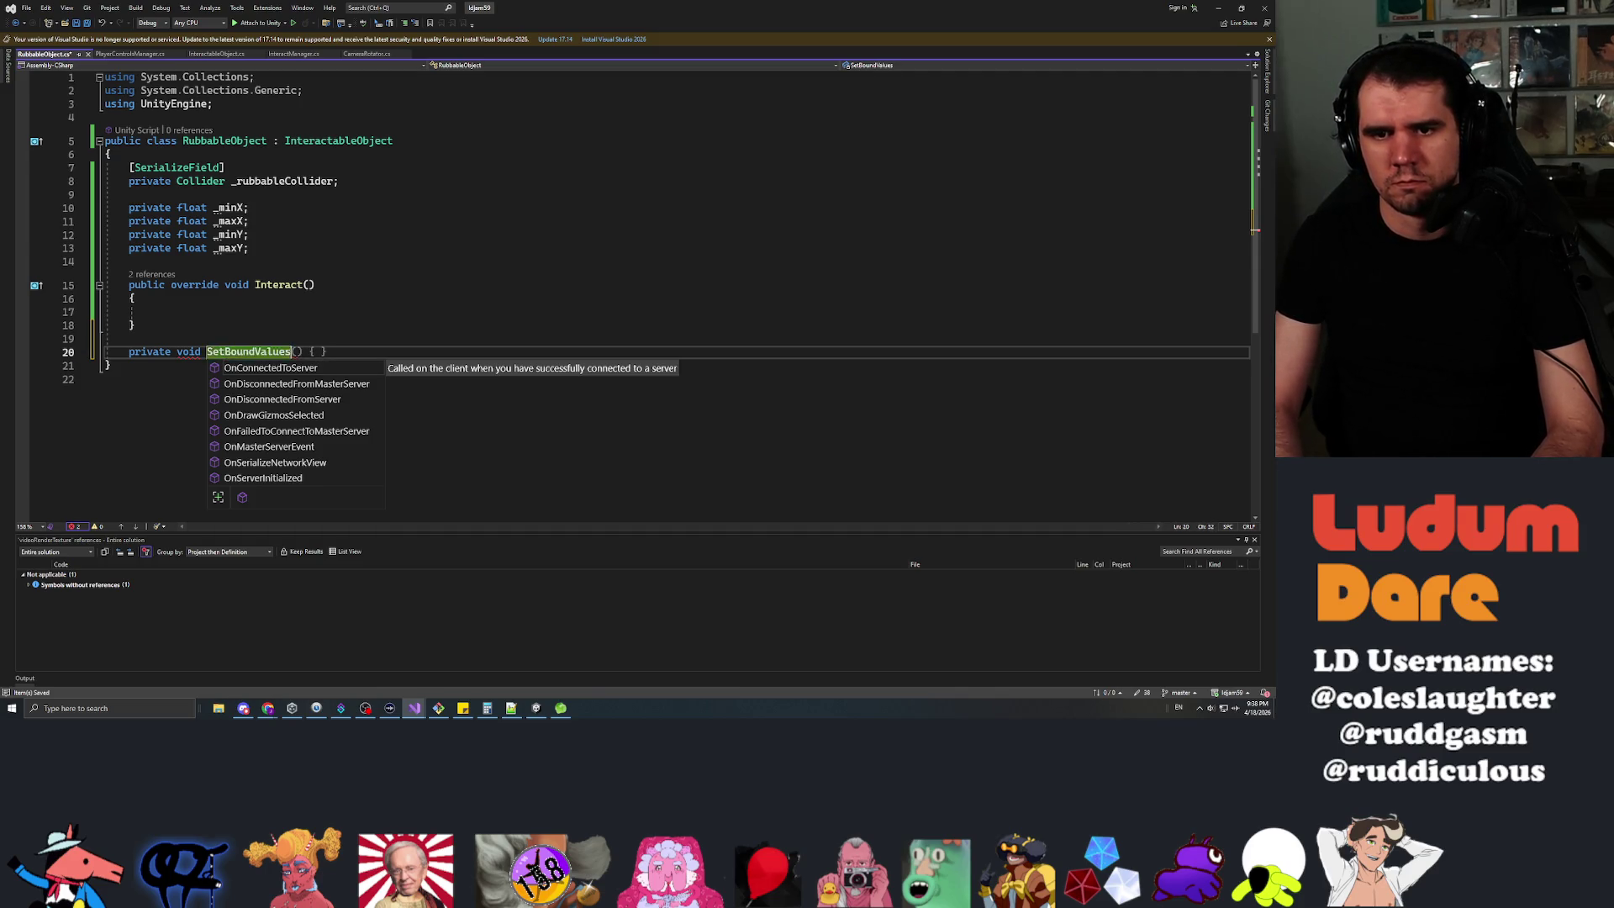
key(Escape)
key(Return)
key(Return)
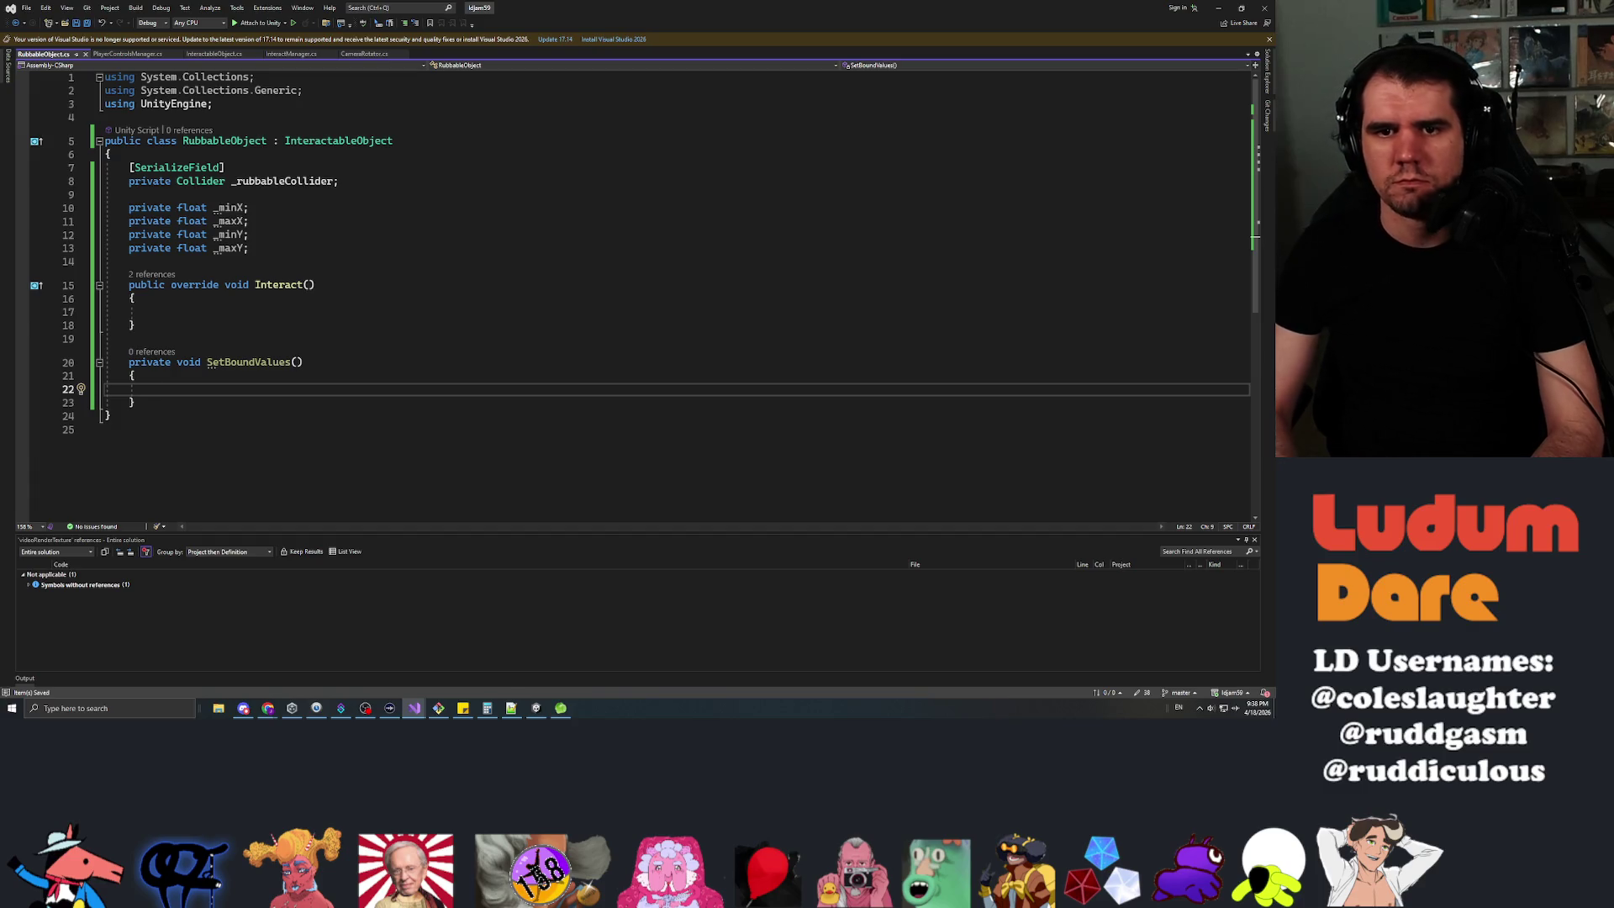
In SetBoundValues, assign _minX = _rubbableCollider.bounds.min.x and save.
text(this._minX = )
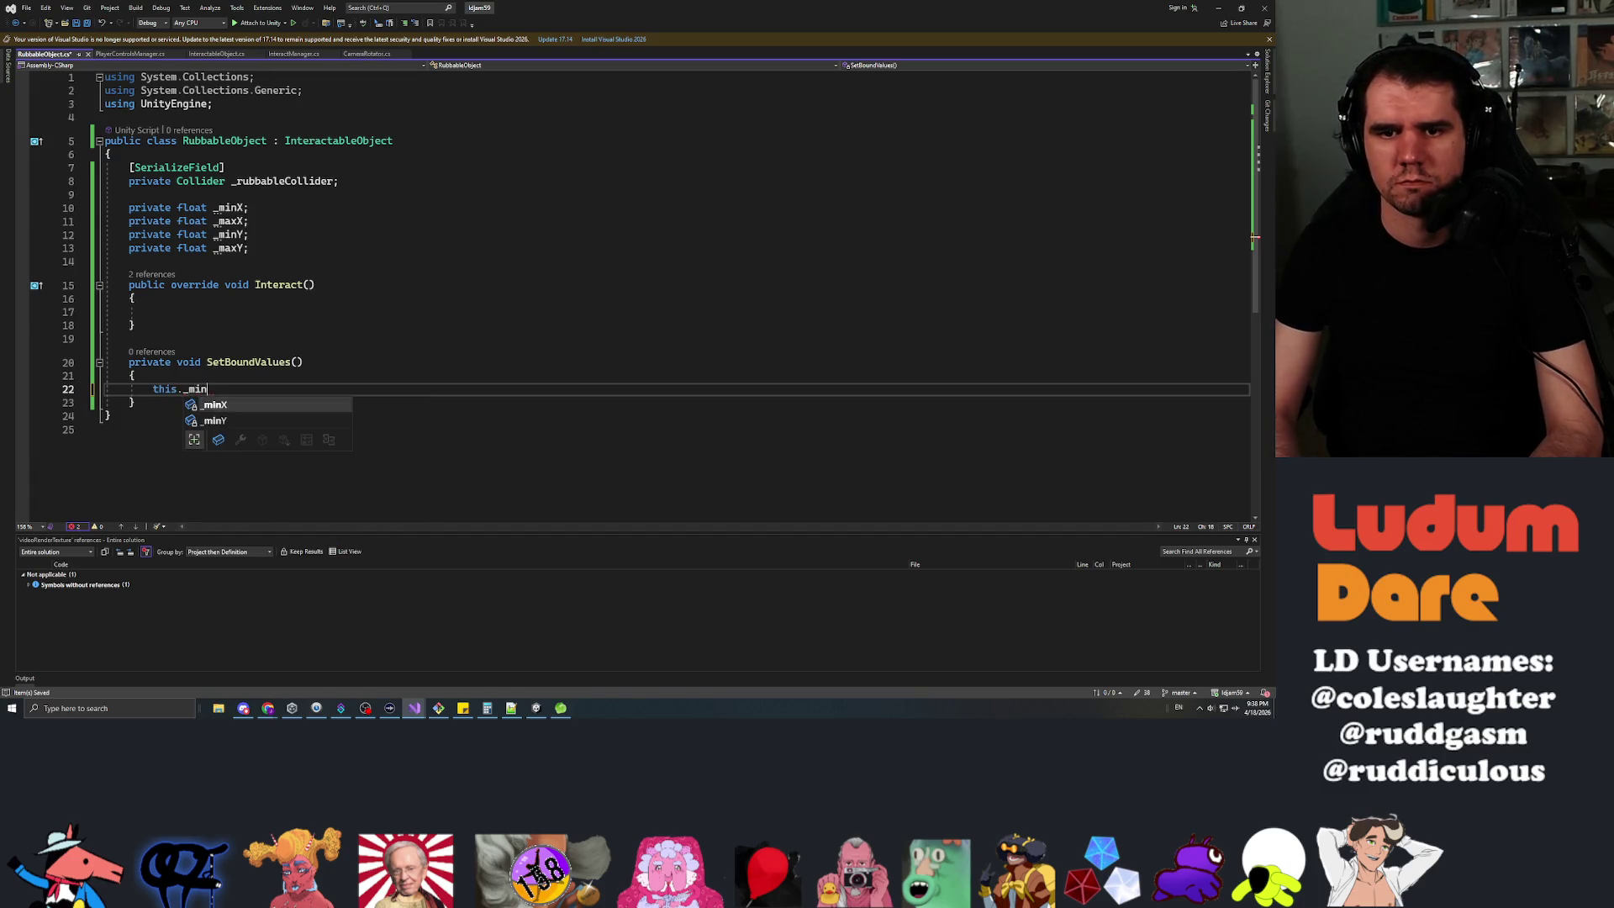
text(this._rubba)
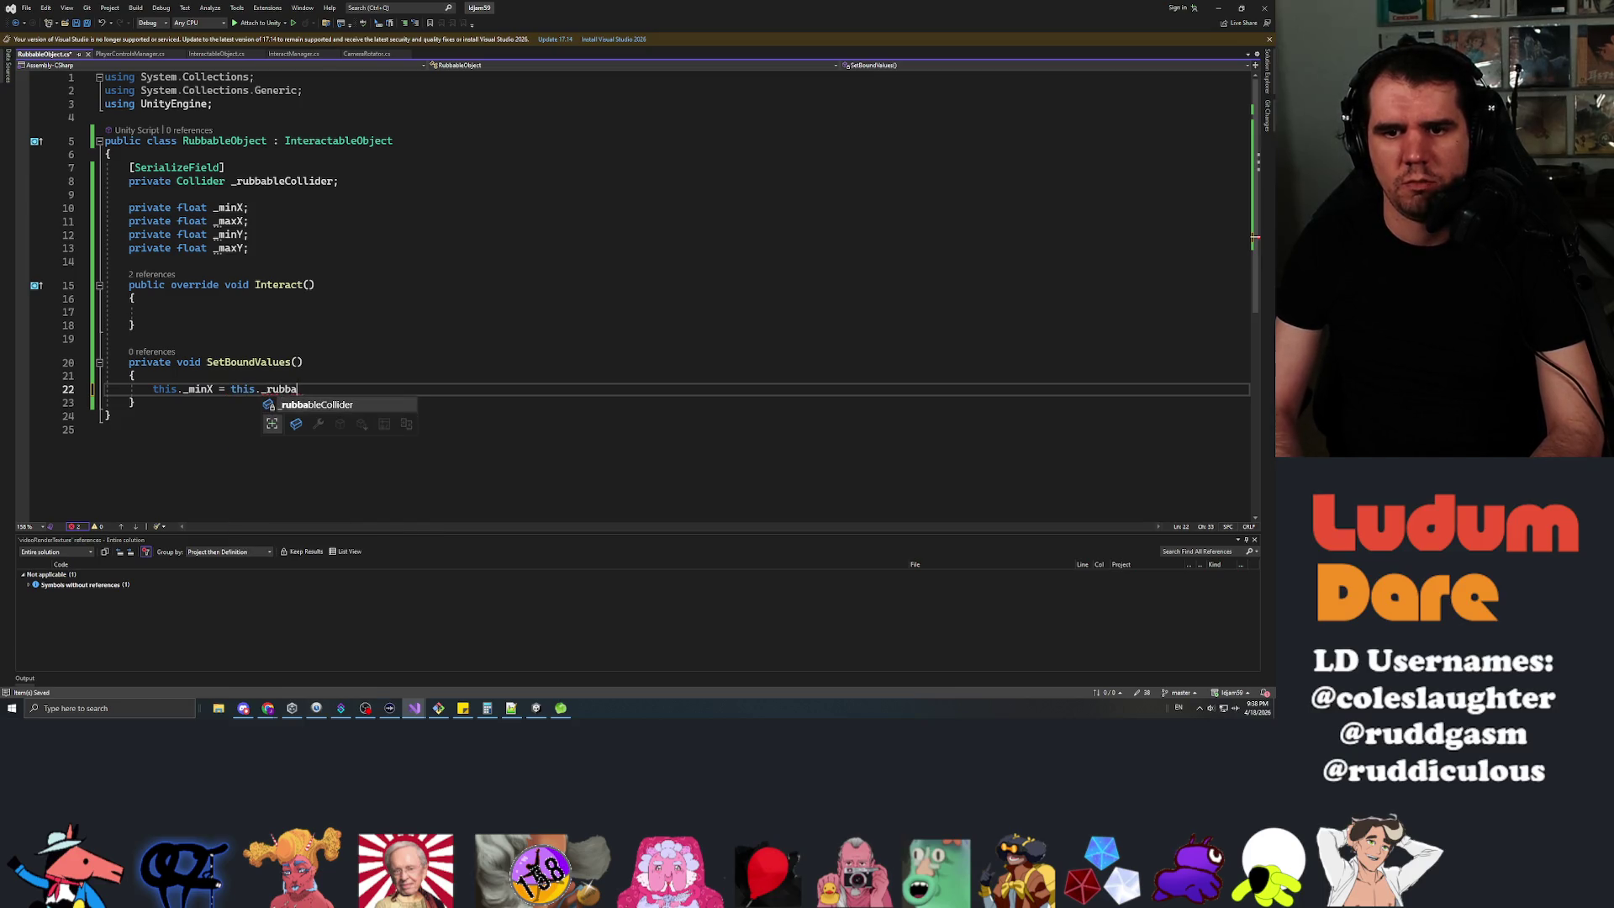
key(Tab)
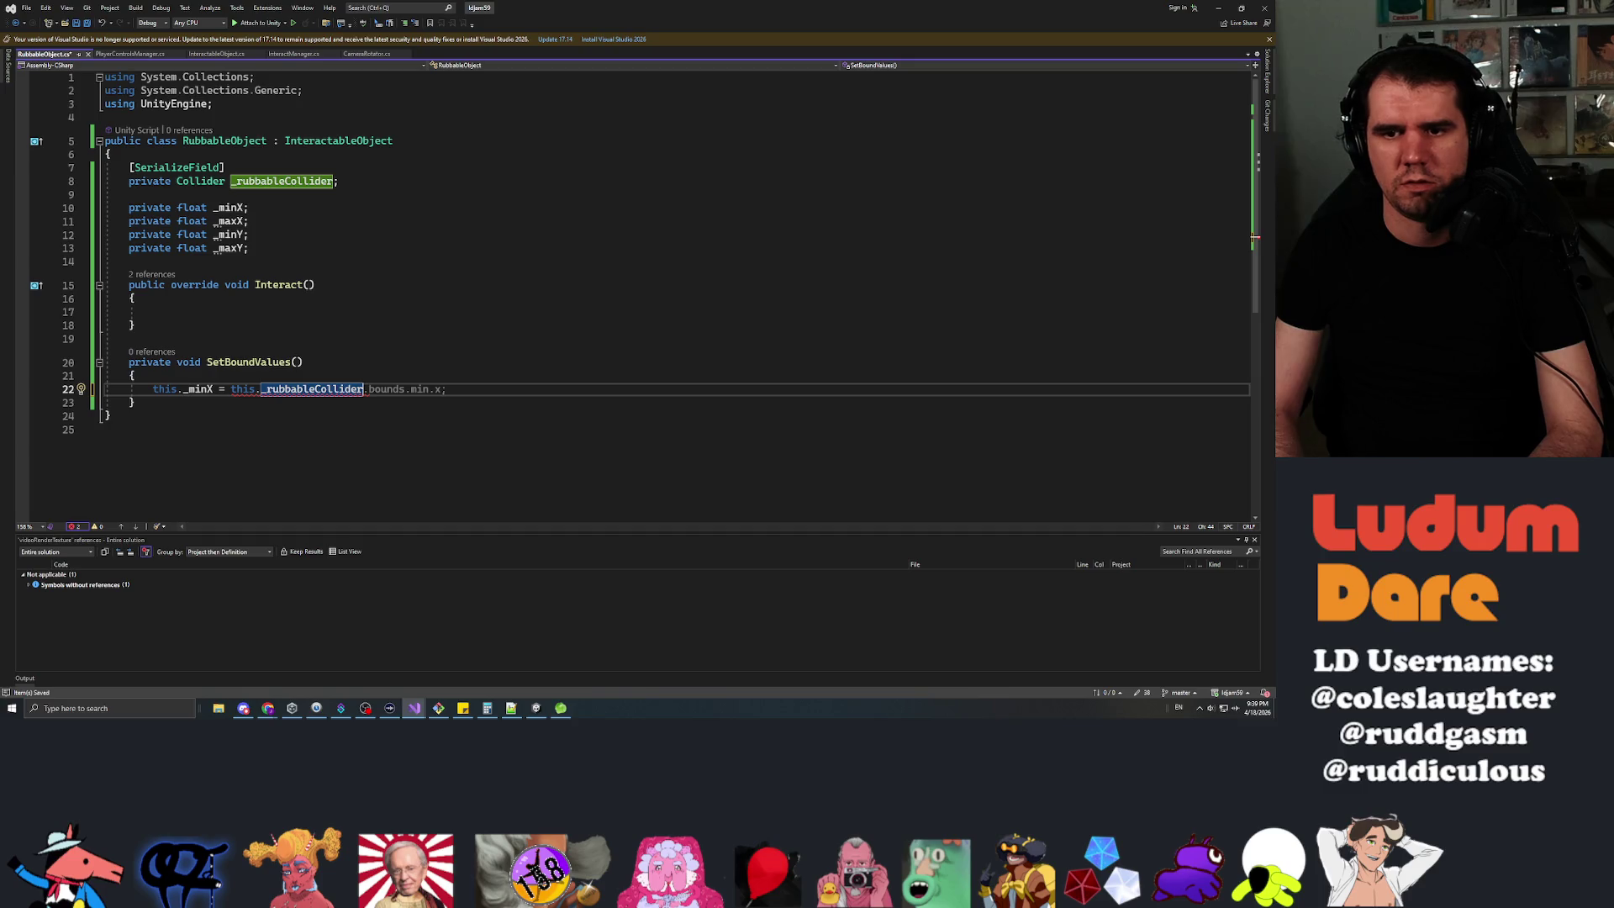
text(.bounds.min)
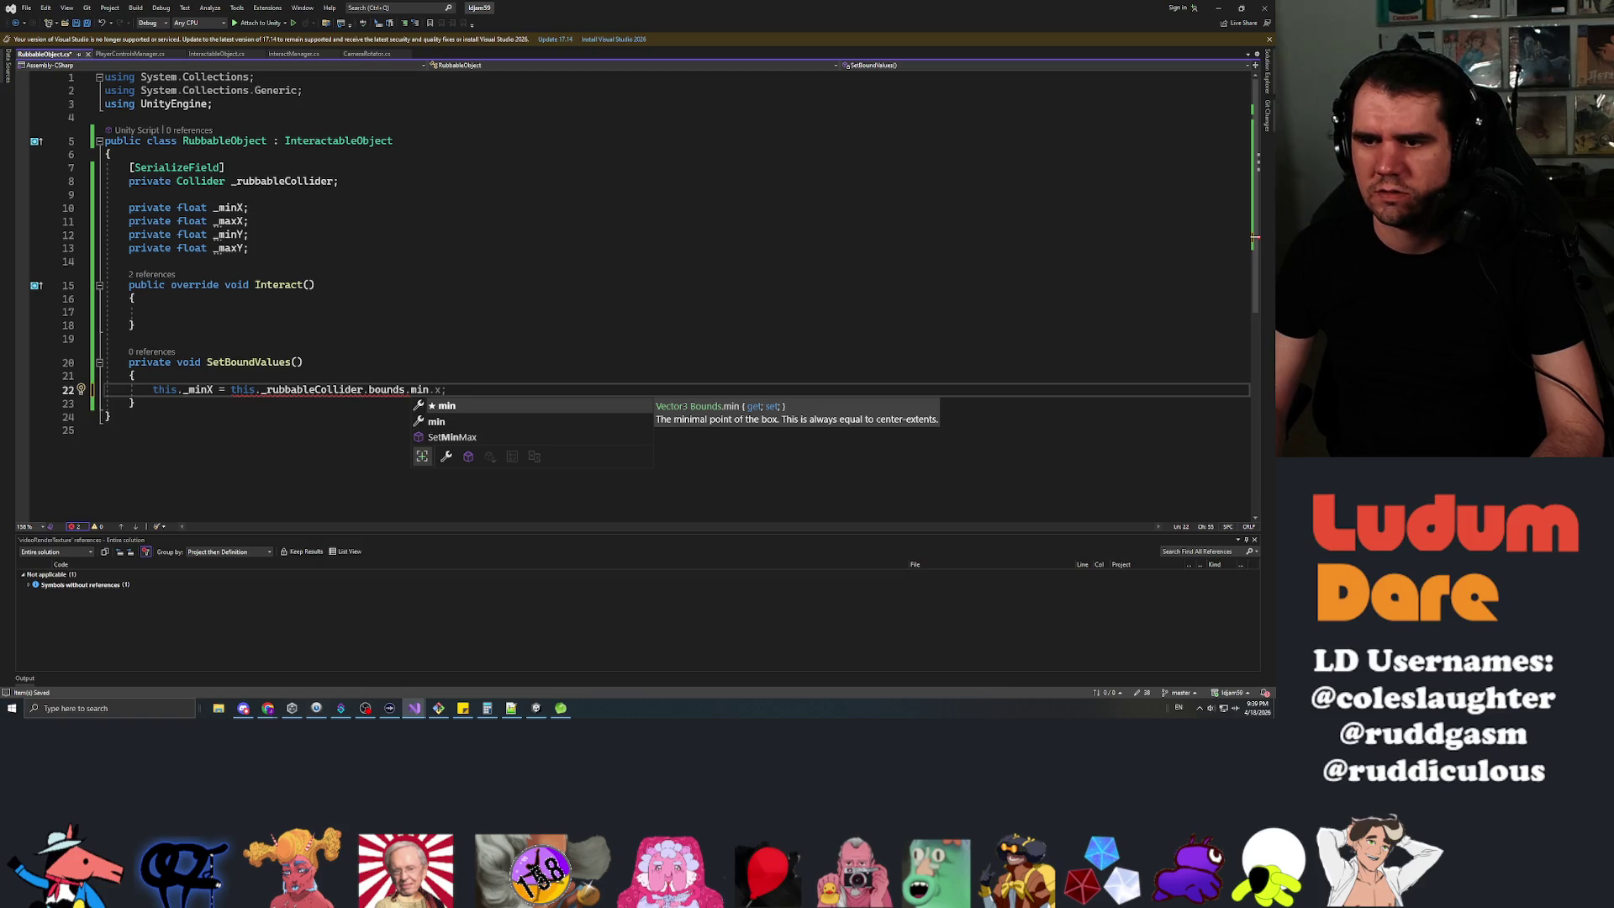
text(.x;)
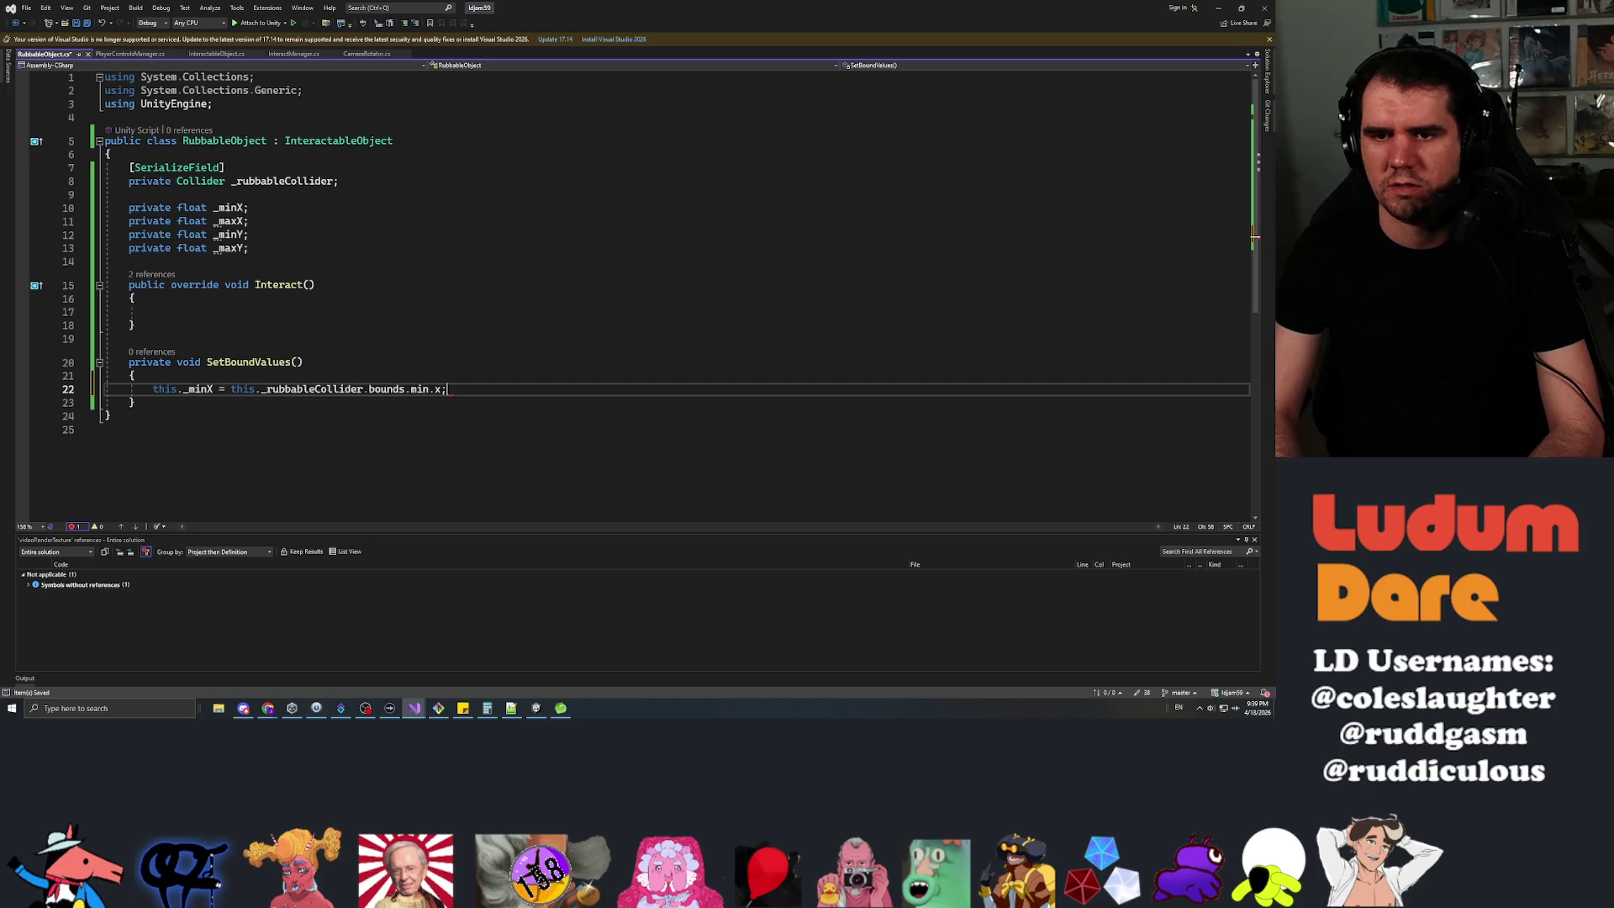
key(ctrl+s)
Add assignments for _maxX (bounds.max.x), _minY (bounds.min.y) and _maxY (bounds.max.y).
key(Return)
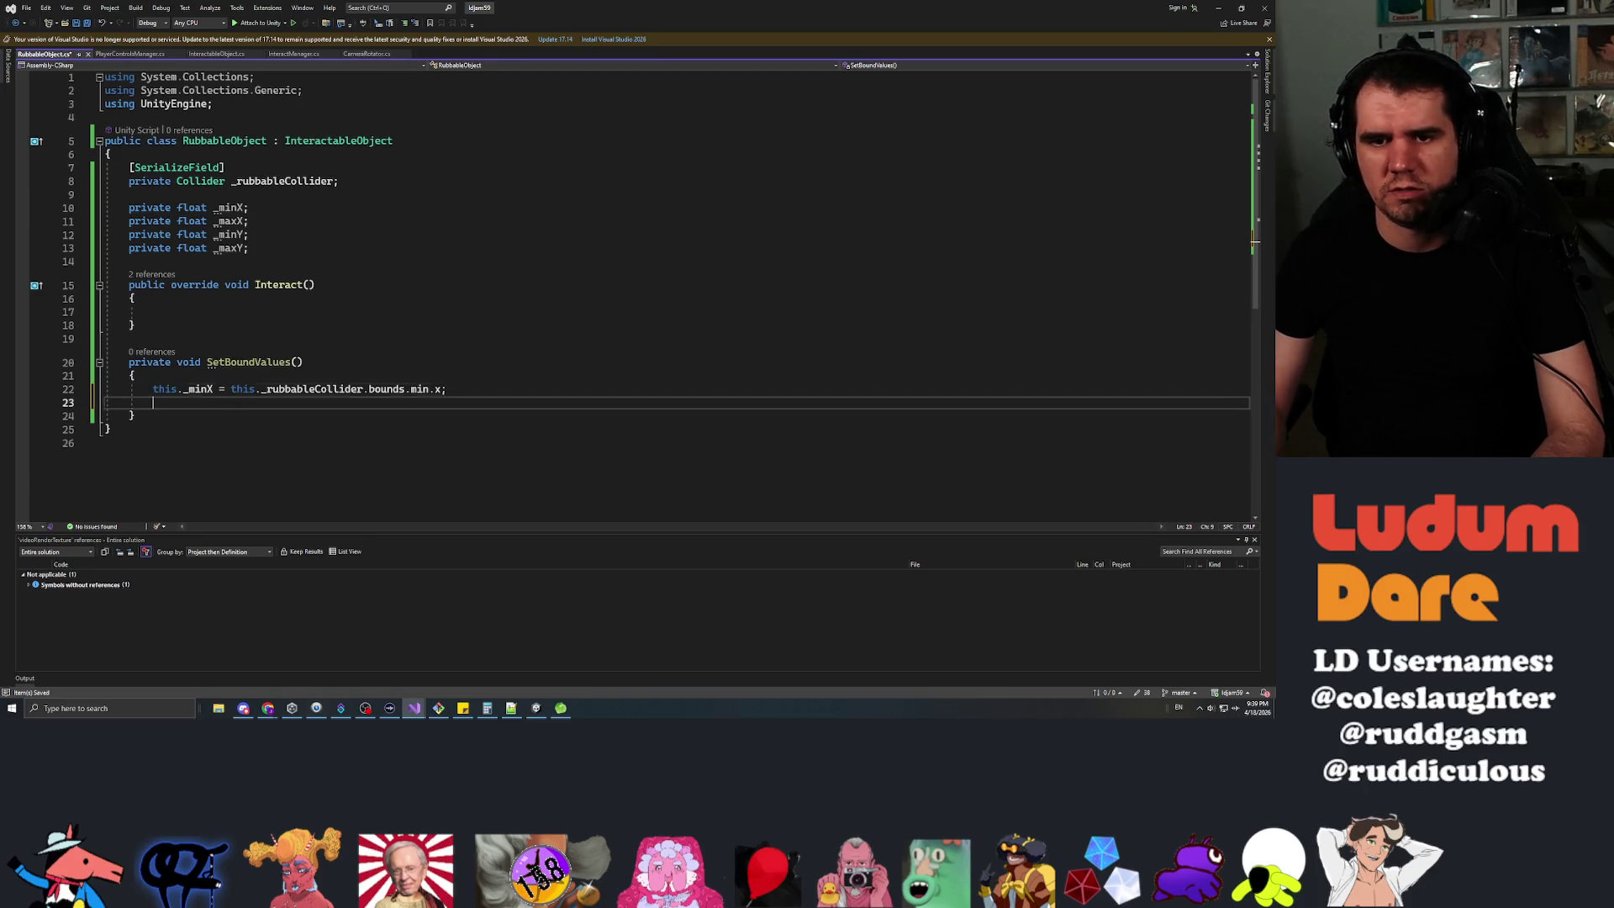
text(this._max)
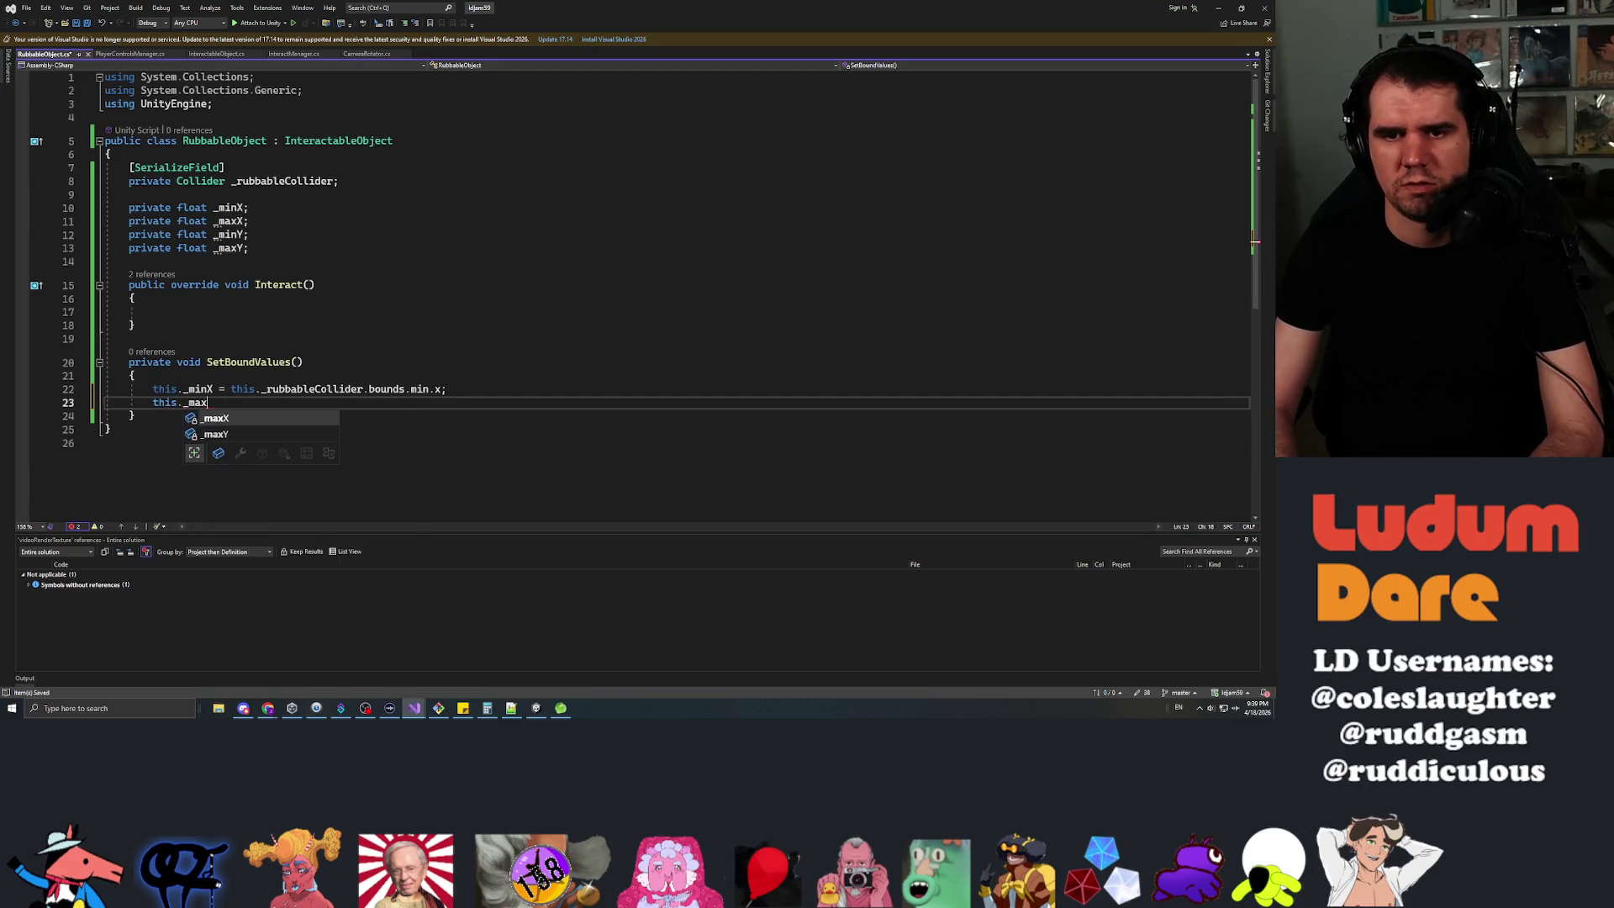
key(Tab)
text(this._r)
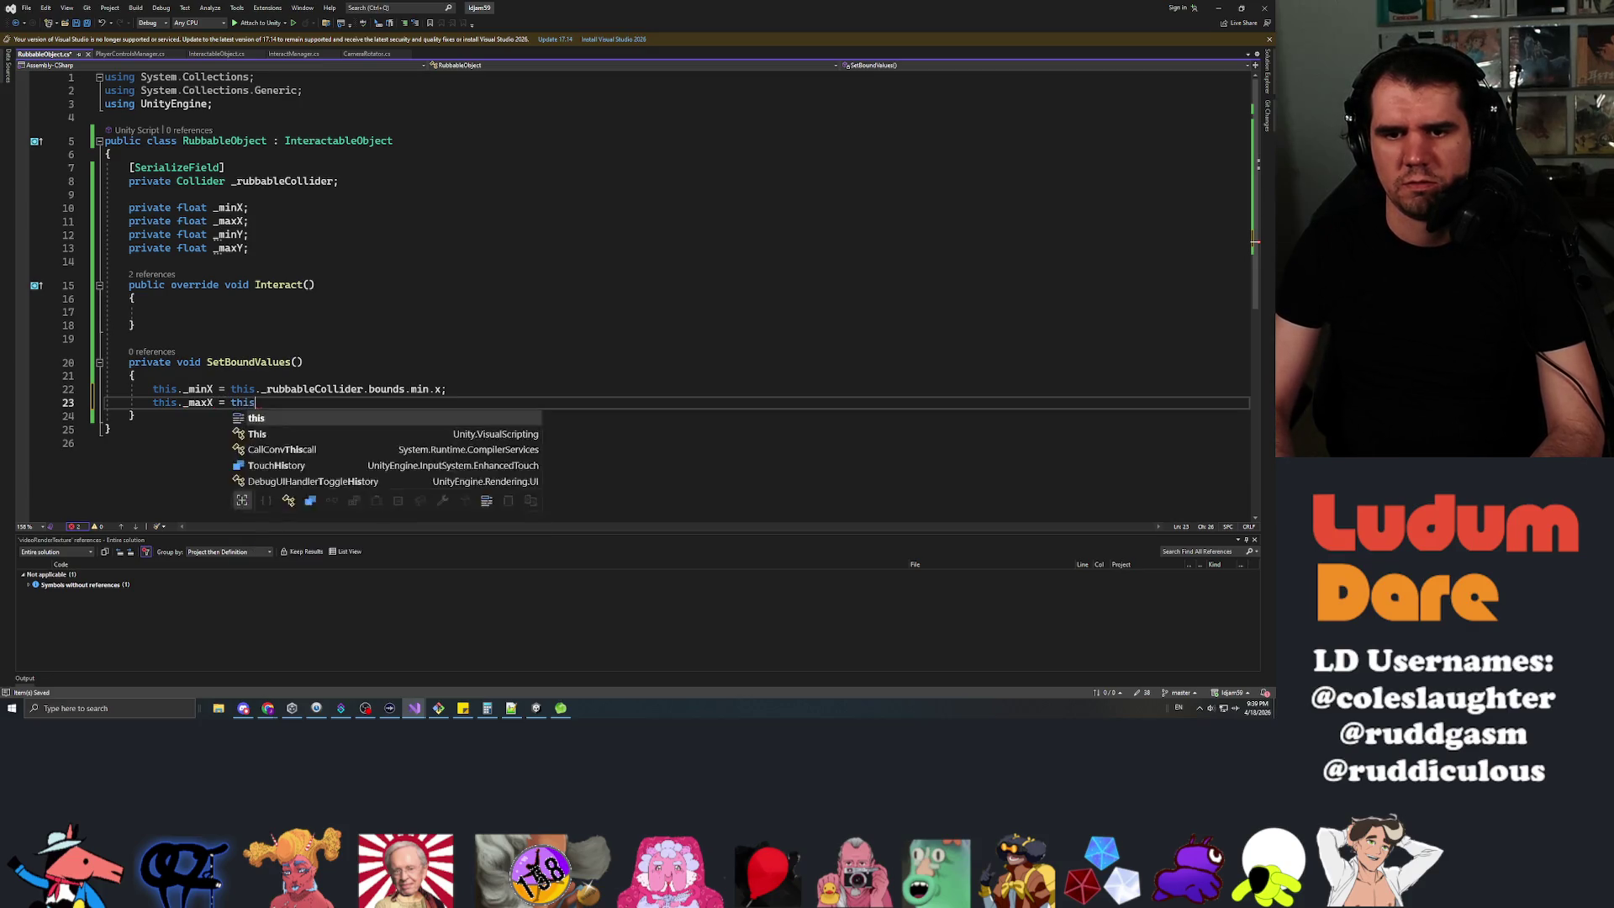
key(Tab)
text(.bou)
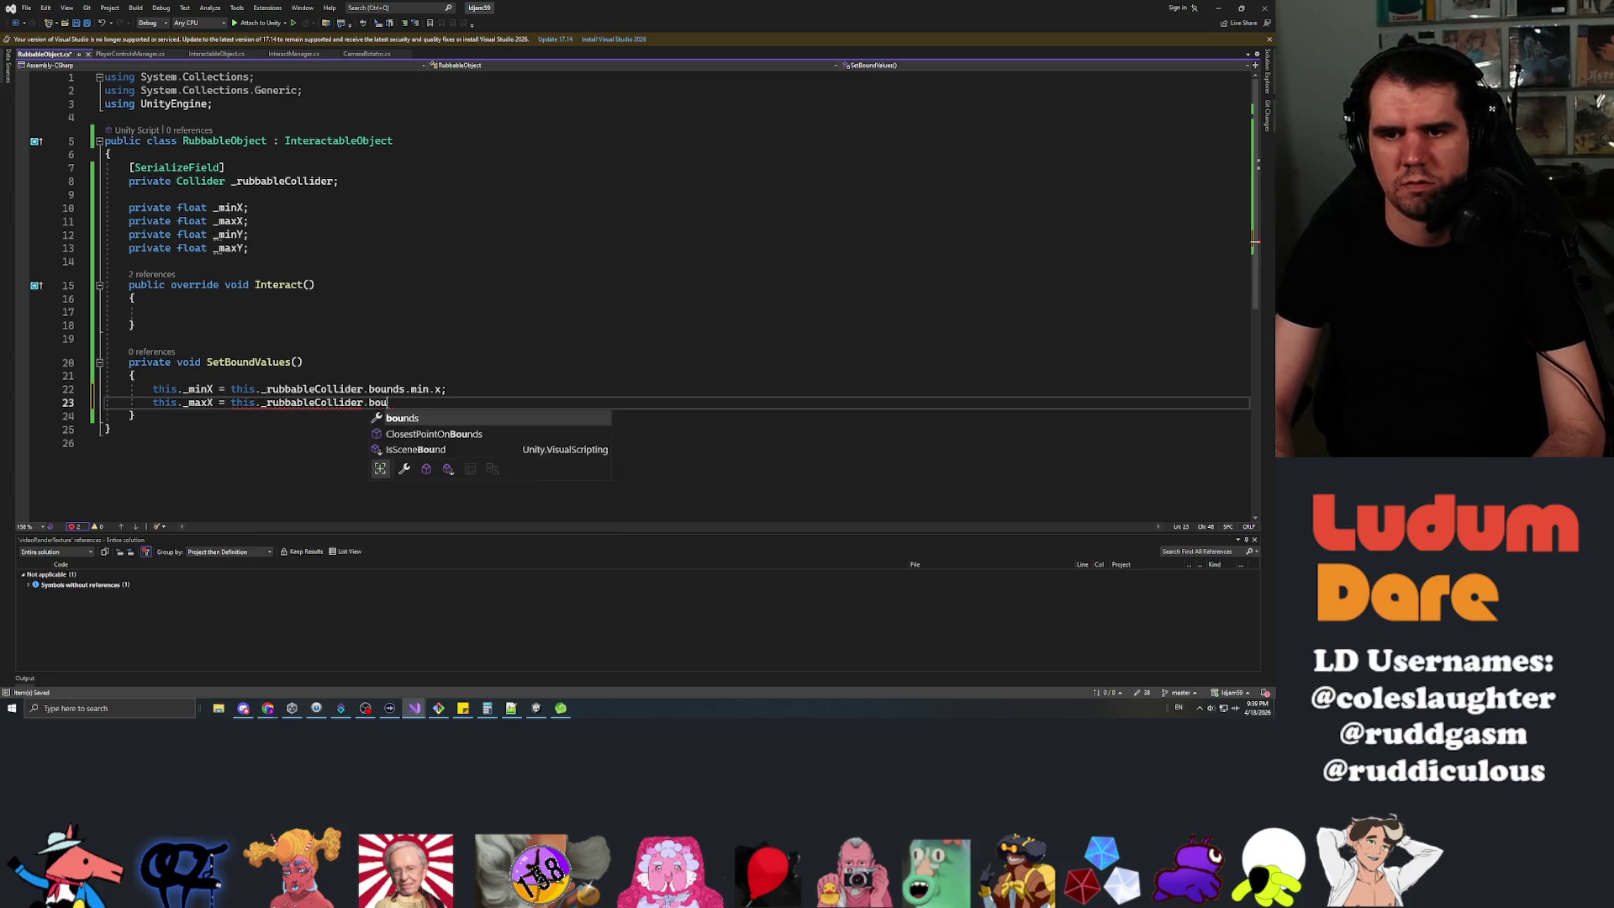
text(nds.max.x;)
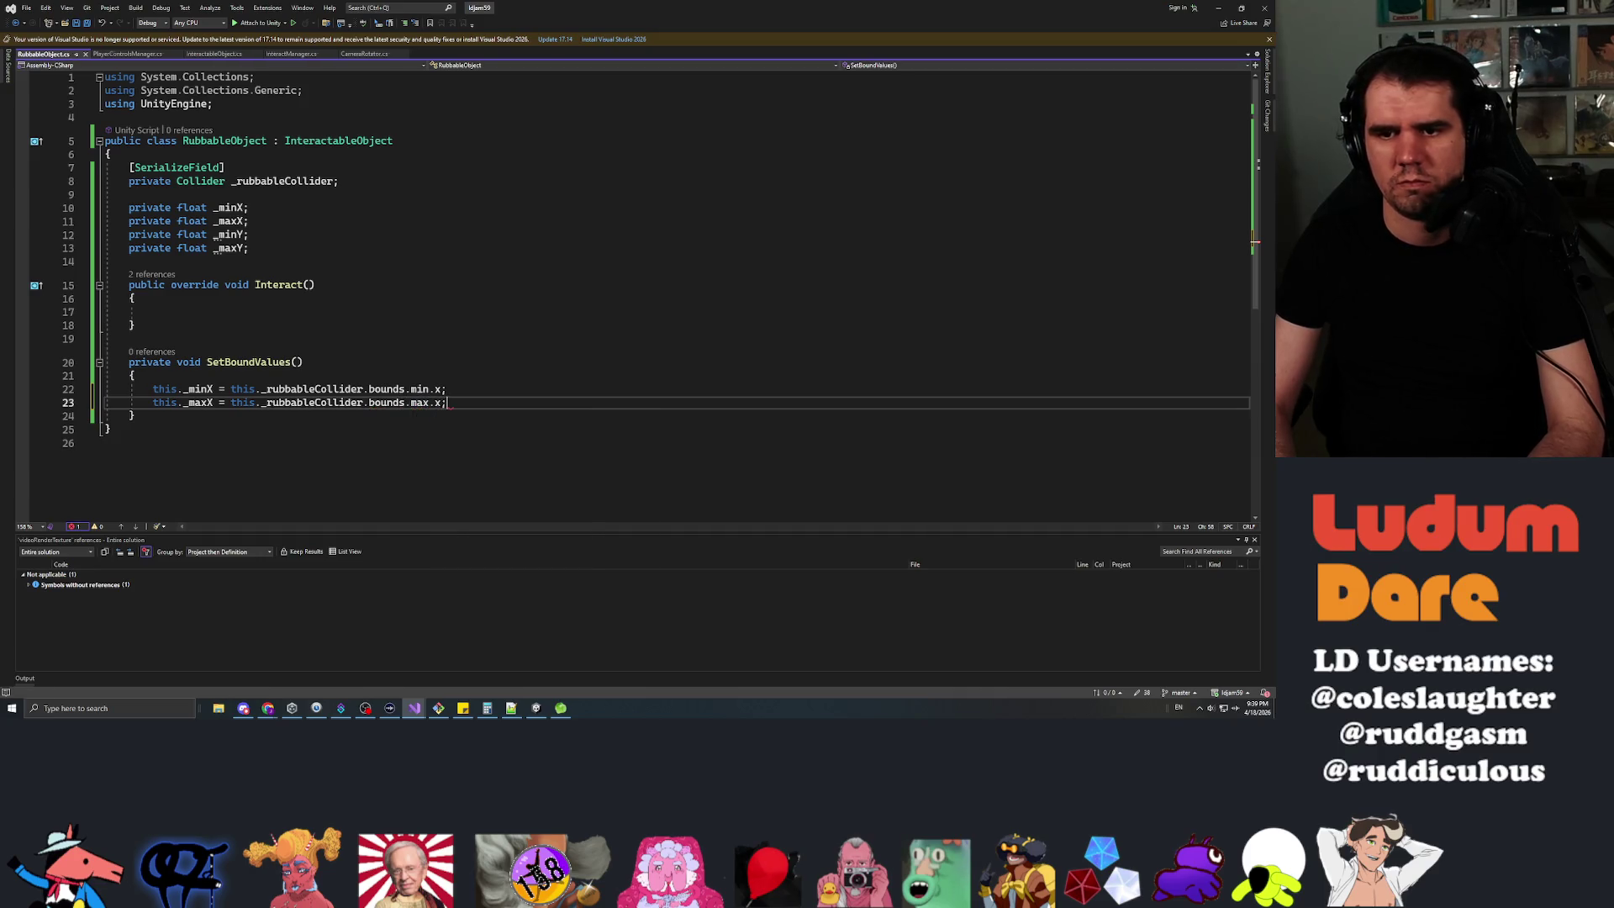
key(Return)
text(._m)
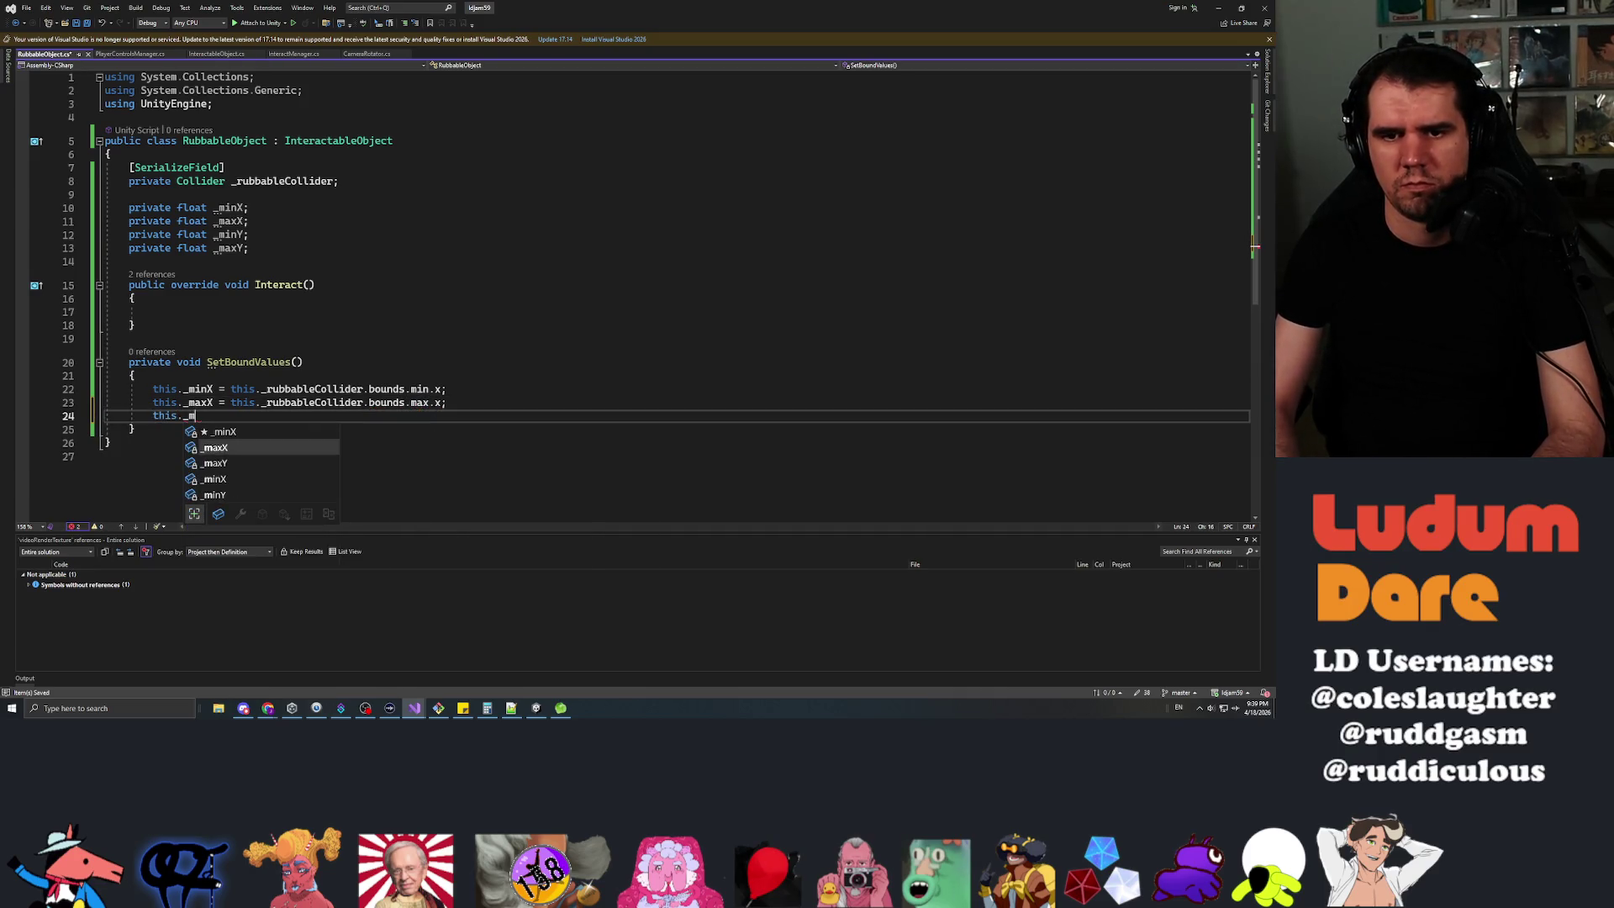
text(inY = _rubbableCollider )
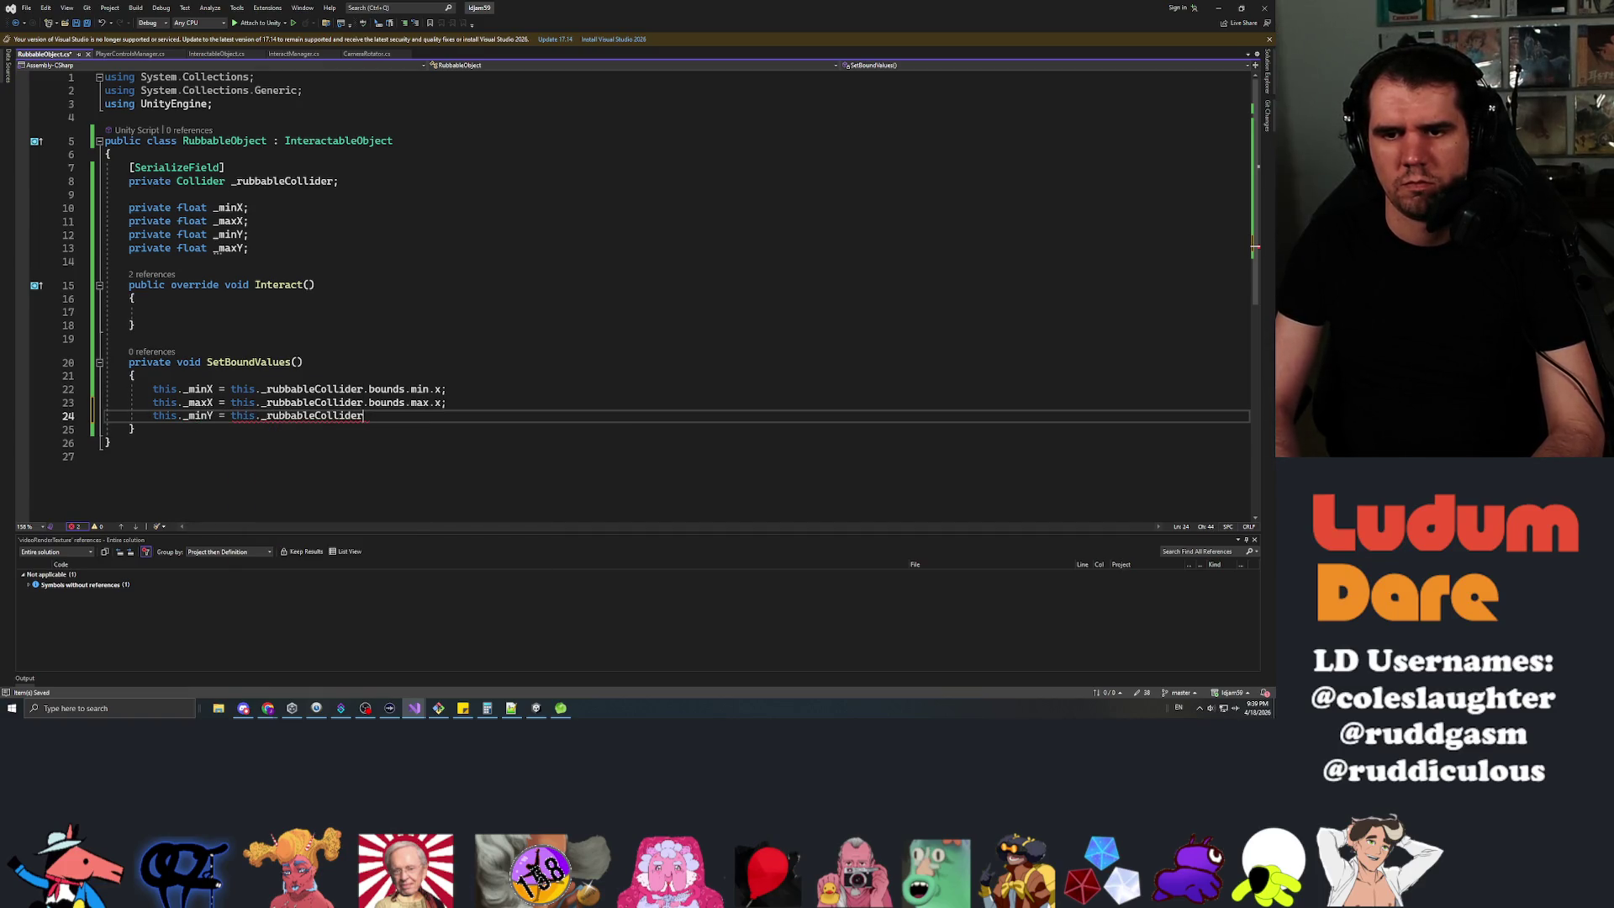
text(.bounds.min.y)
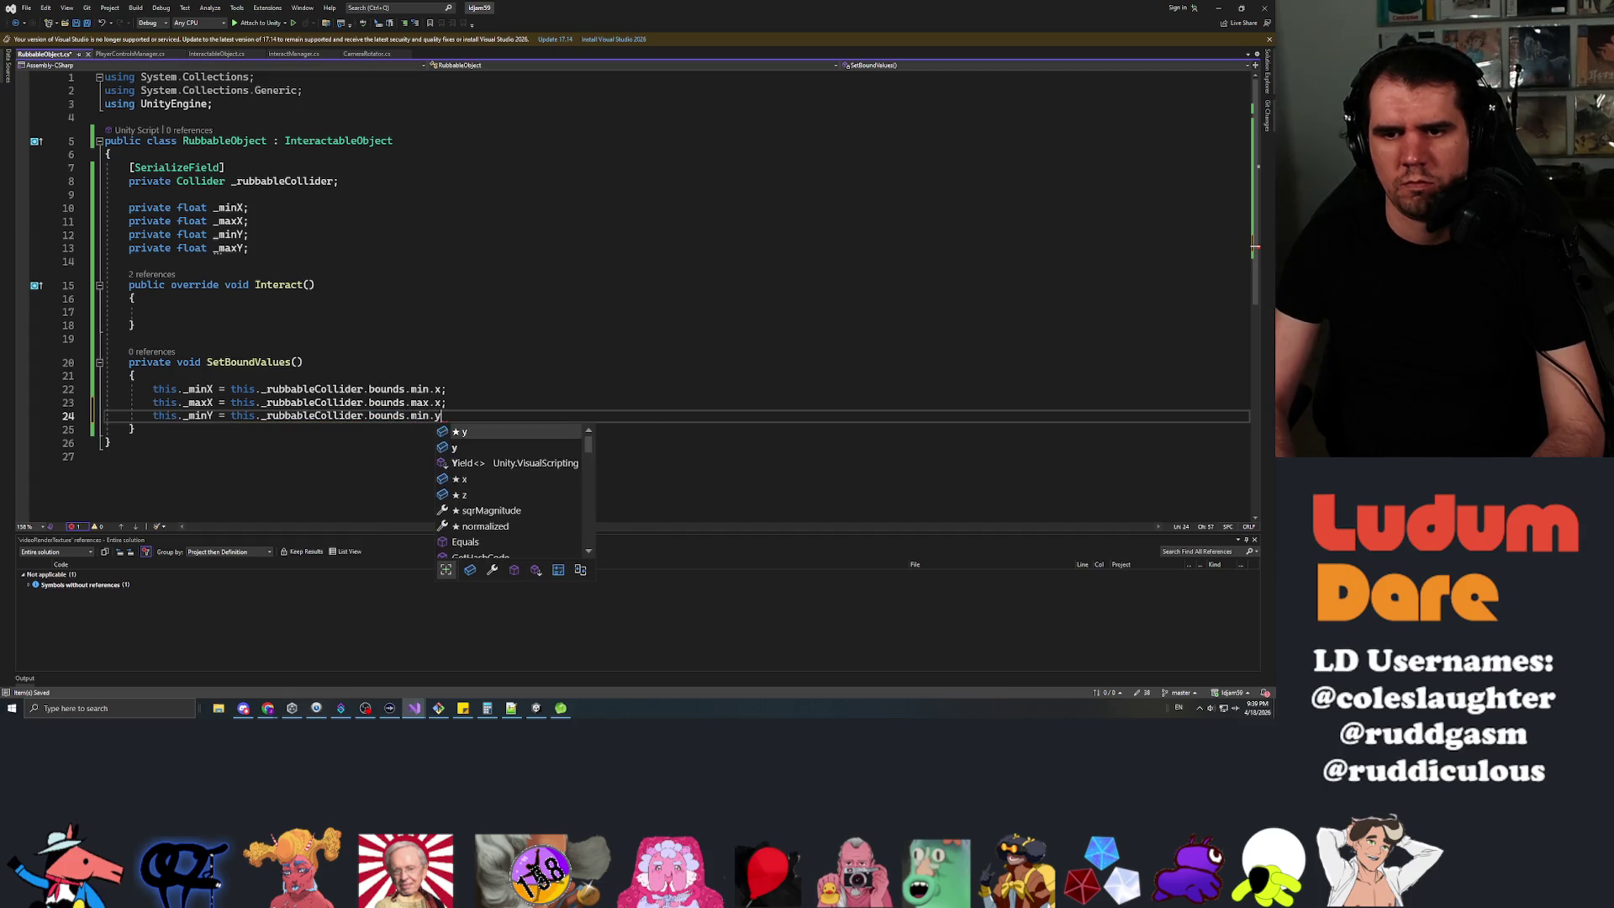
text(;)
key(Return)
text(this._min)
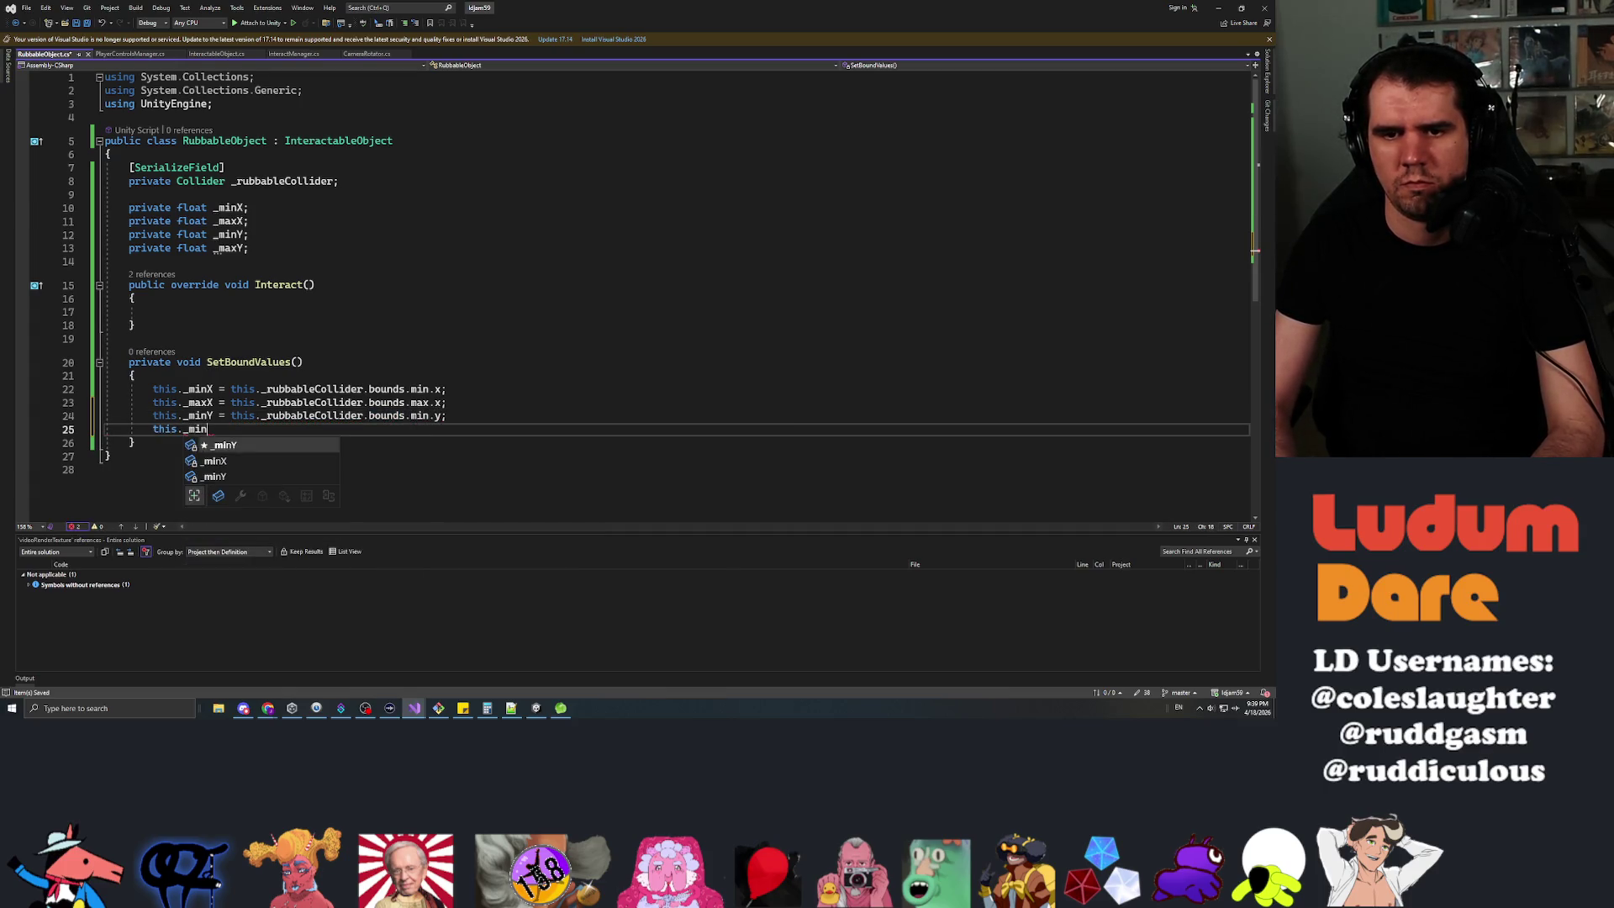
key(BackSpace)
key(BackSpace)
text(axY = this._rubbableCollider.)
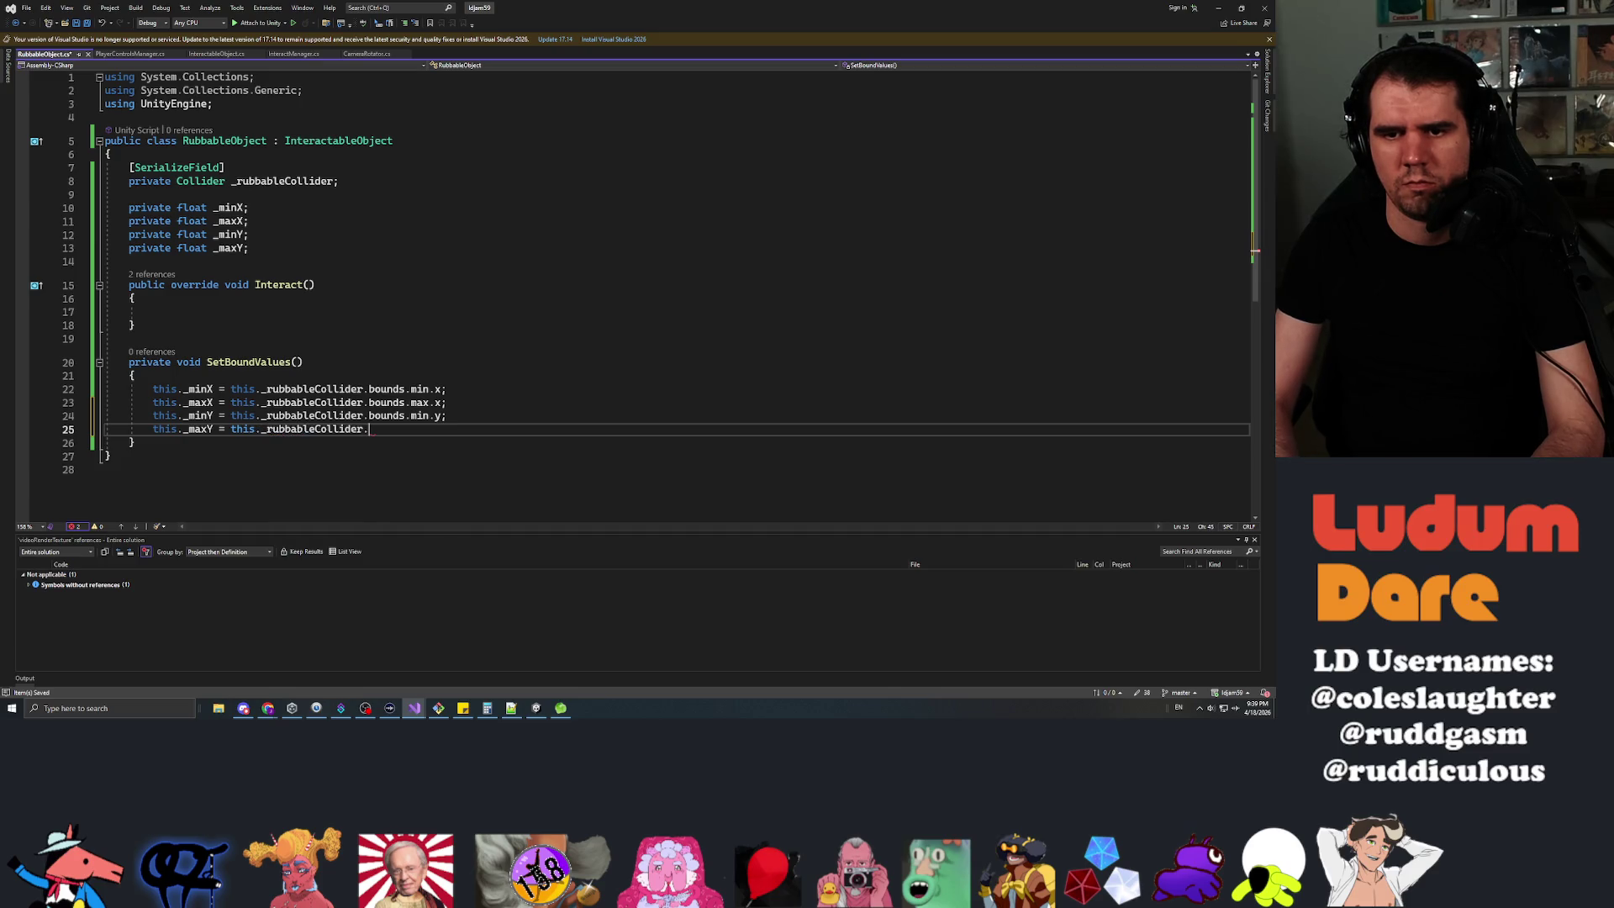
text(bounds.max.y;)
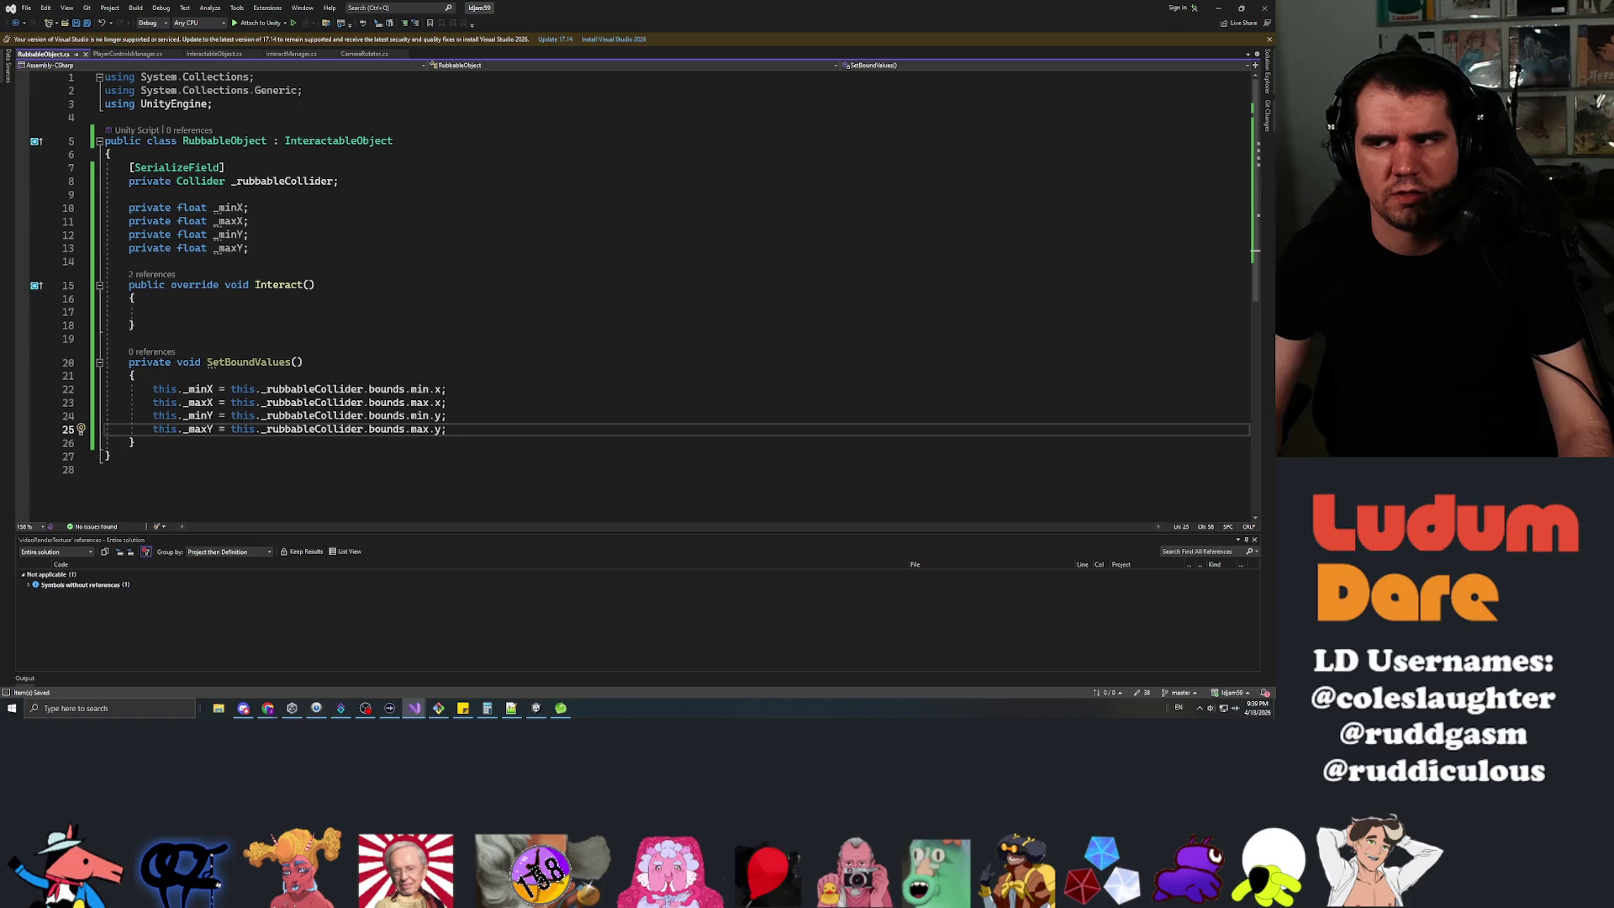
key(Up)
key(Up)
key(Up)
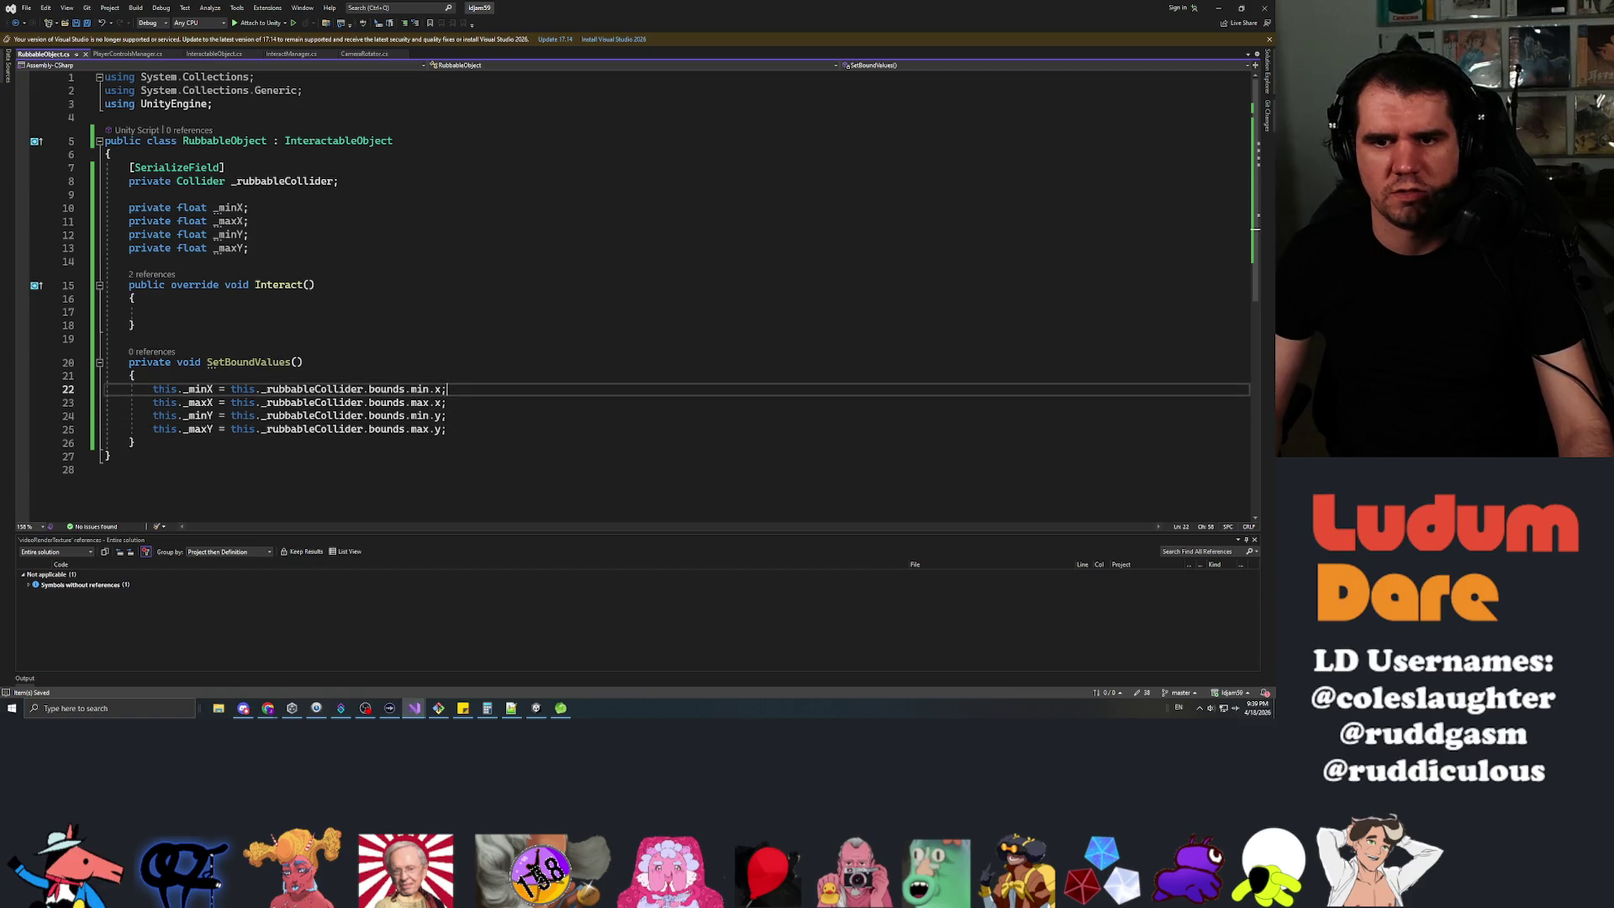
Wrap the _minX bound in PlayerControlsManager.instance.playerCamera.WorldToScreenPoint() and save.
key(ctrl+Left)
key(ctrl+Left)
key(ctrl+Left)
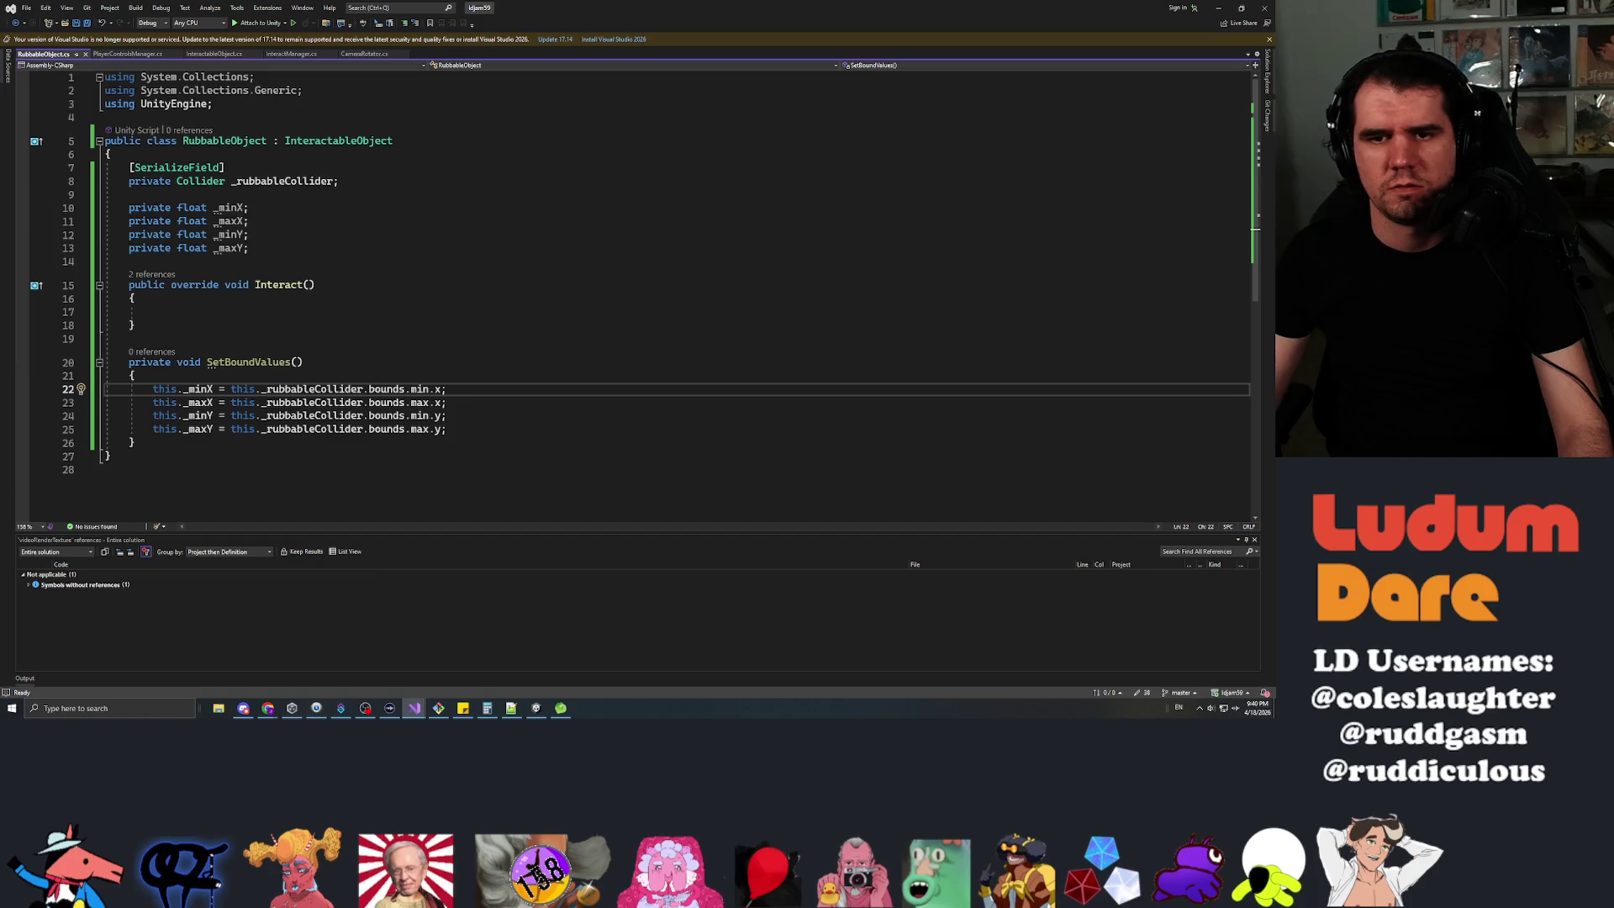
key(F12)
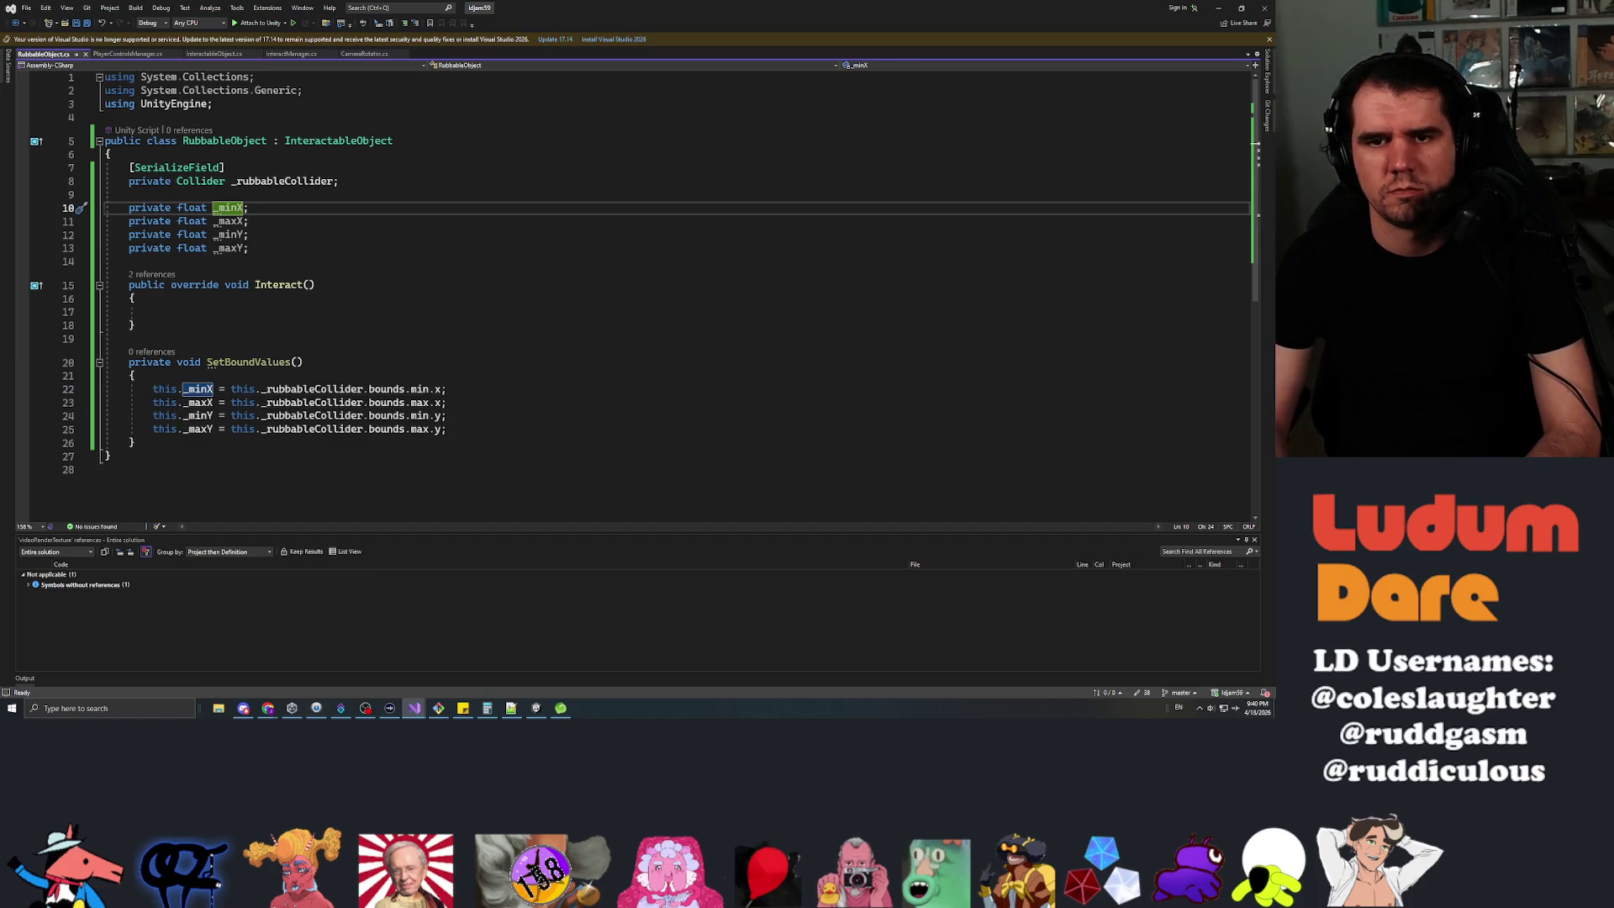
key(Down)
key(Down)
key(Down)
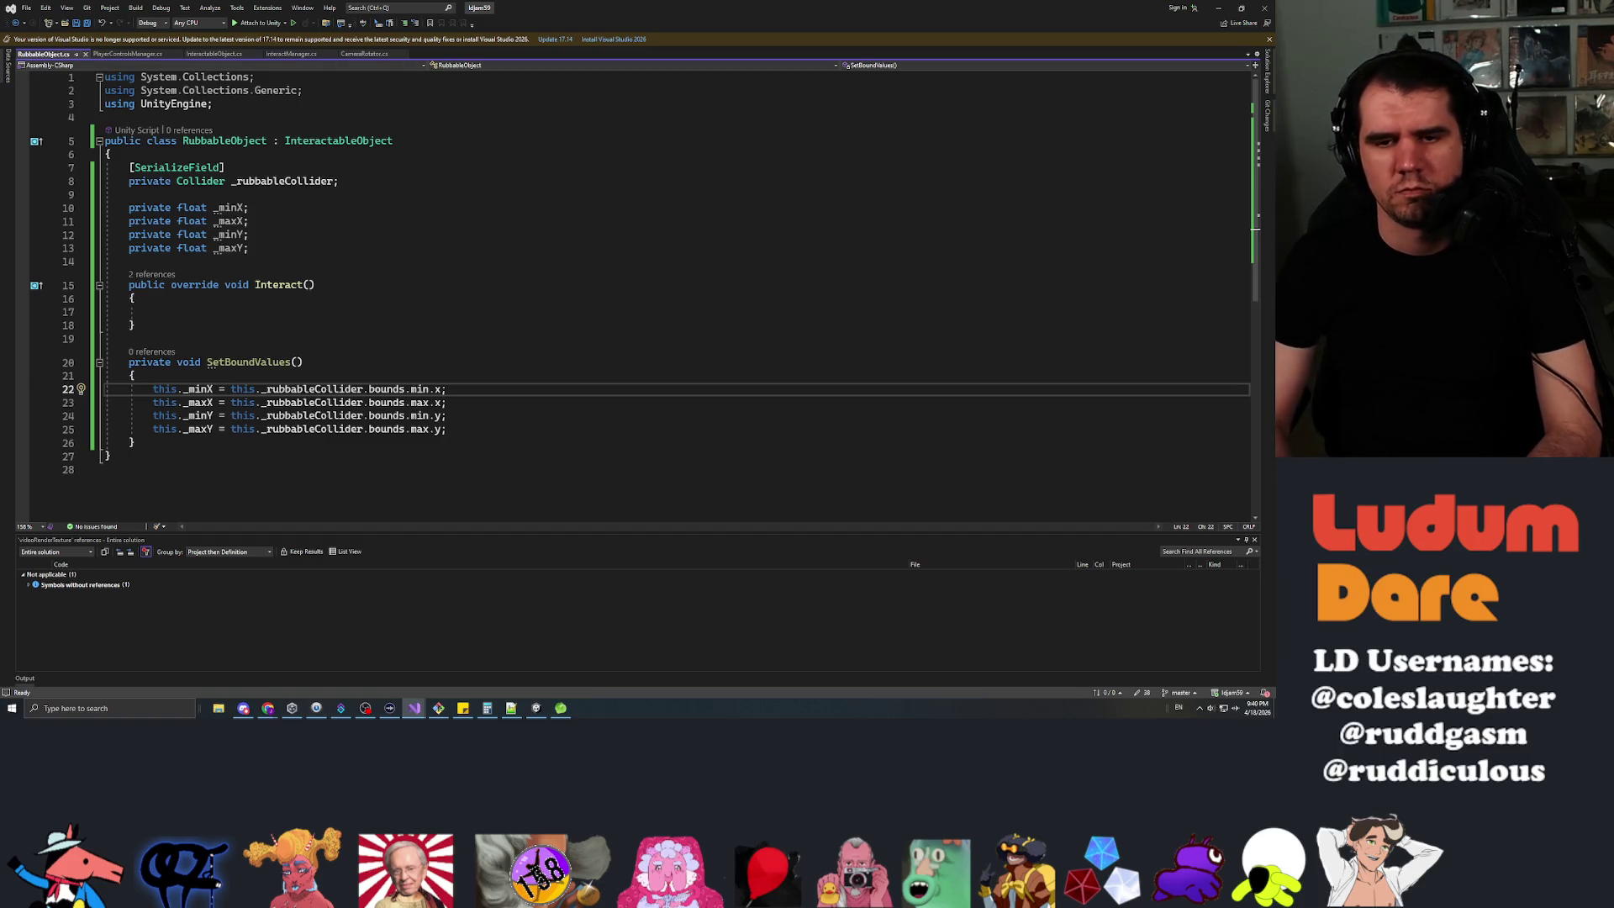
text(PlayerC)
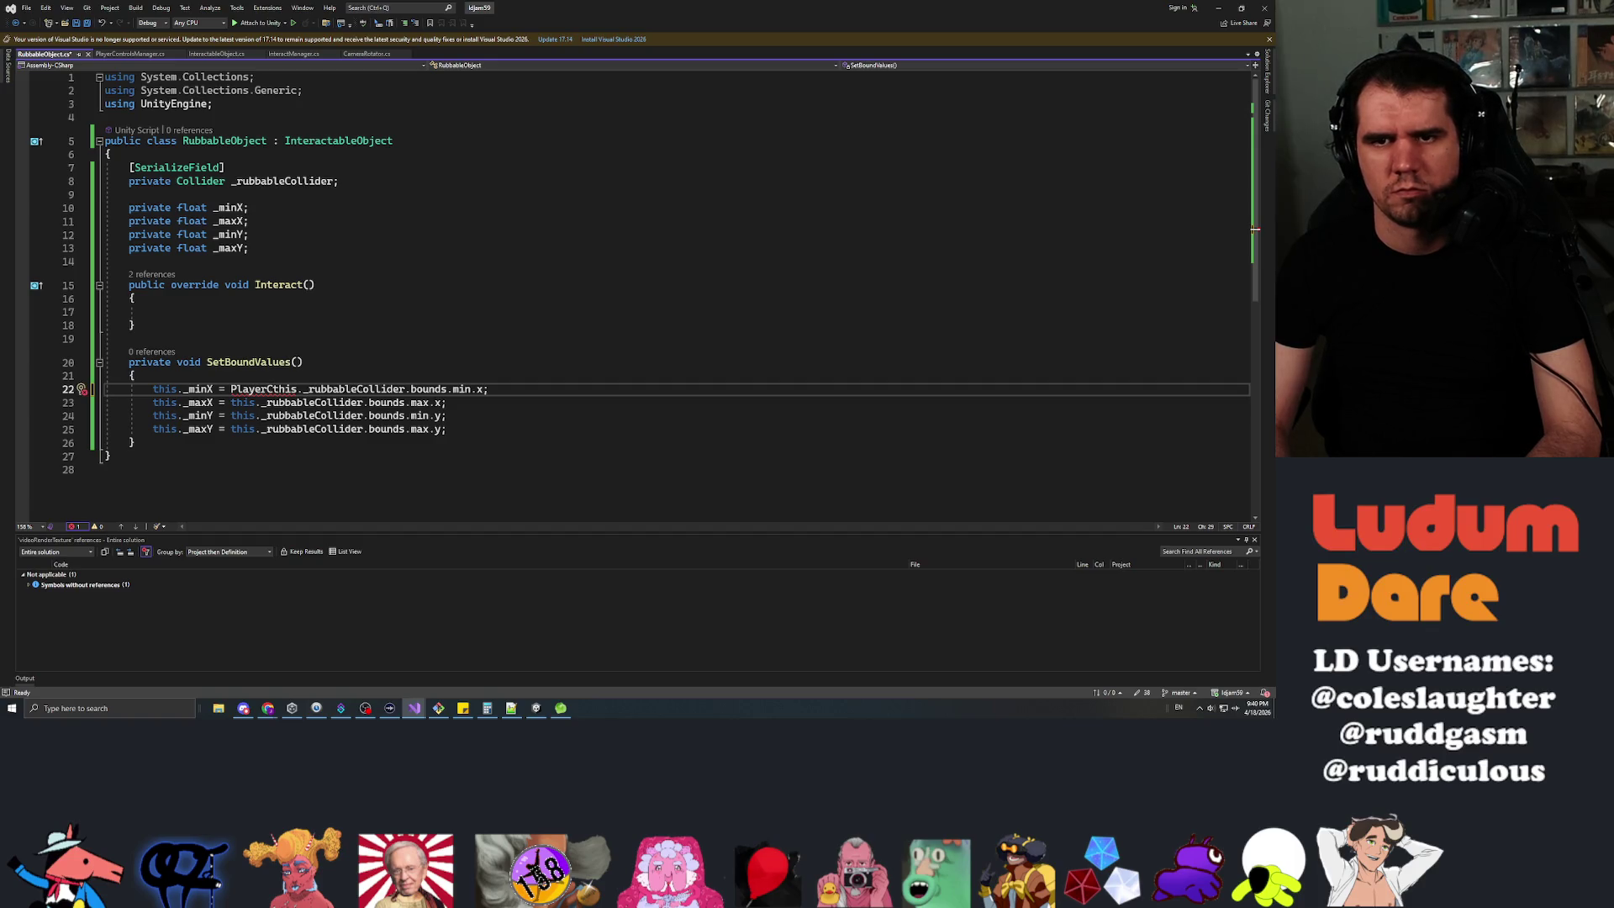
text(ontrolsManager.)
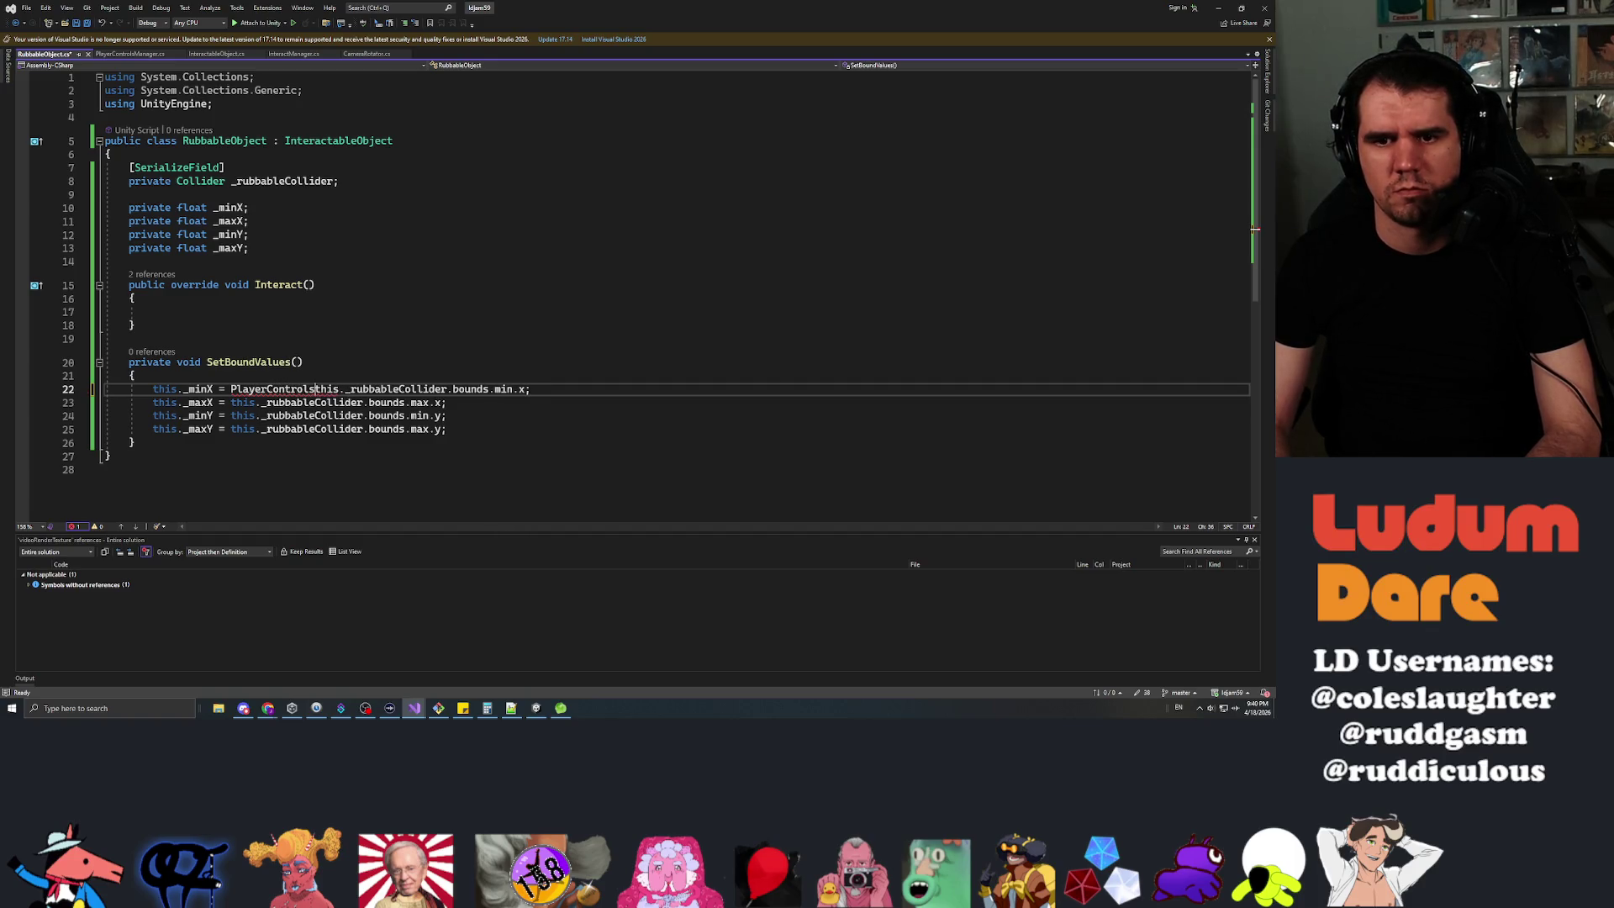
text(instance.camer)
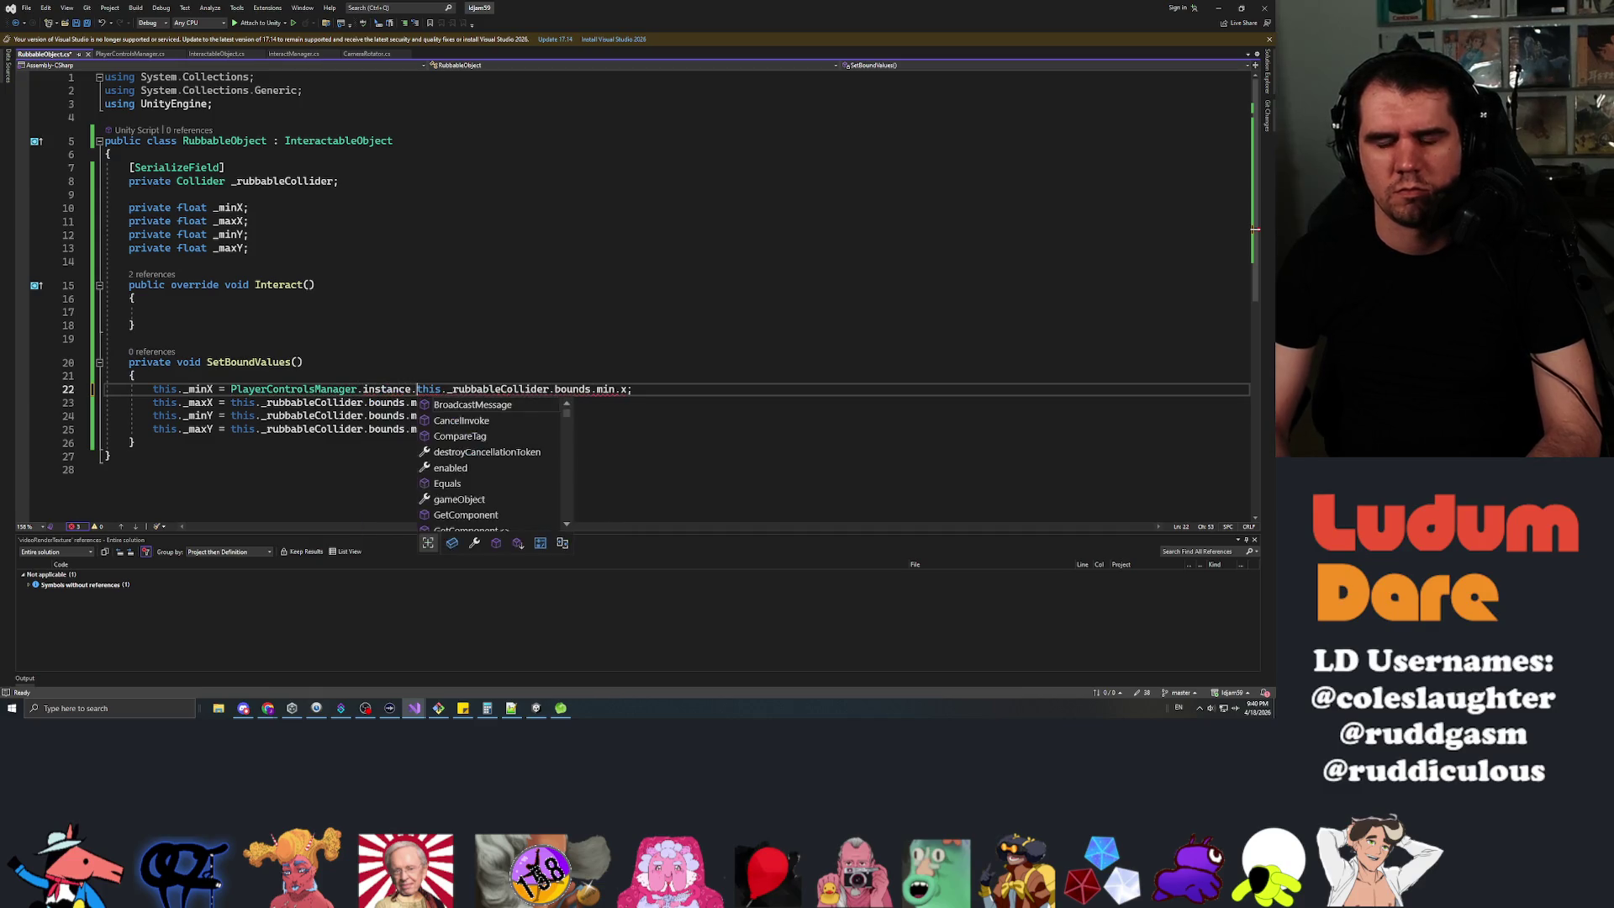
key(Tab)
text(.)
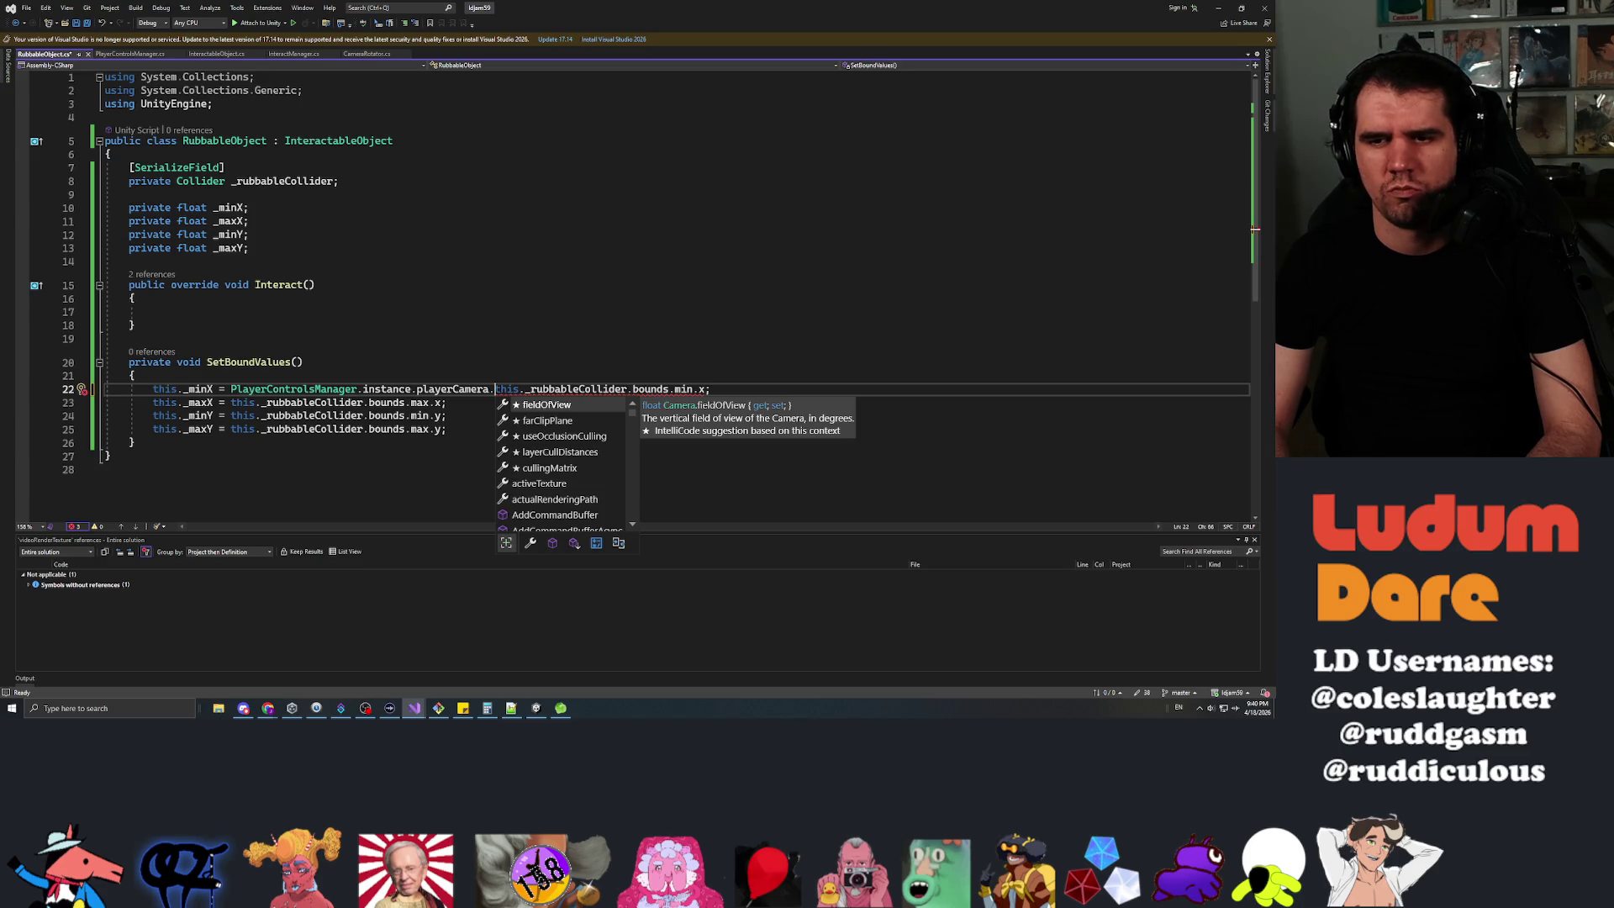
text(worldto)
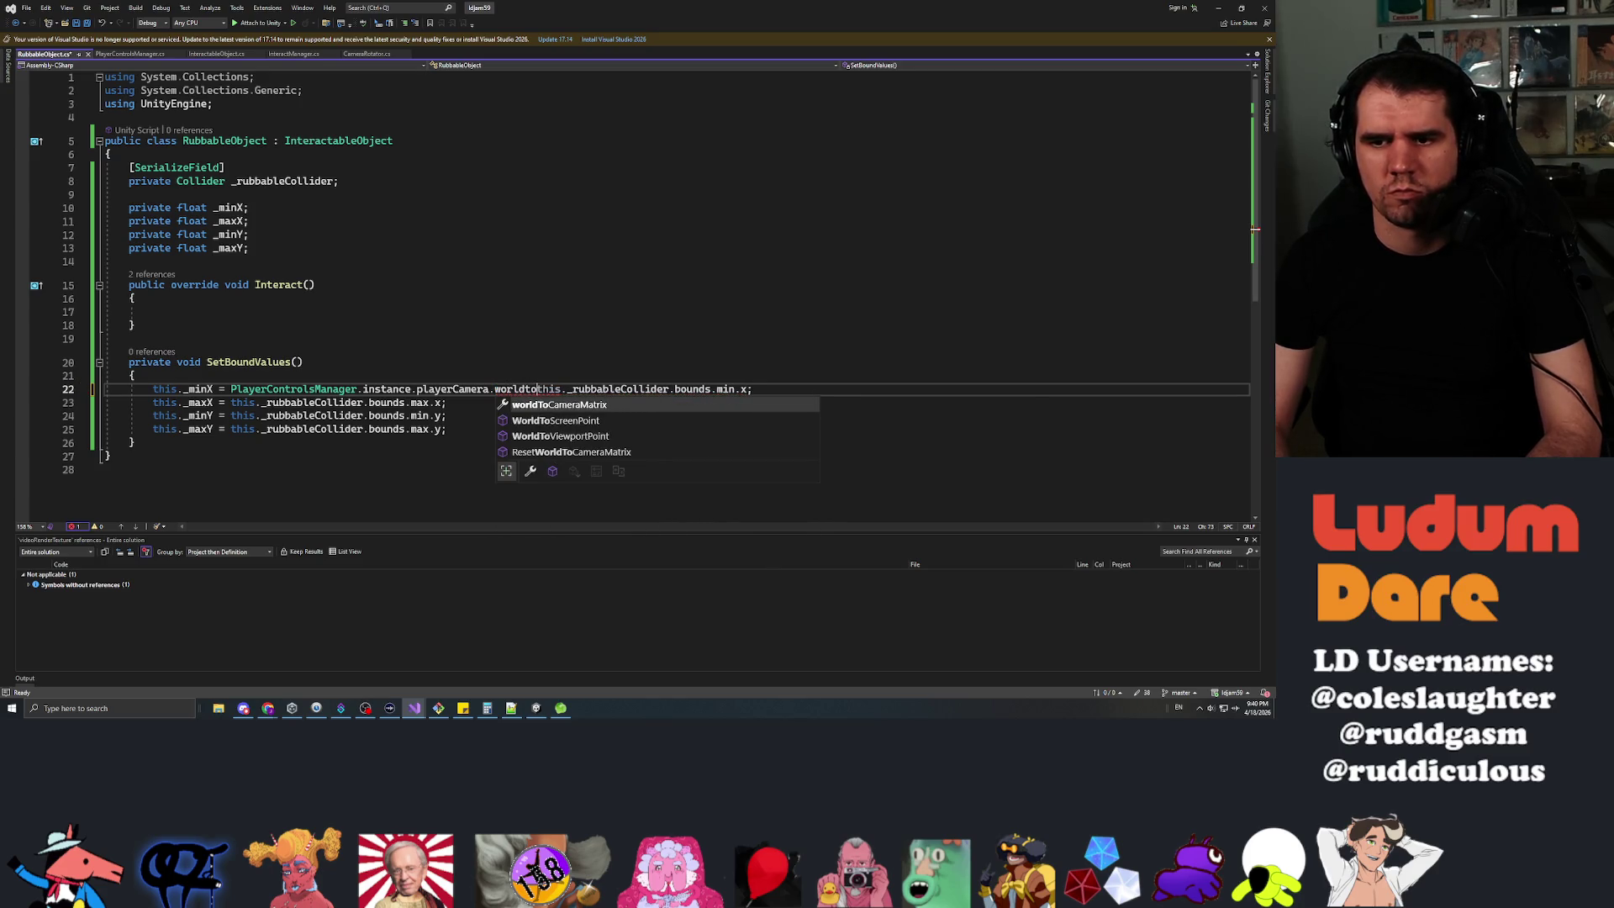
text(screenpoint)
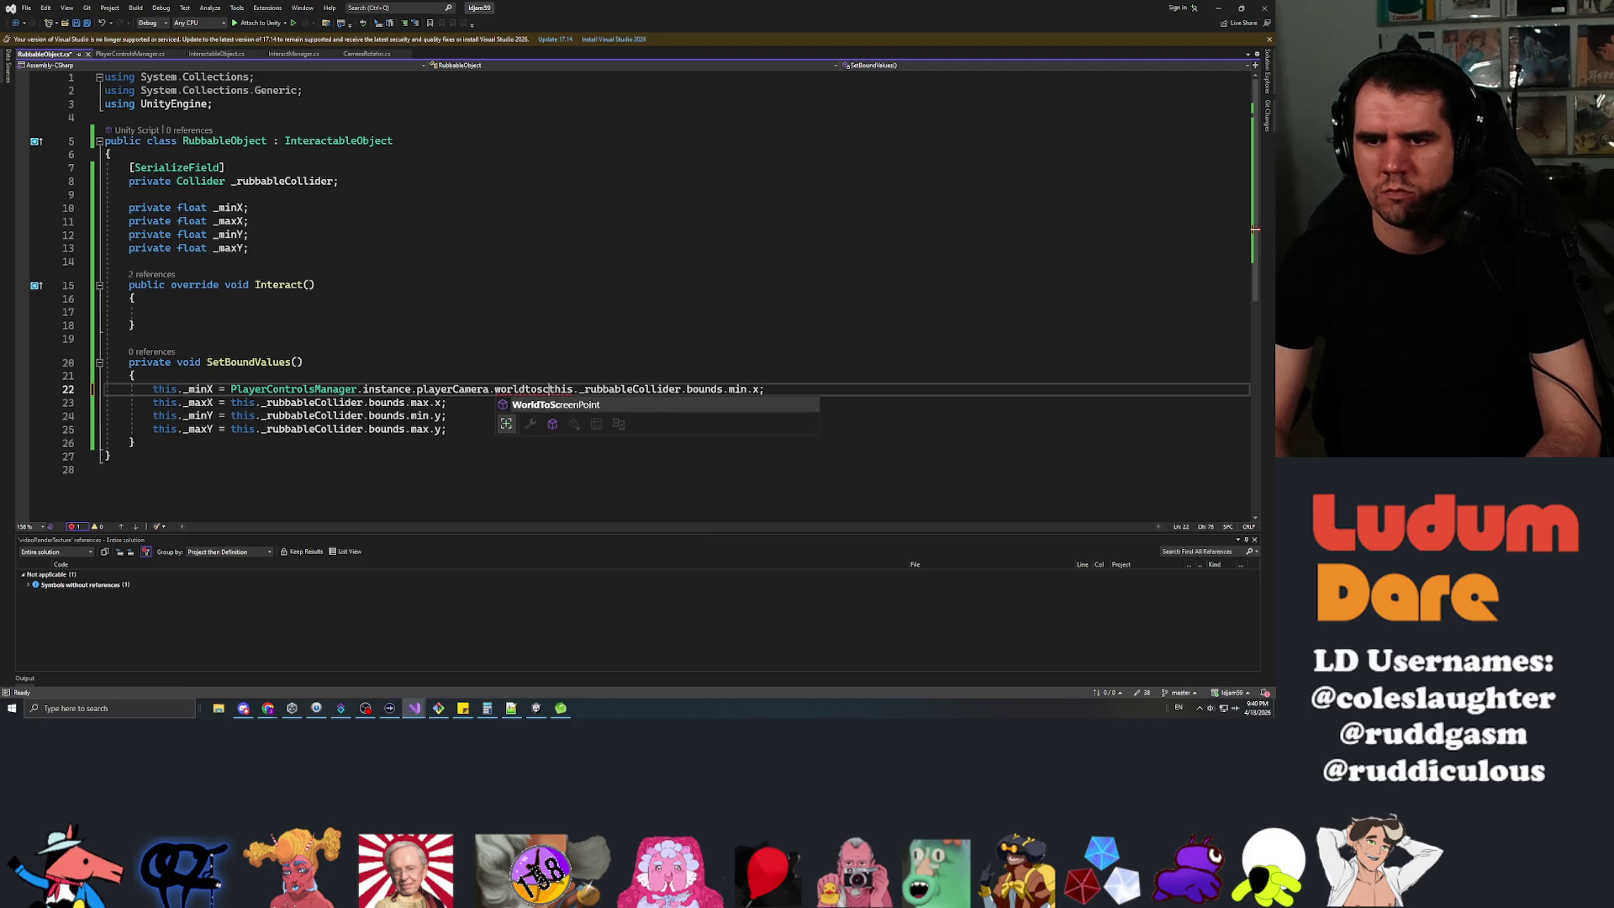
key(Tab)
text(()
key(ctrl+s)
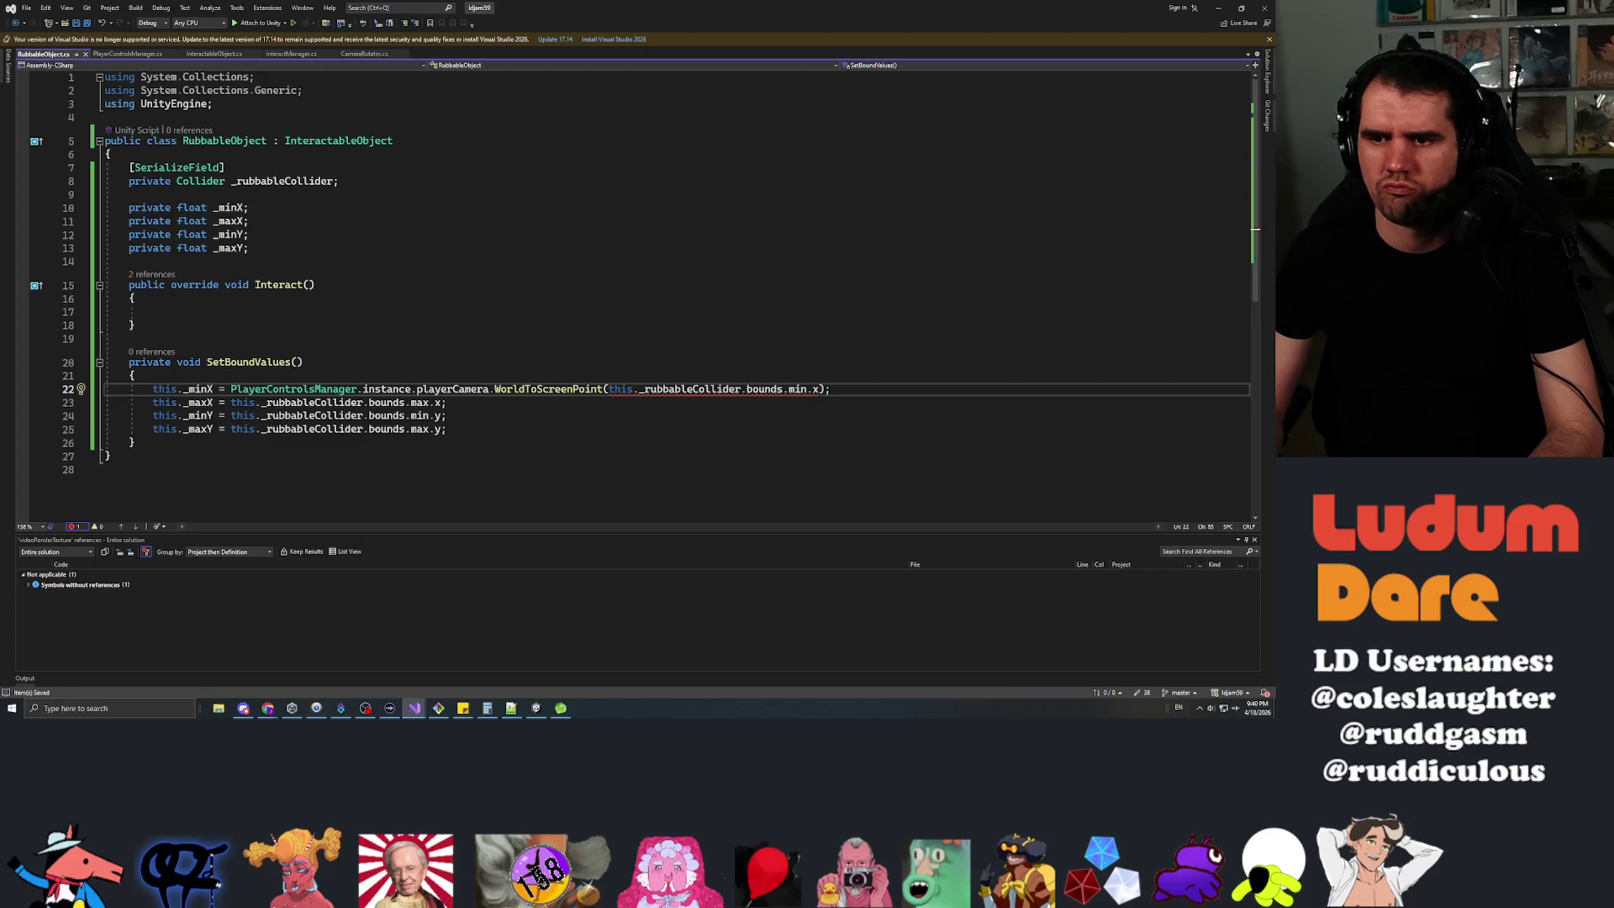
Insert this._rubbableCollider.gameObject.transform.position as the first WorldToScreenPoint argument.
mouse_move(765, 389)
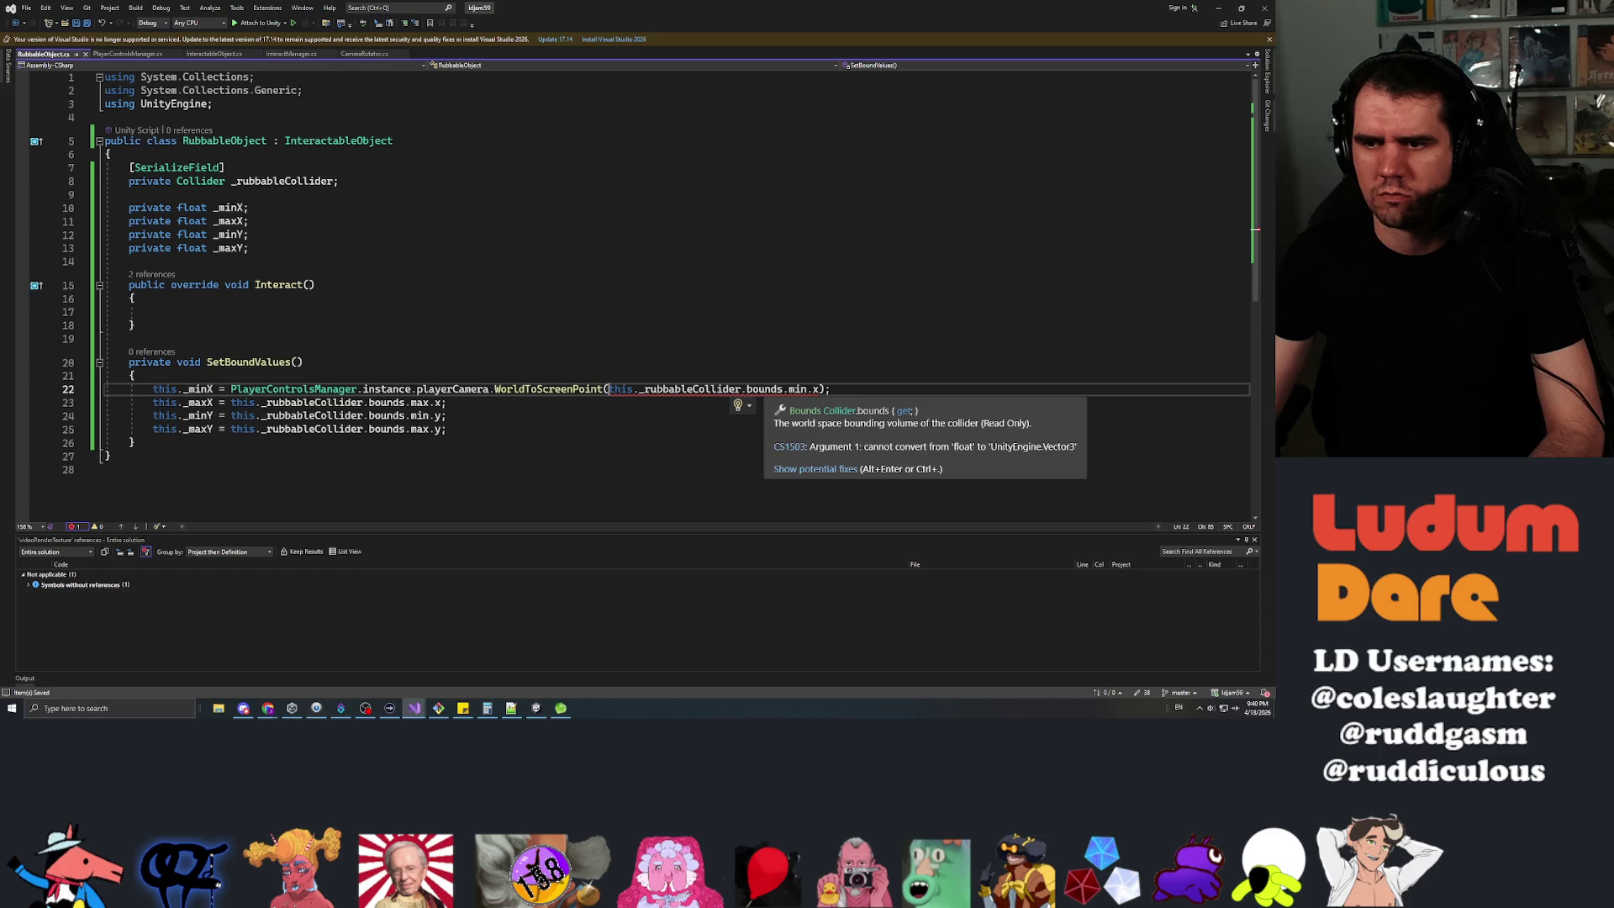
mouse_move(815, 389)
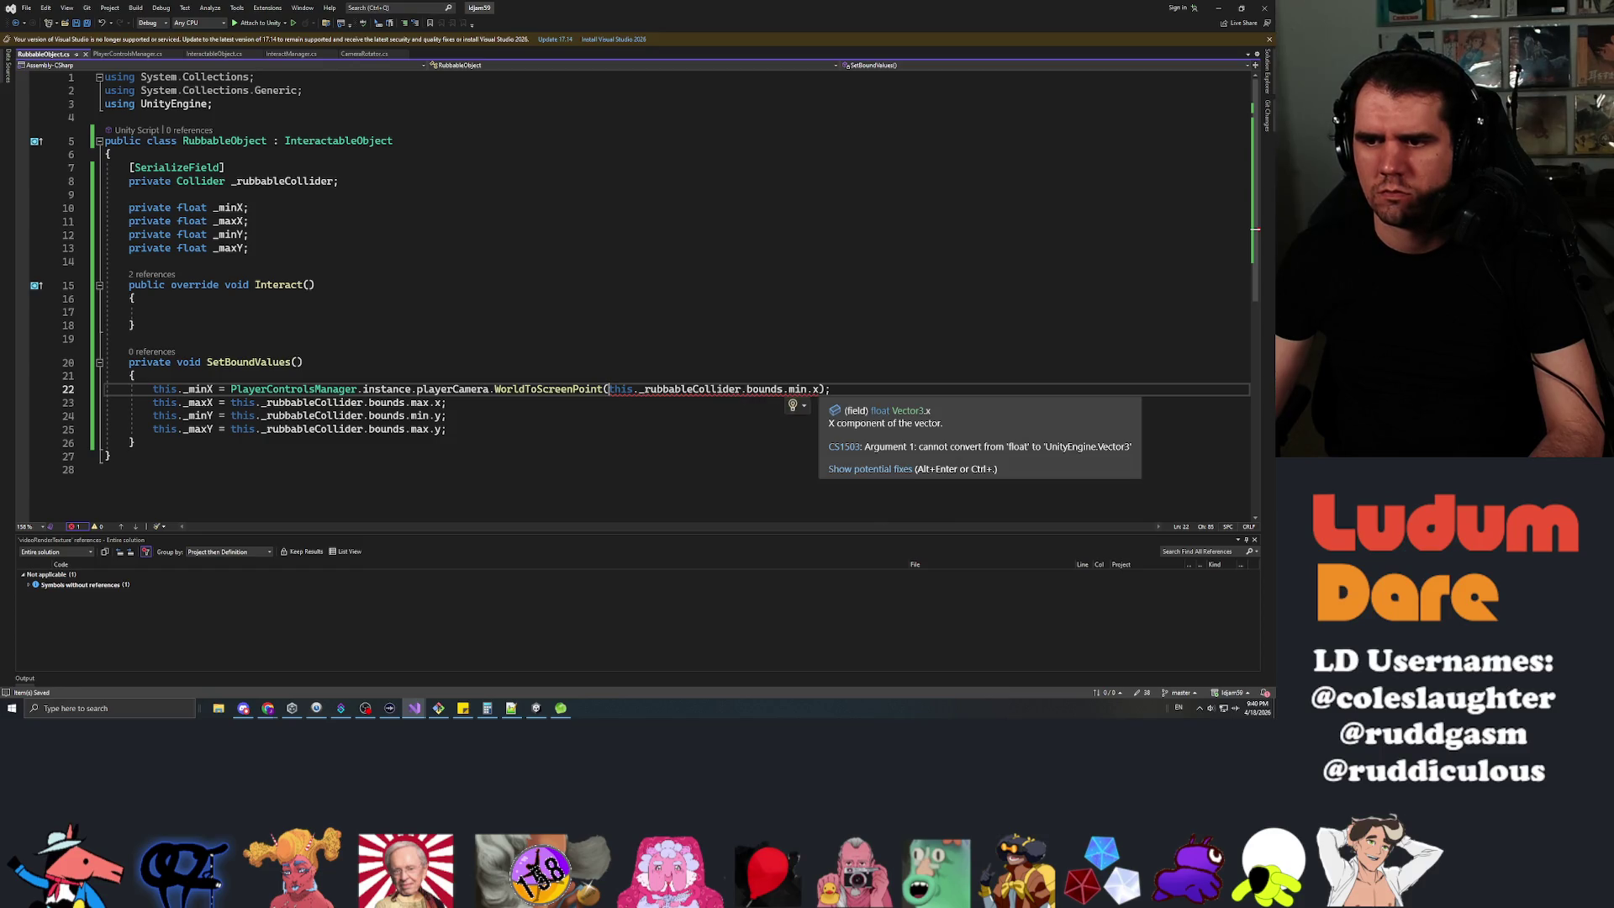
click(611, 389)
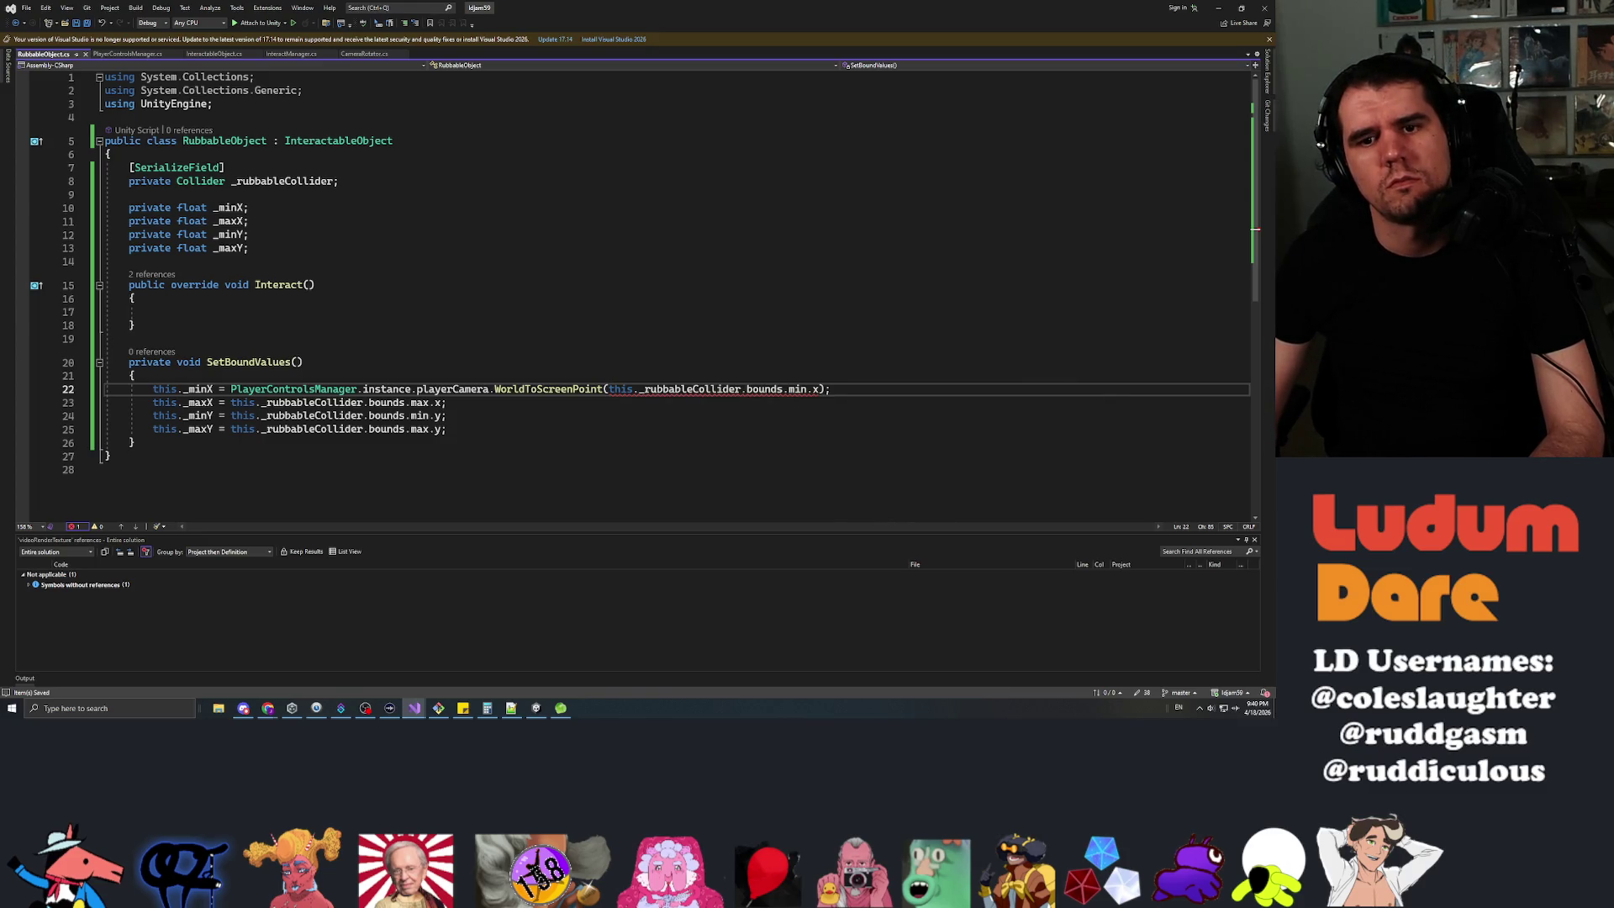
text(this.)
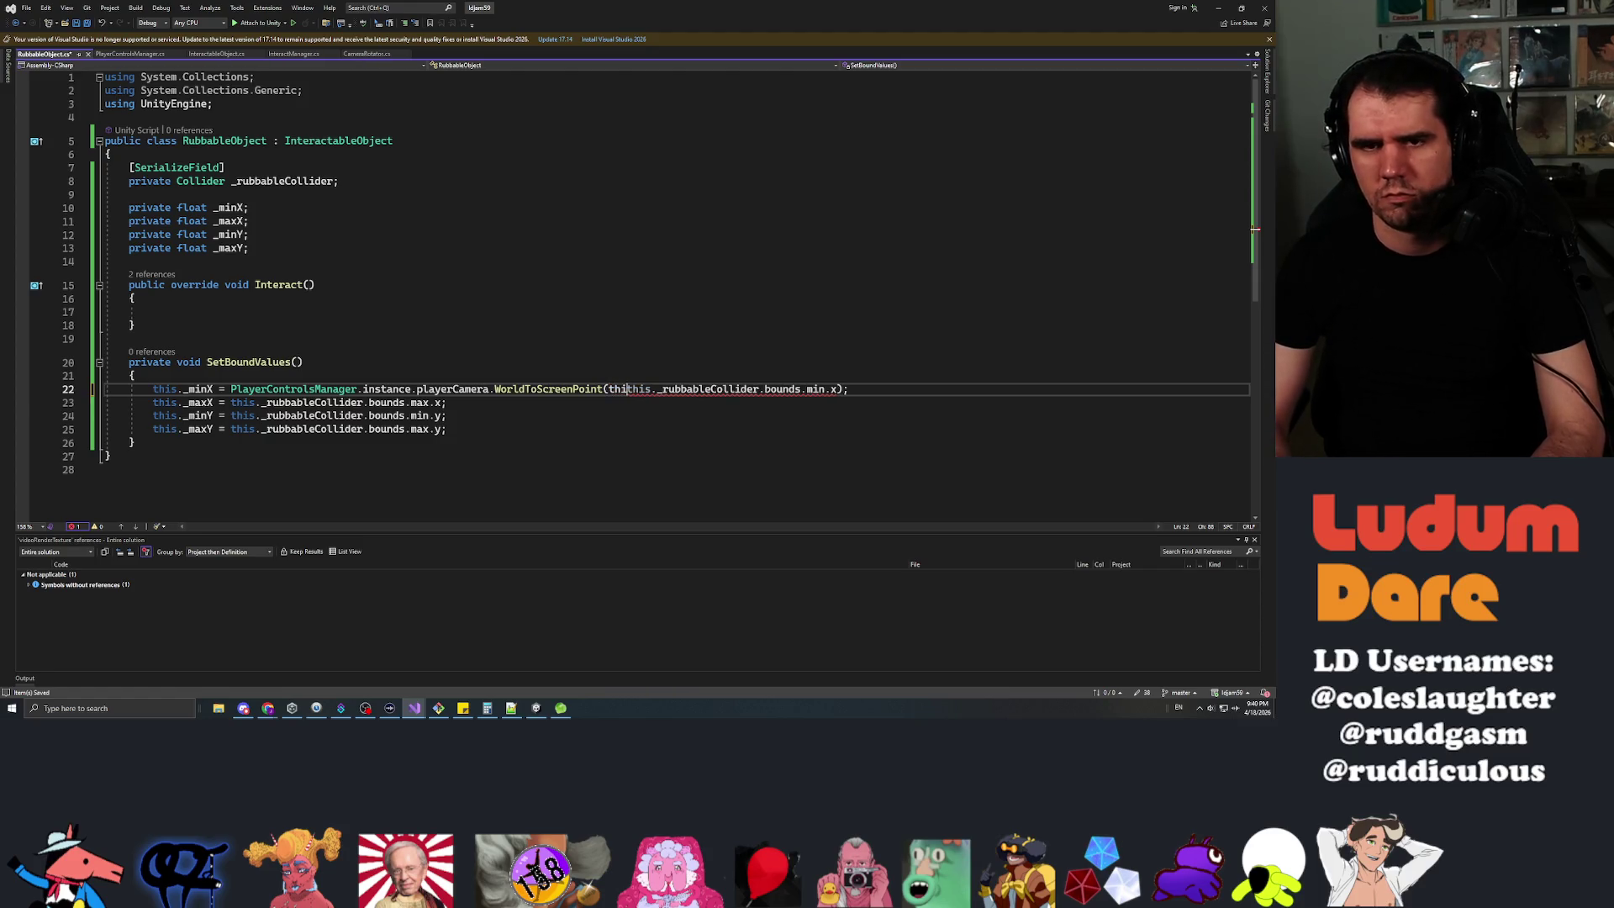
text(_rubbableCo)
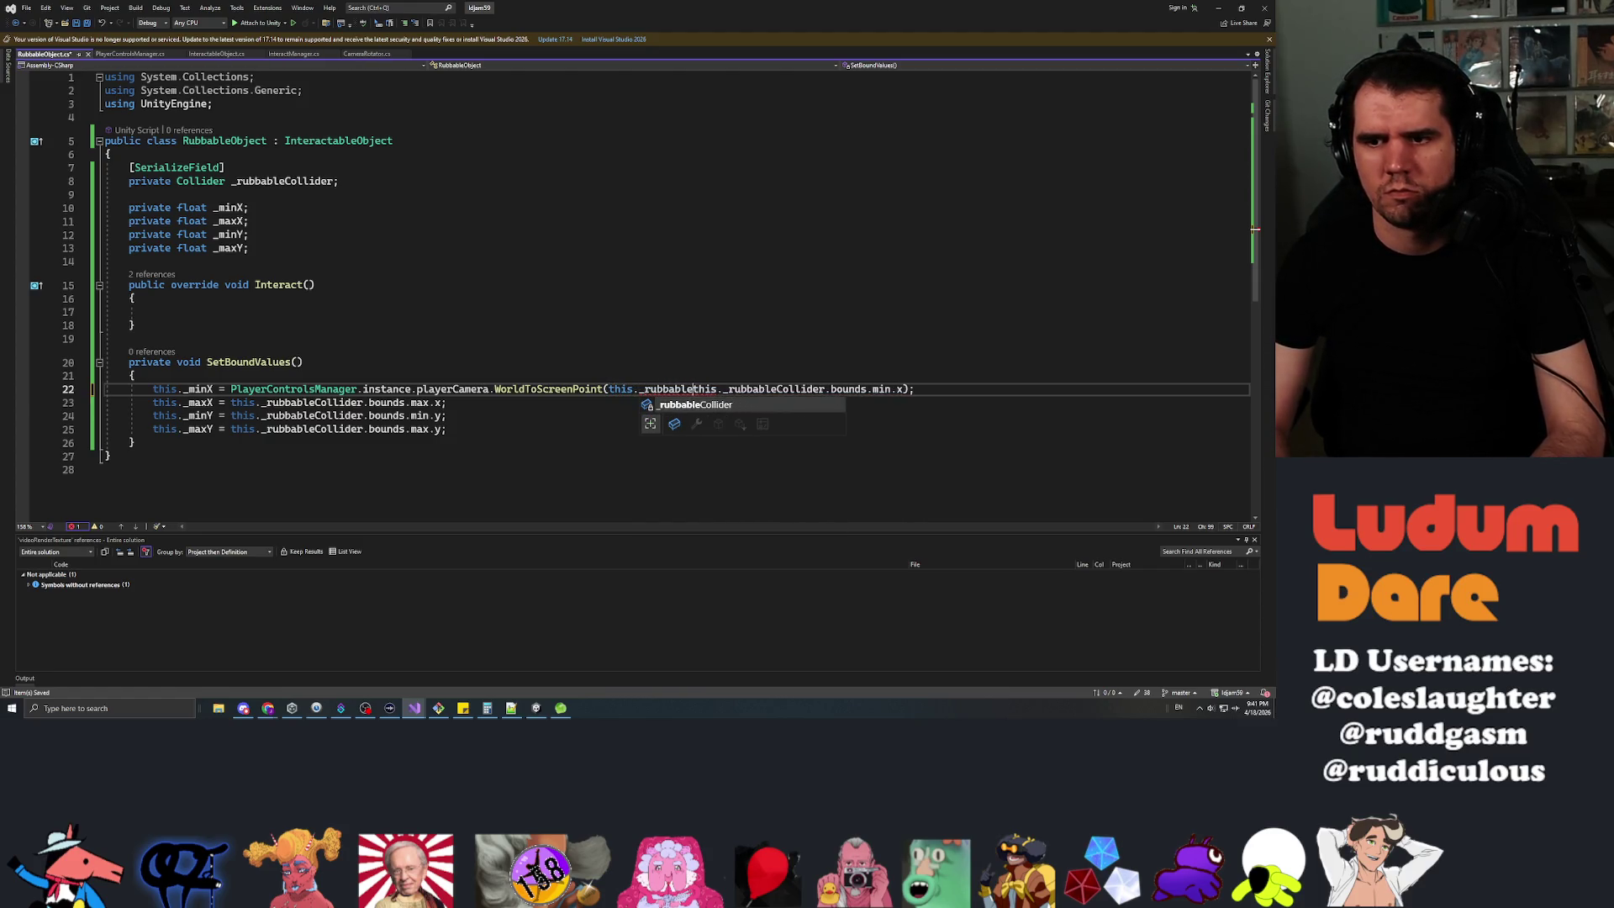
text(llider.)
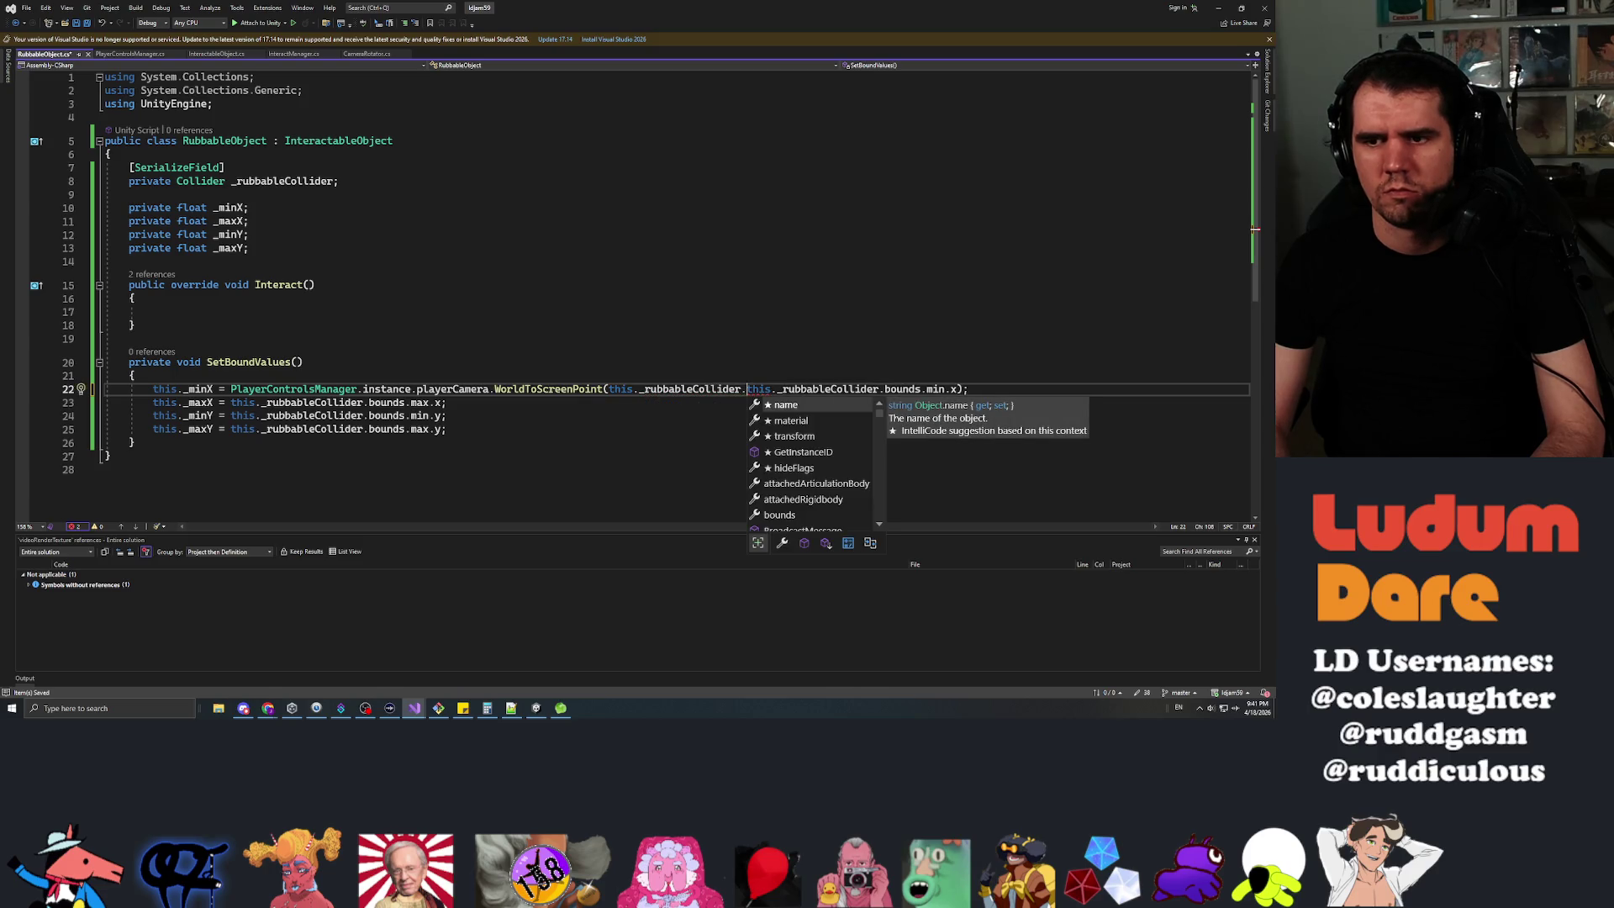
text(gameObject.transform.position)
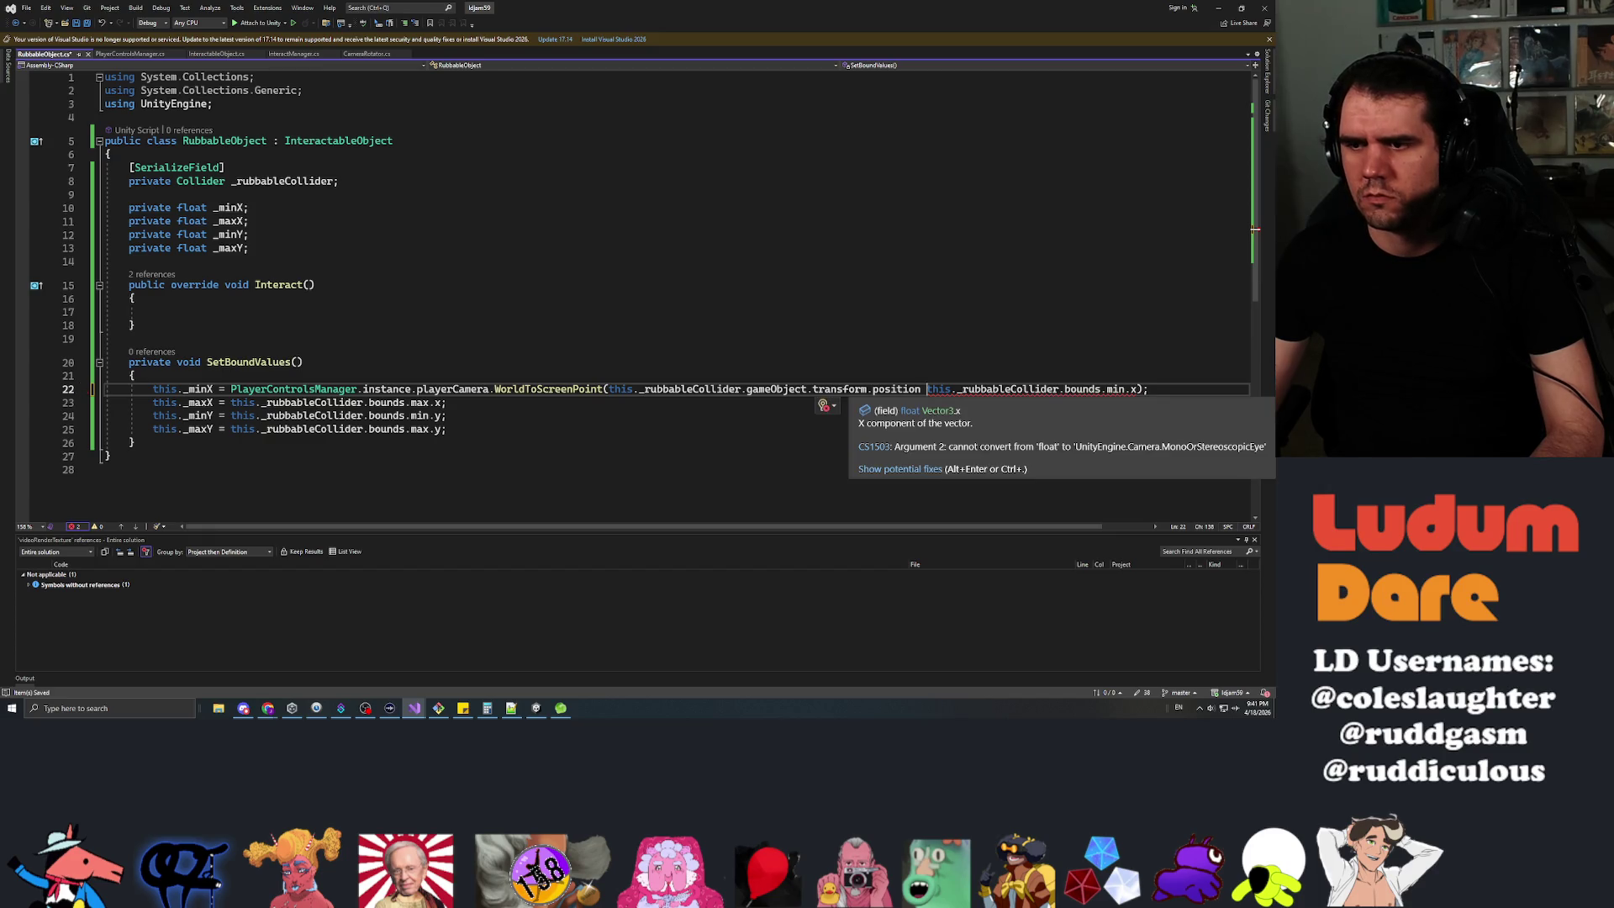
Try bounds.extents.x as the second argument, then revert it to bounds.min.x.
click(1064, 388)
drag(1064, 388, 1139, 389)
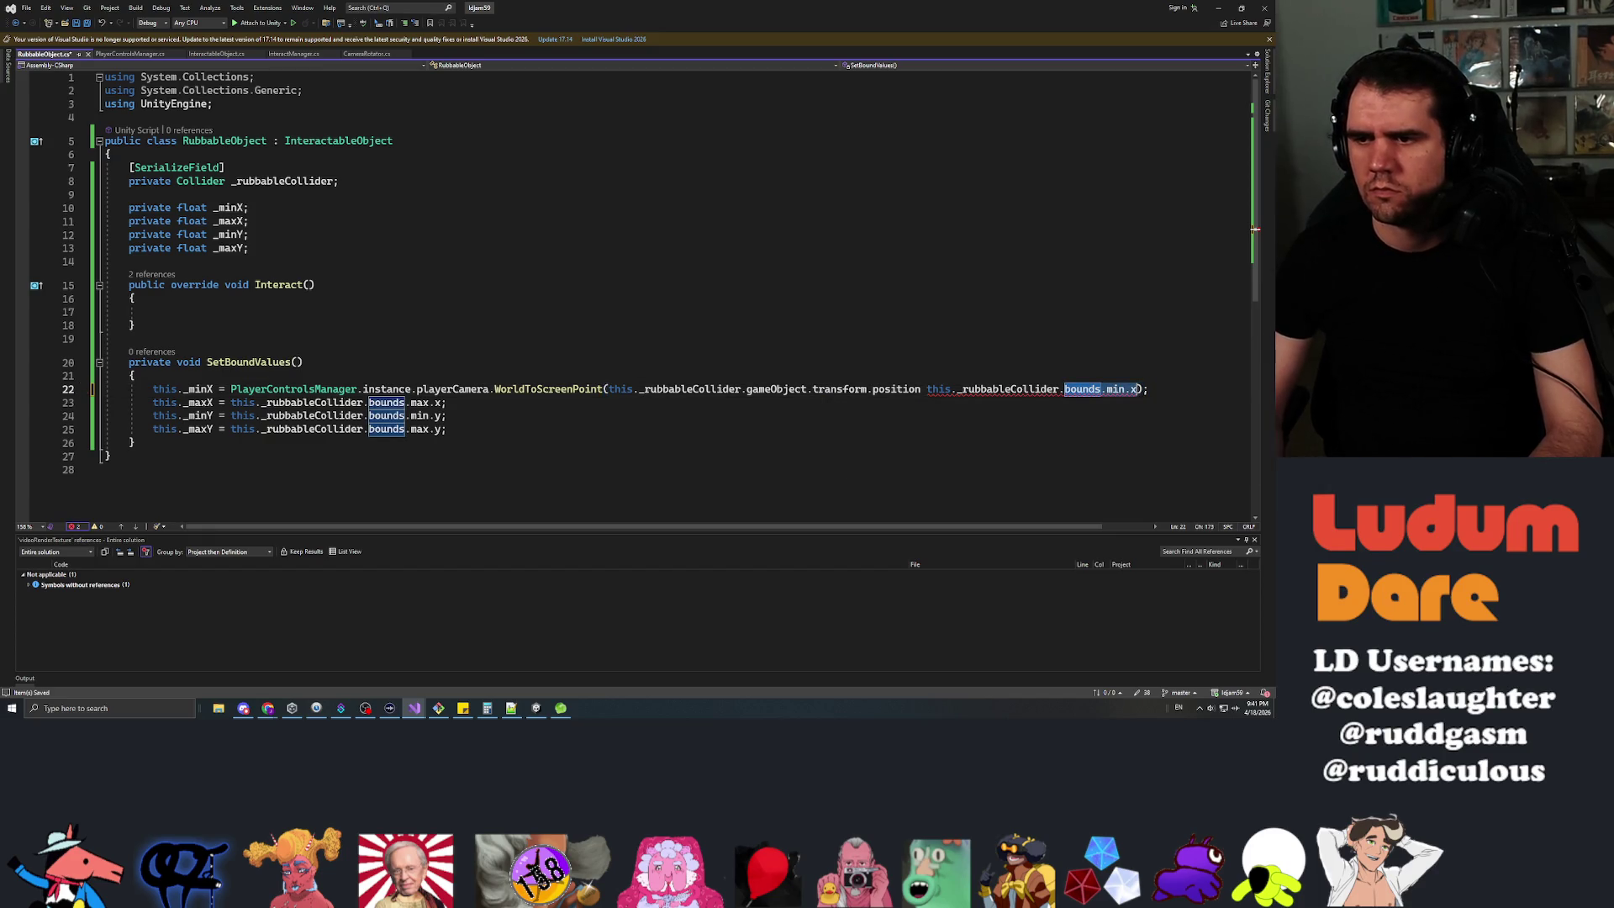
text(exten)
key(BackSpace)
key(BackSpace)
key(BackSpace)
text(bounds.ext)
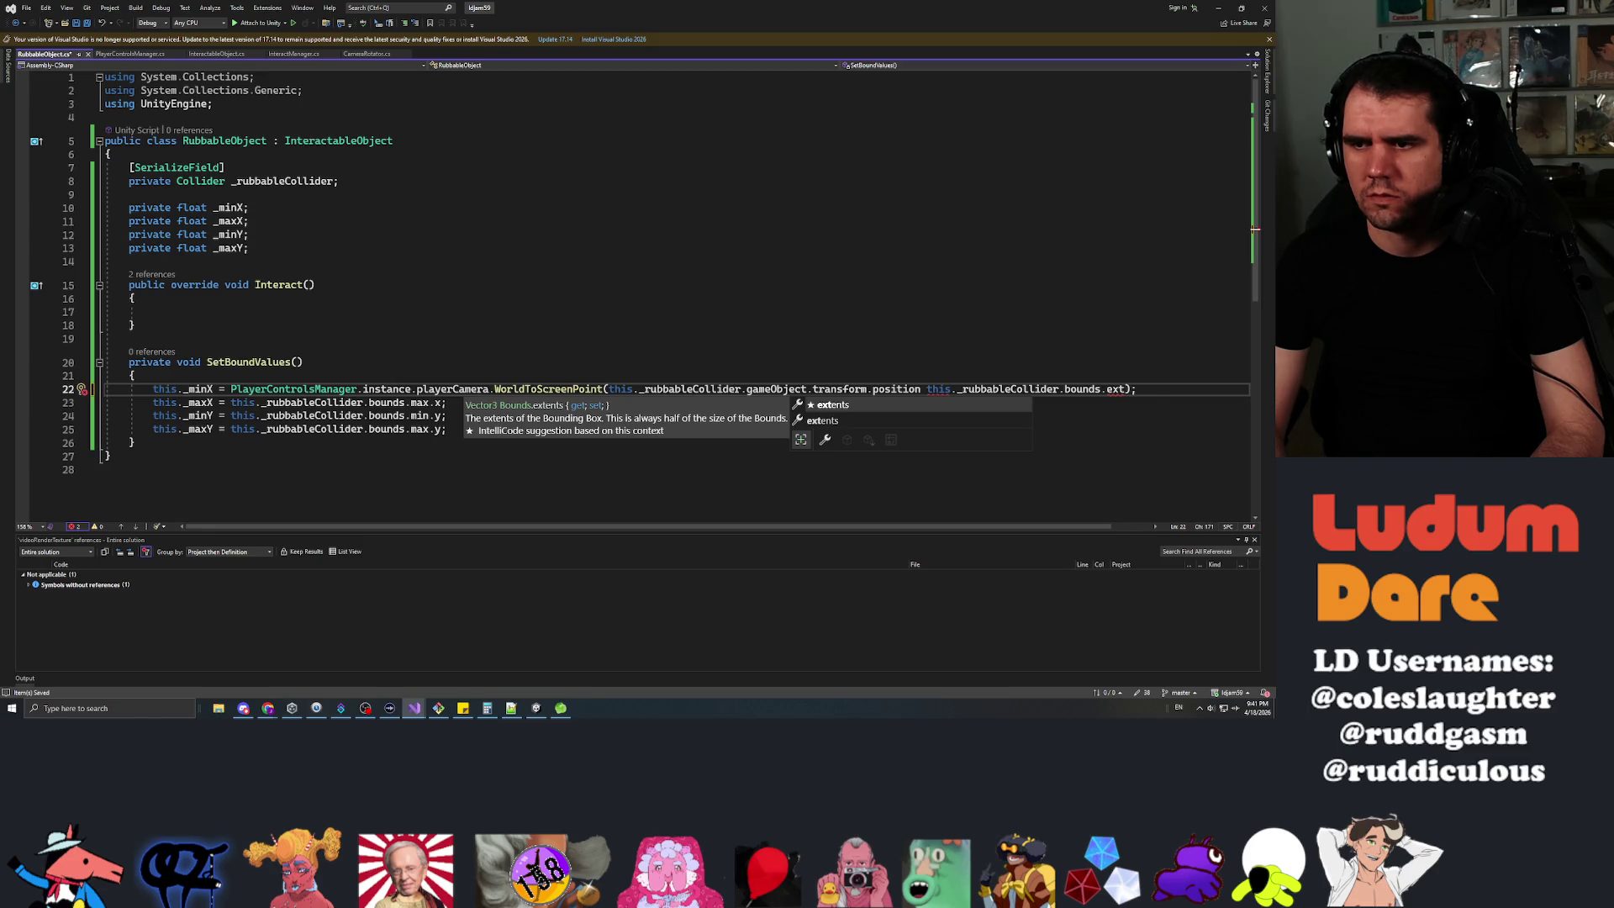
text(.x)
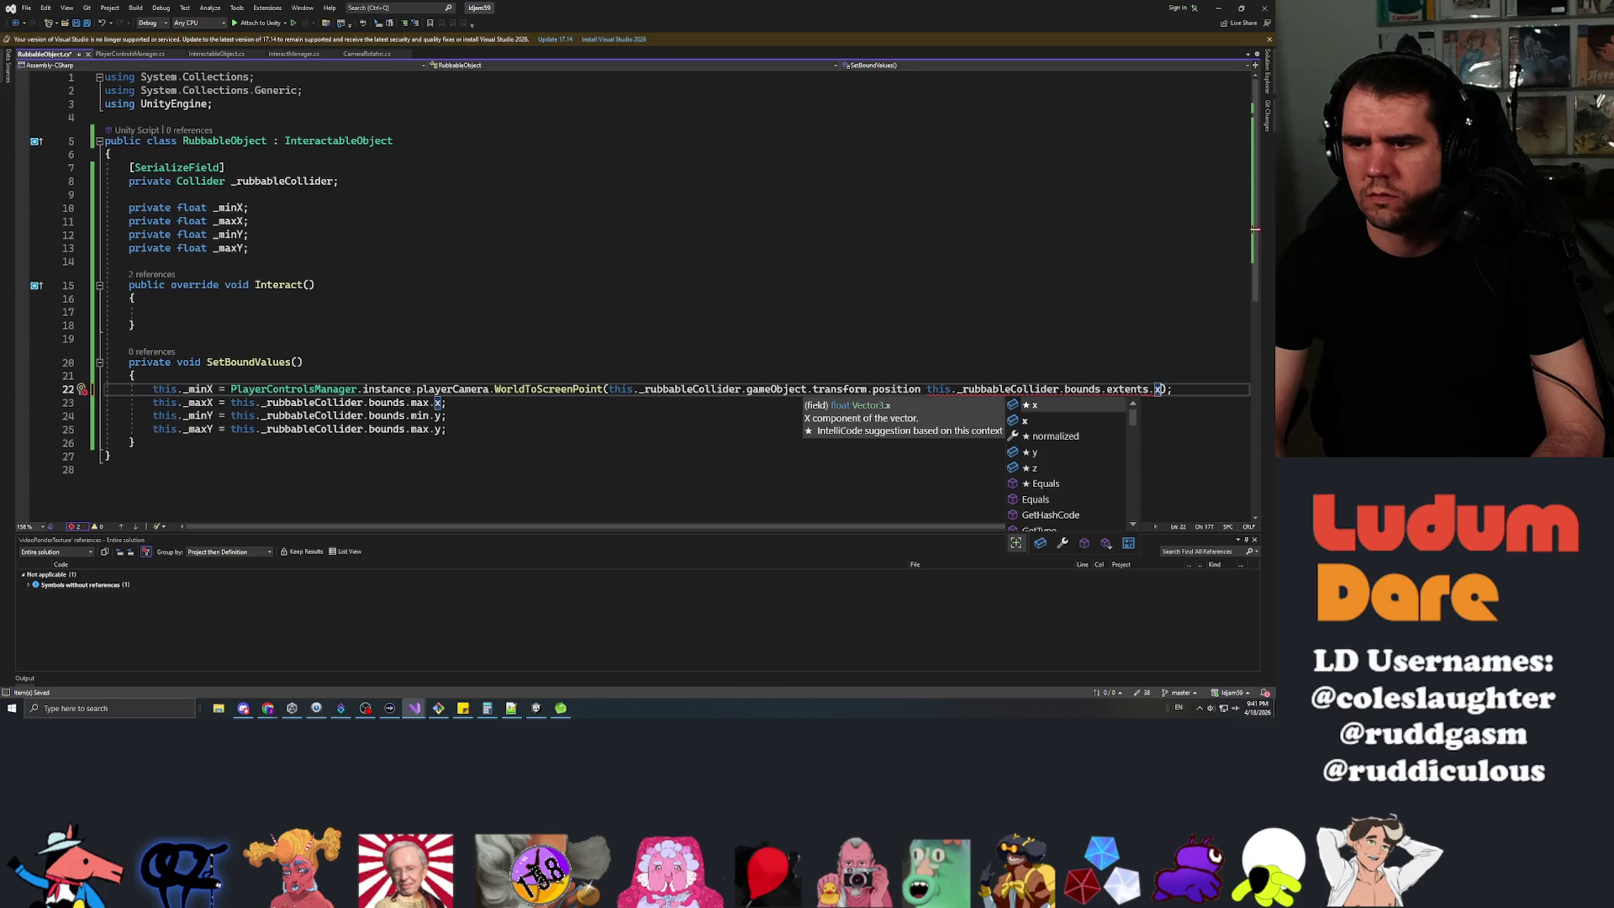
key(BackSpace)
key(BackSpace)
key(BackSpace)
text(min.x)
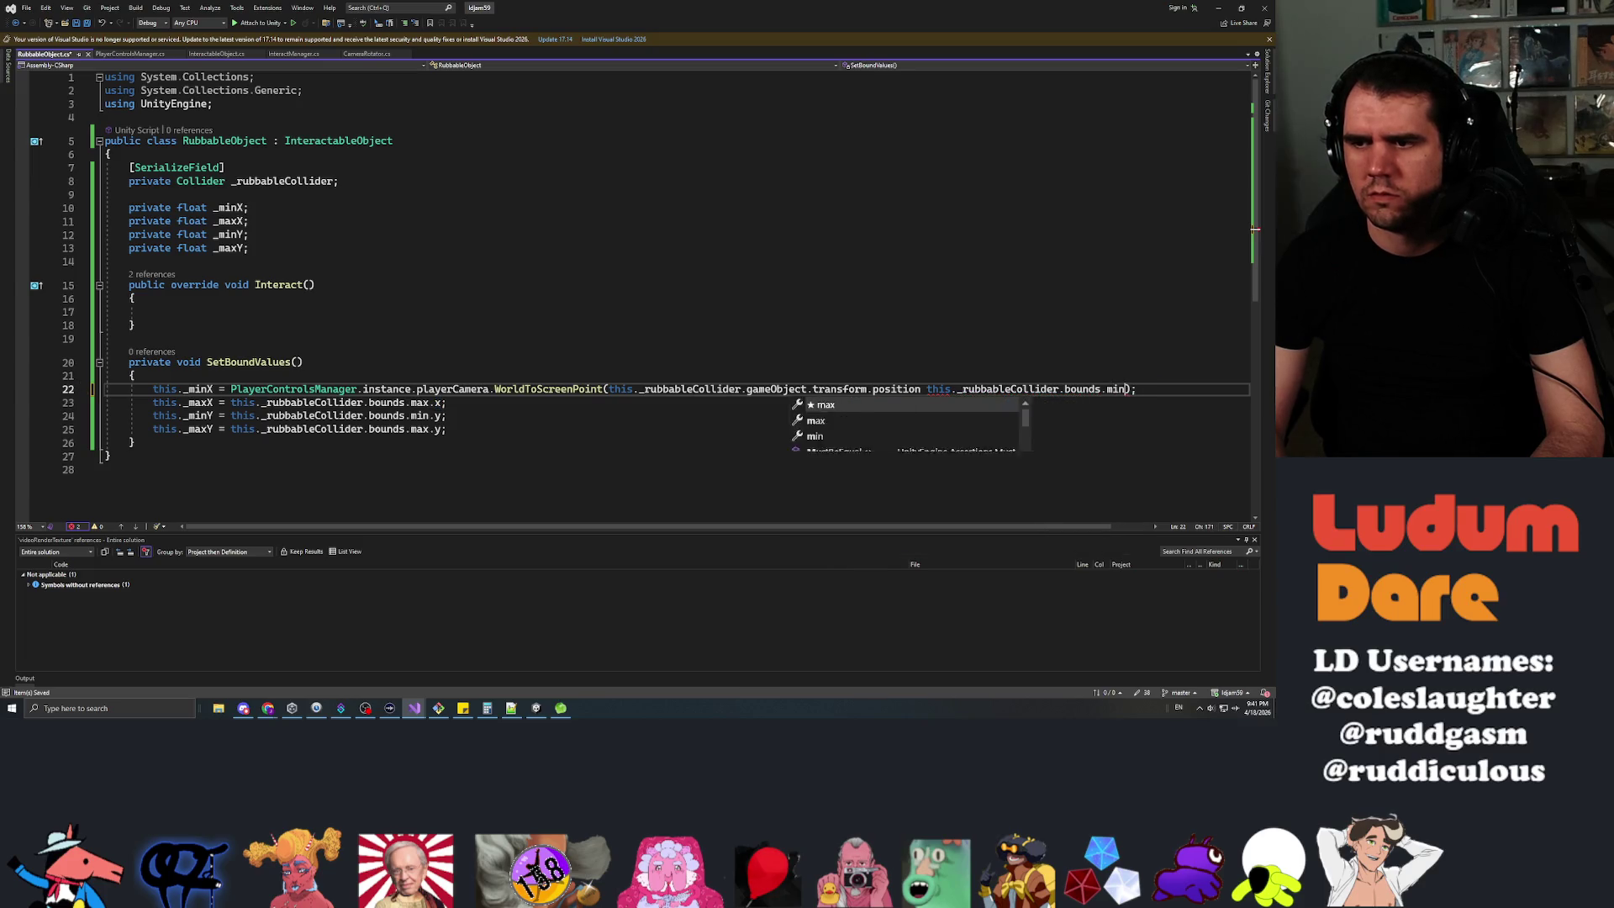
key(Escape)
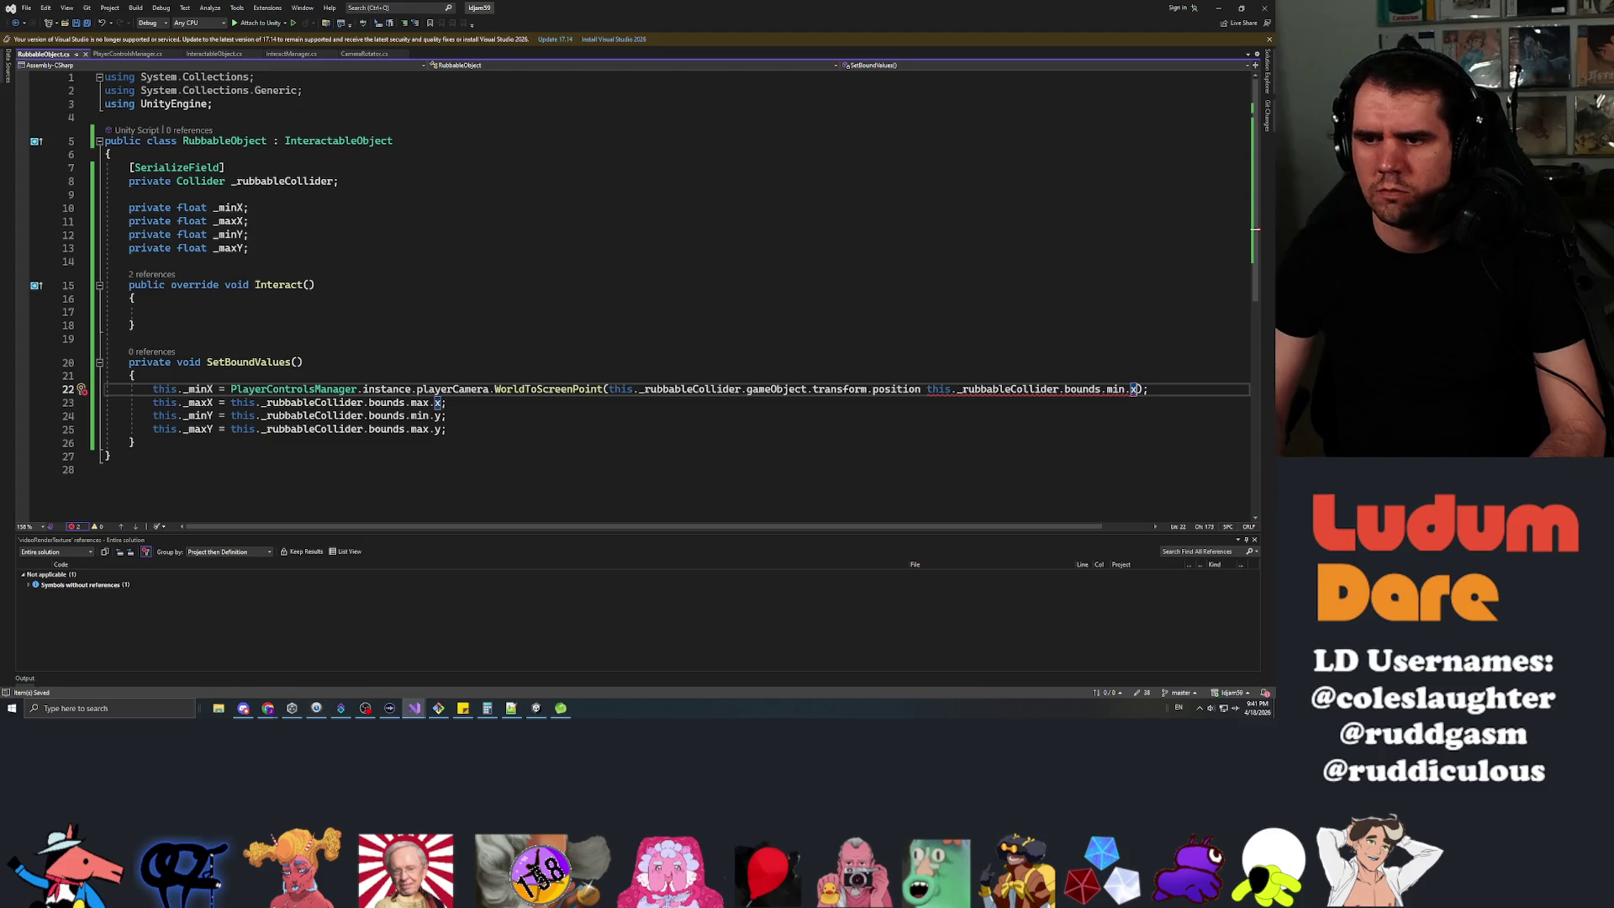
Open a blank line above the _minX assignment.
key(Left)
key(Left)
key(Left)
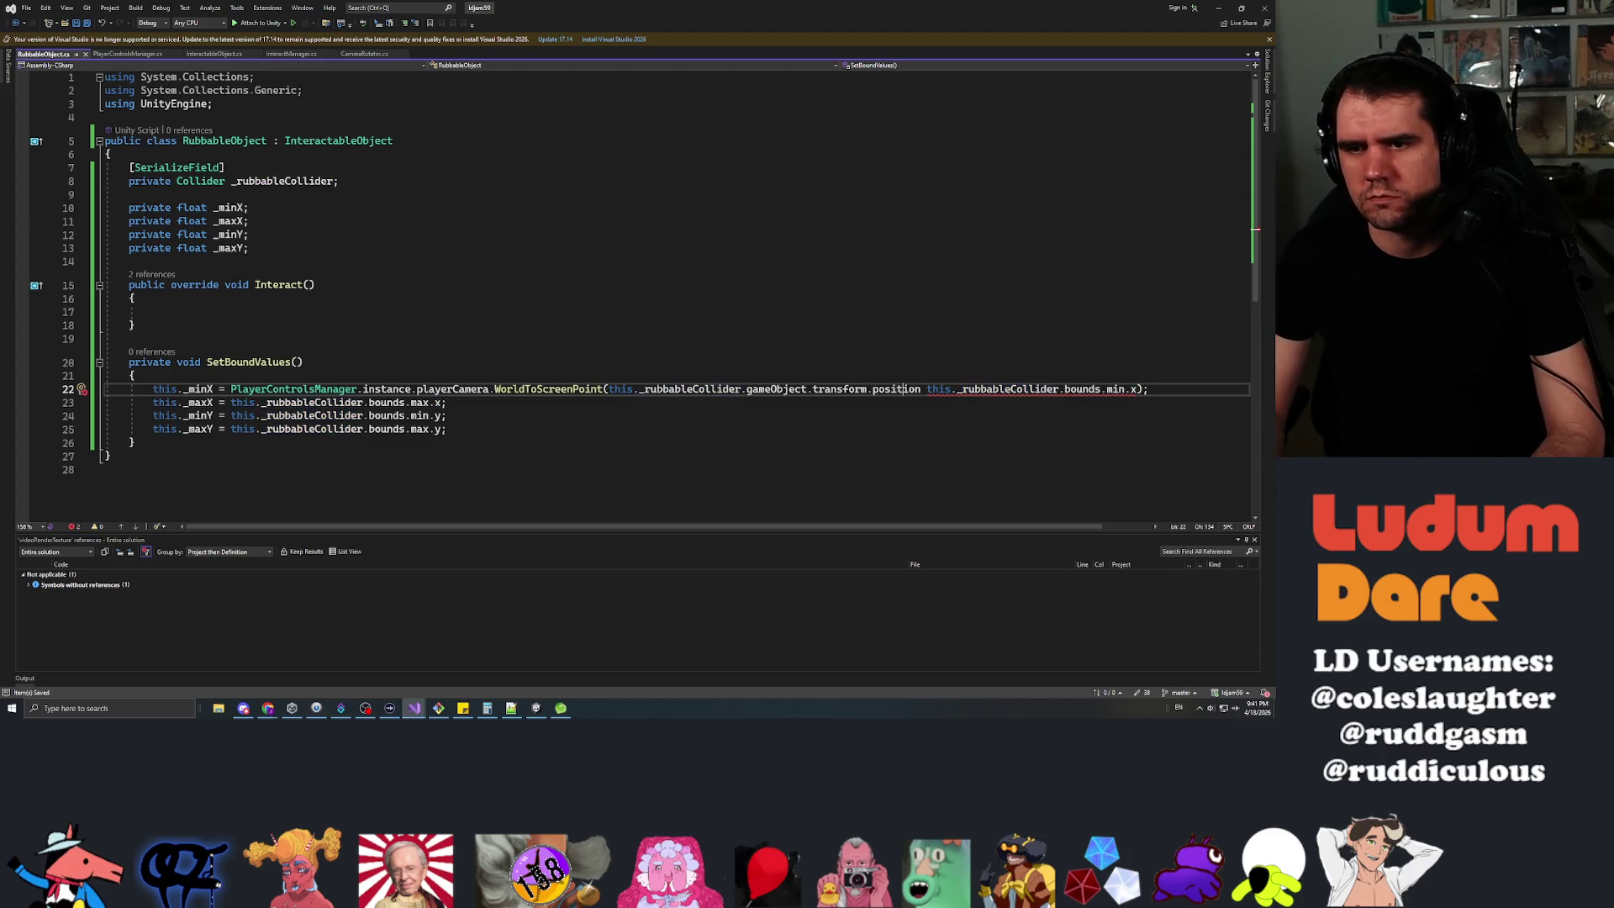
key(Home)
key(Return)
key(Up)
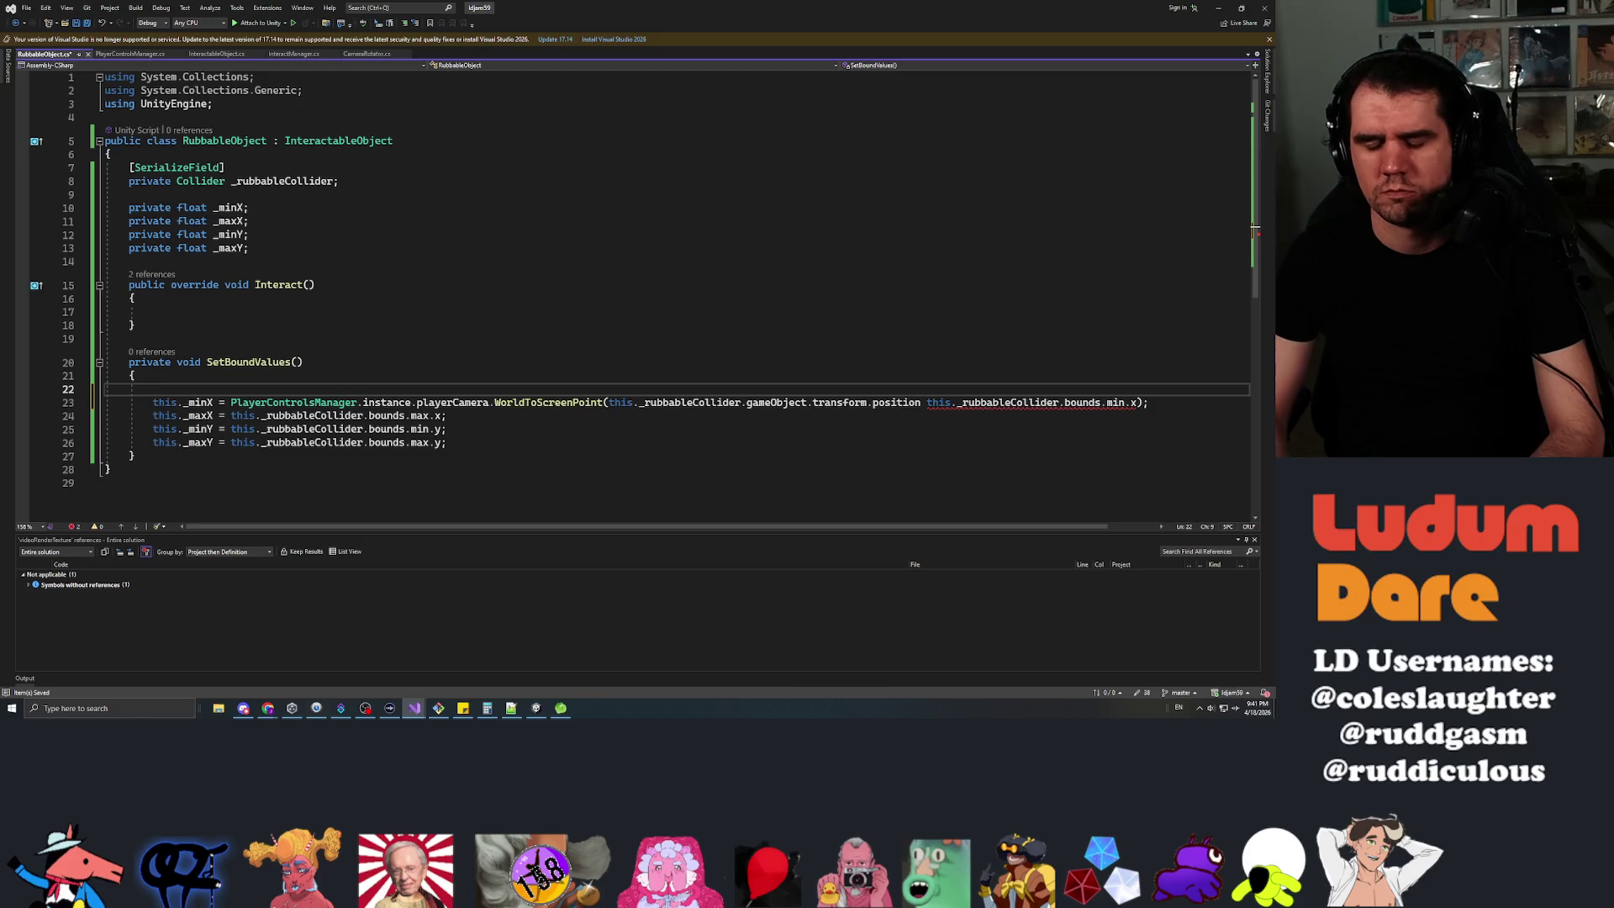
Declare Vector3 minWorldPoint as new Vector3 from the collider bounds' min.x and min.y.
text(Vector3 )
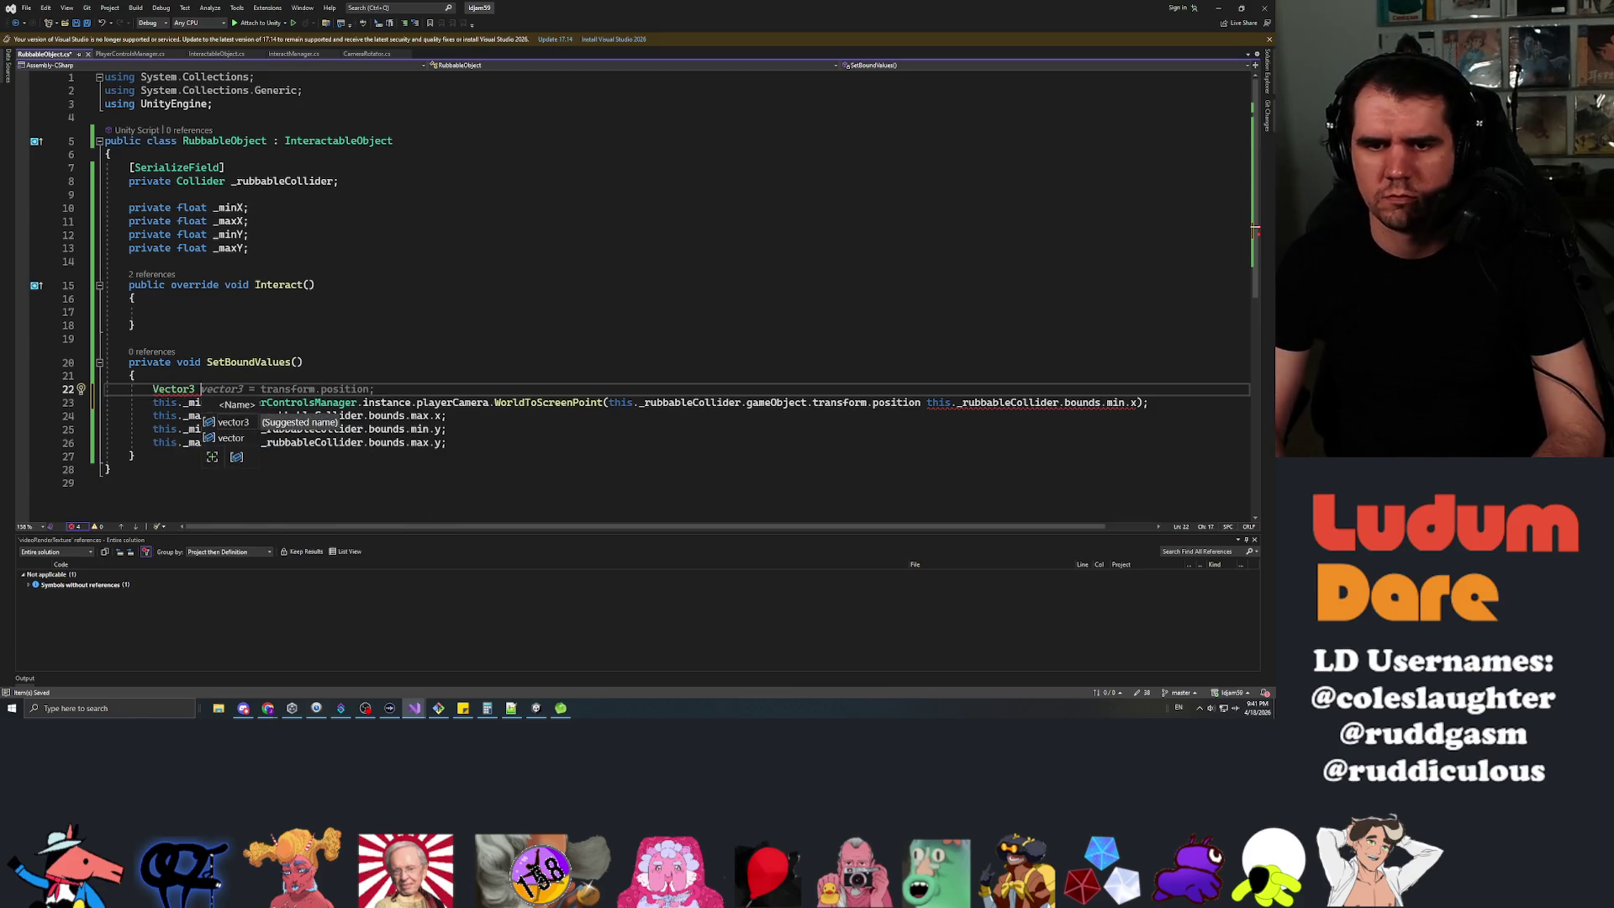
text(minWorldPoint = ne)
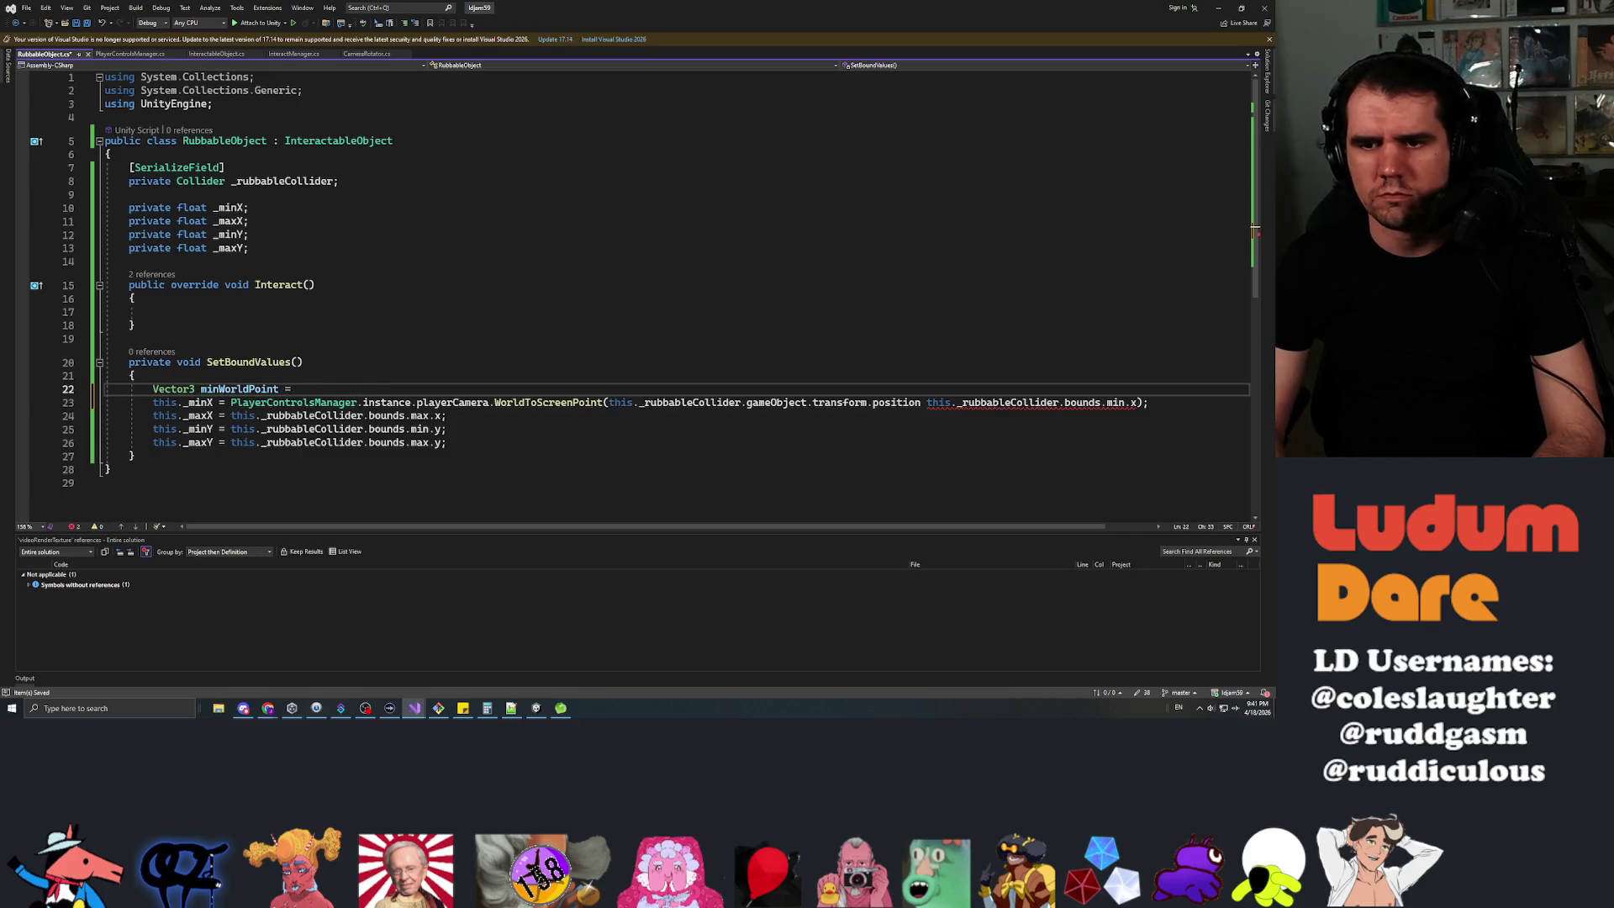
text(w Vector3())
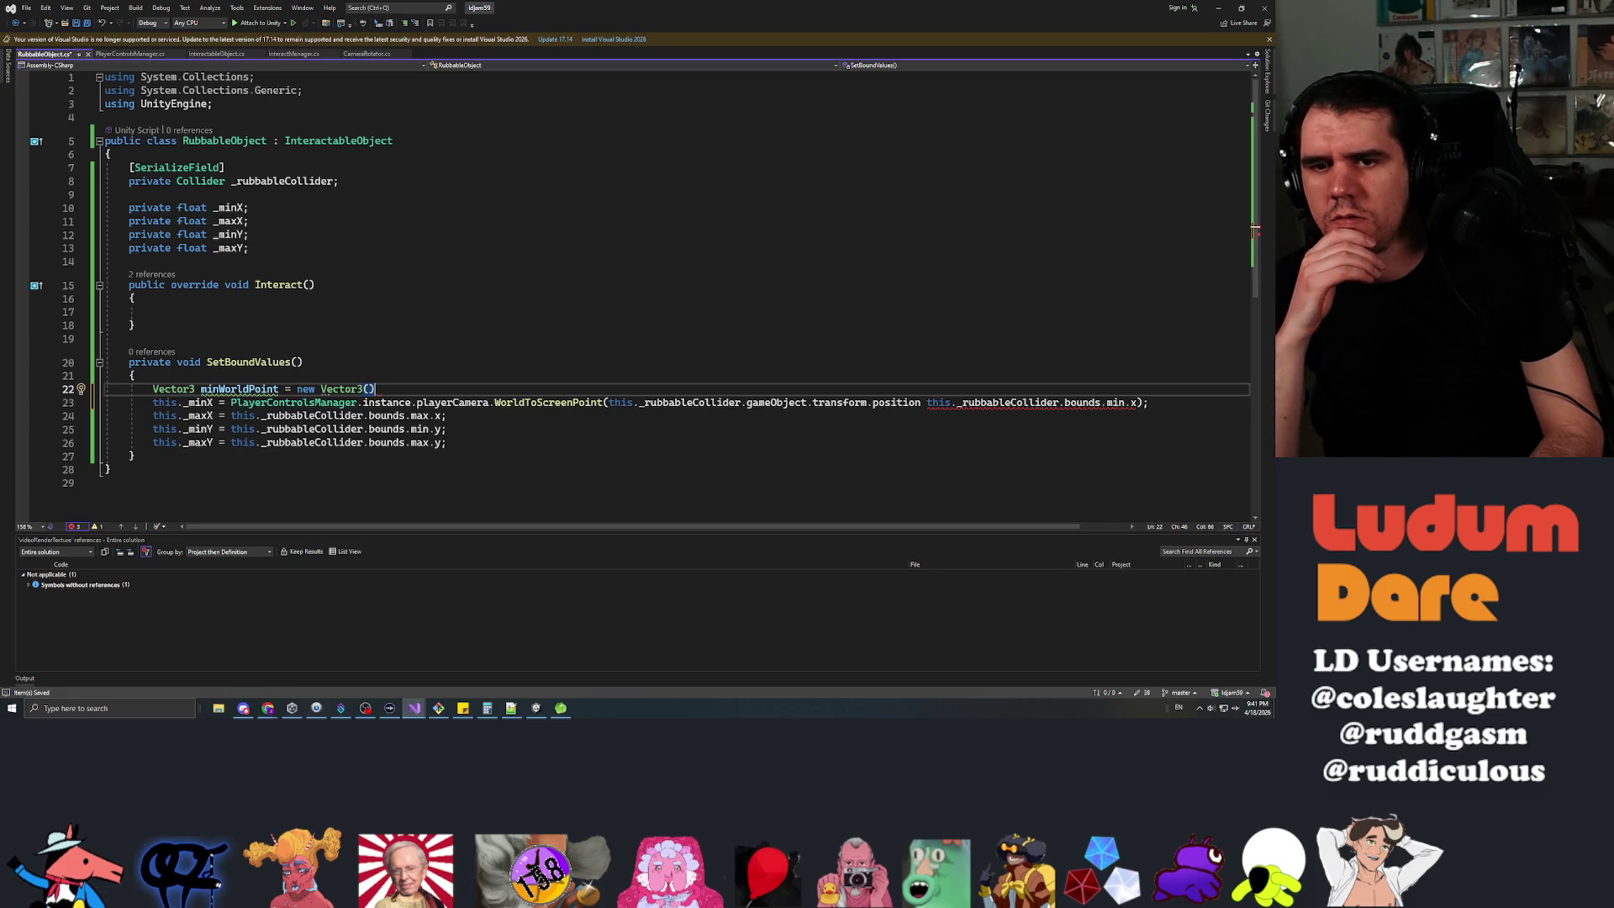
click(370, 389)
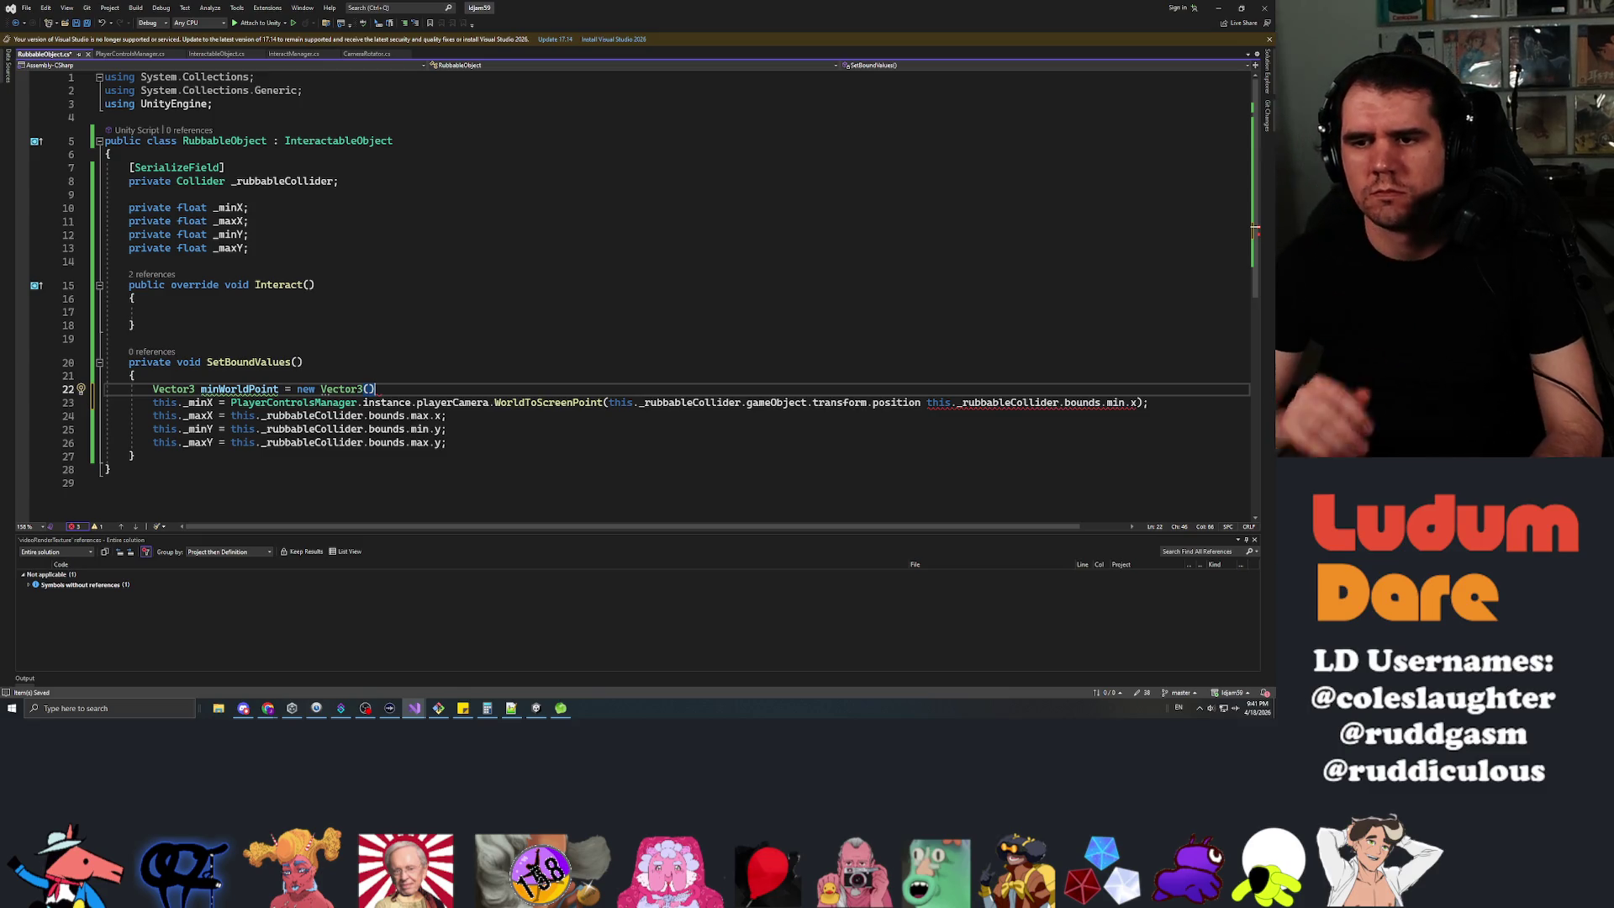
text(this._rubbableCollider.)
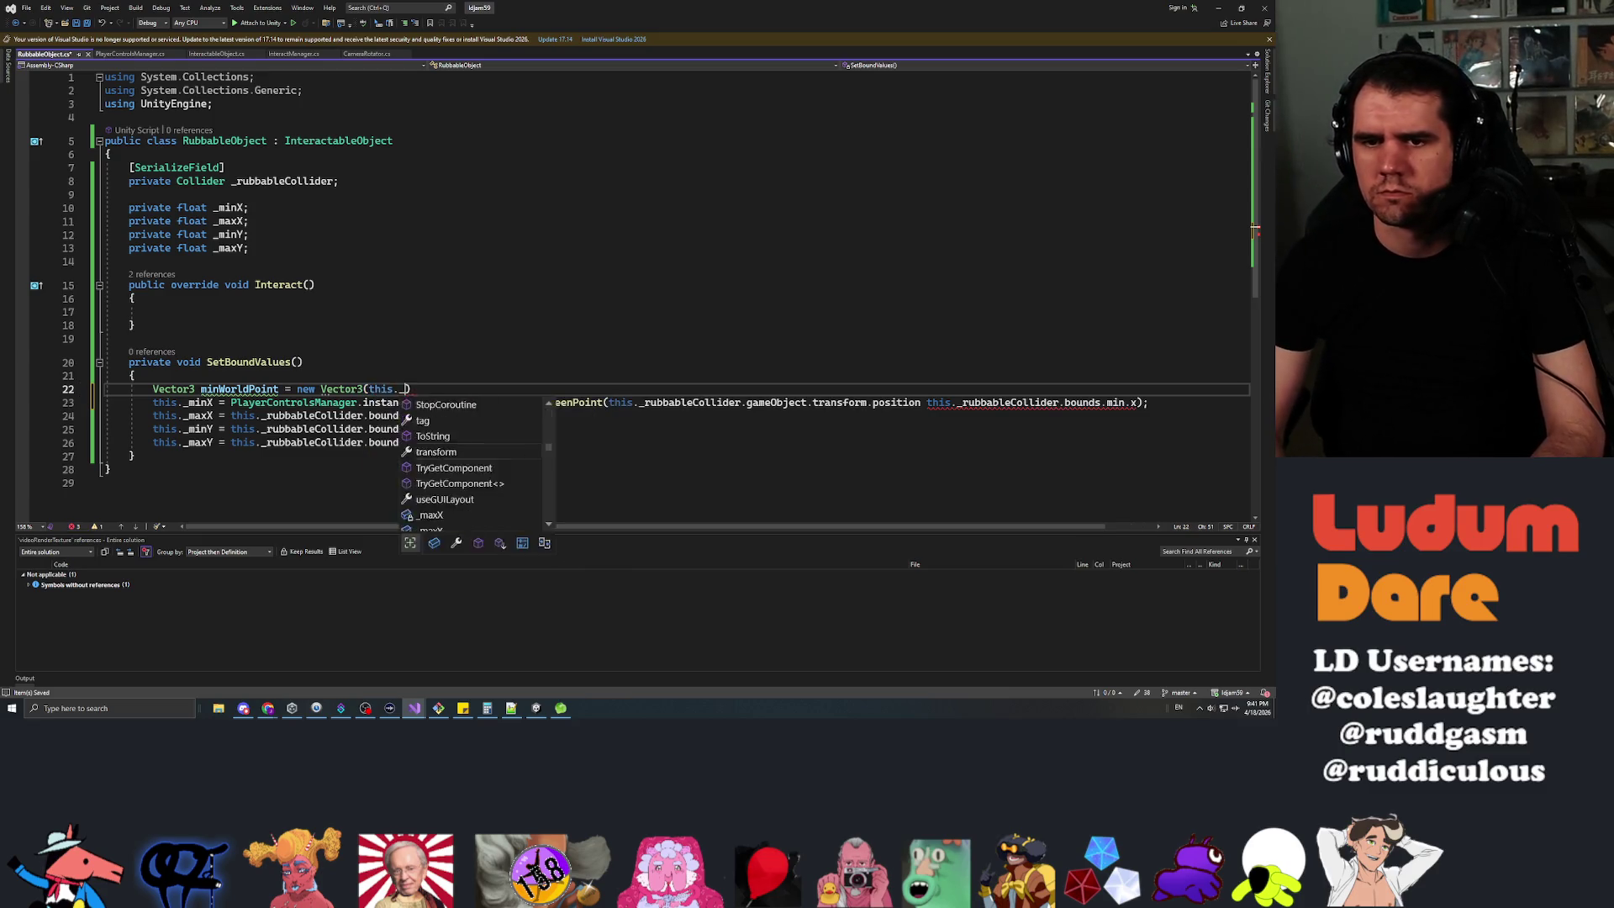
text(bounds.min.x, )
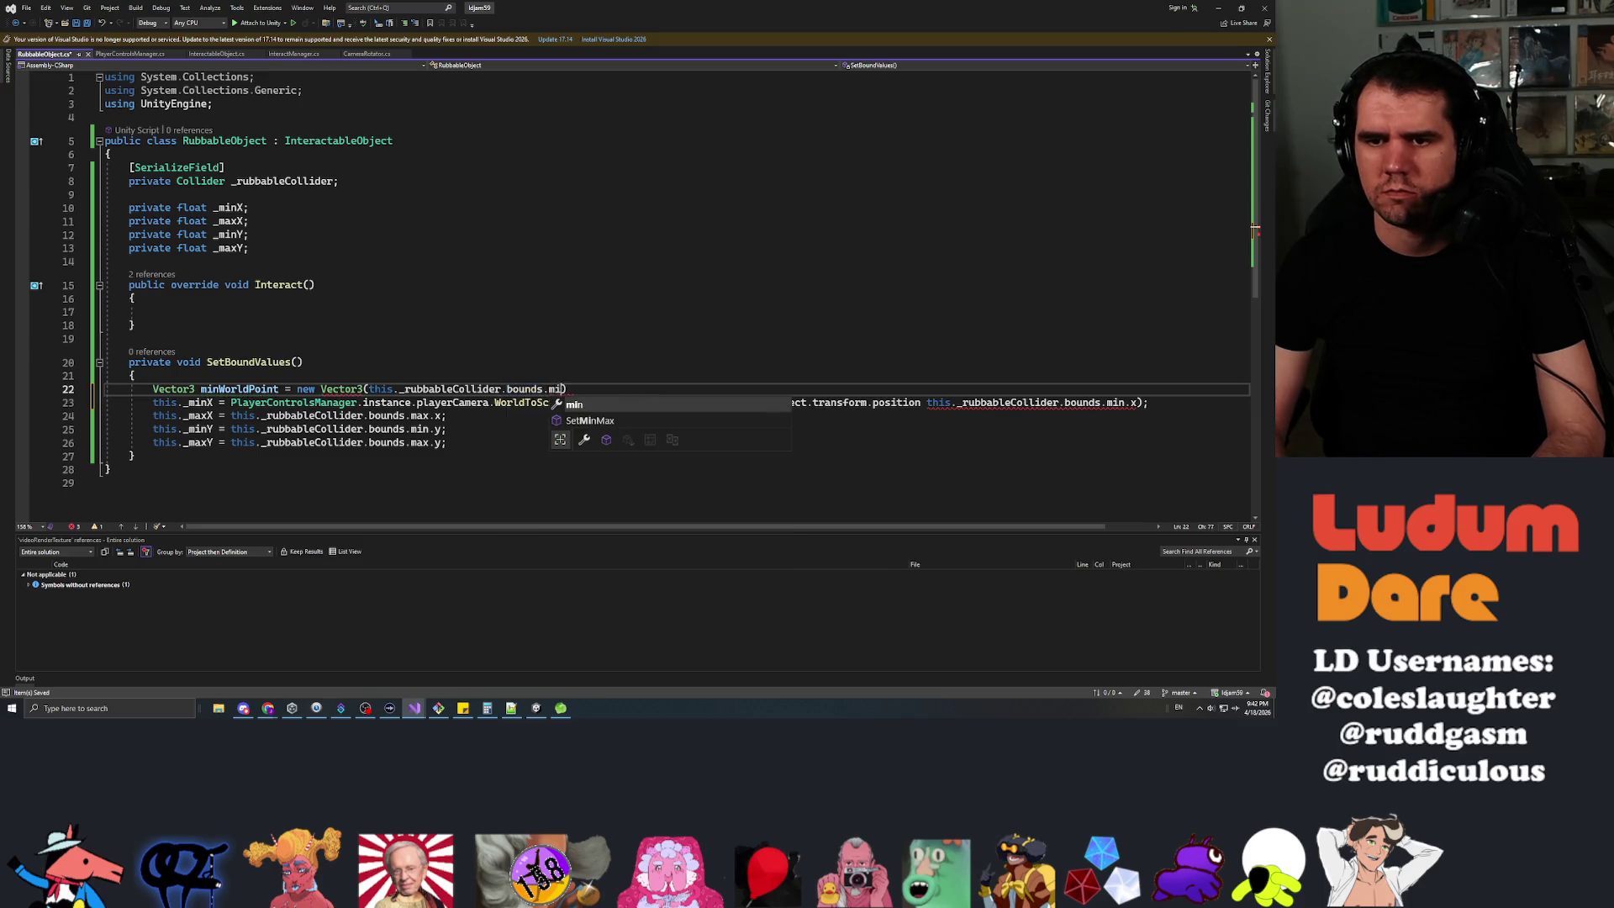
text(this._rubbableCollider.)
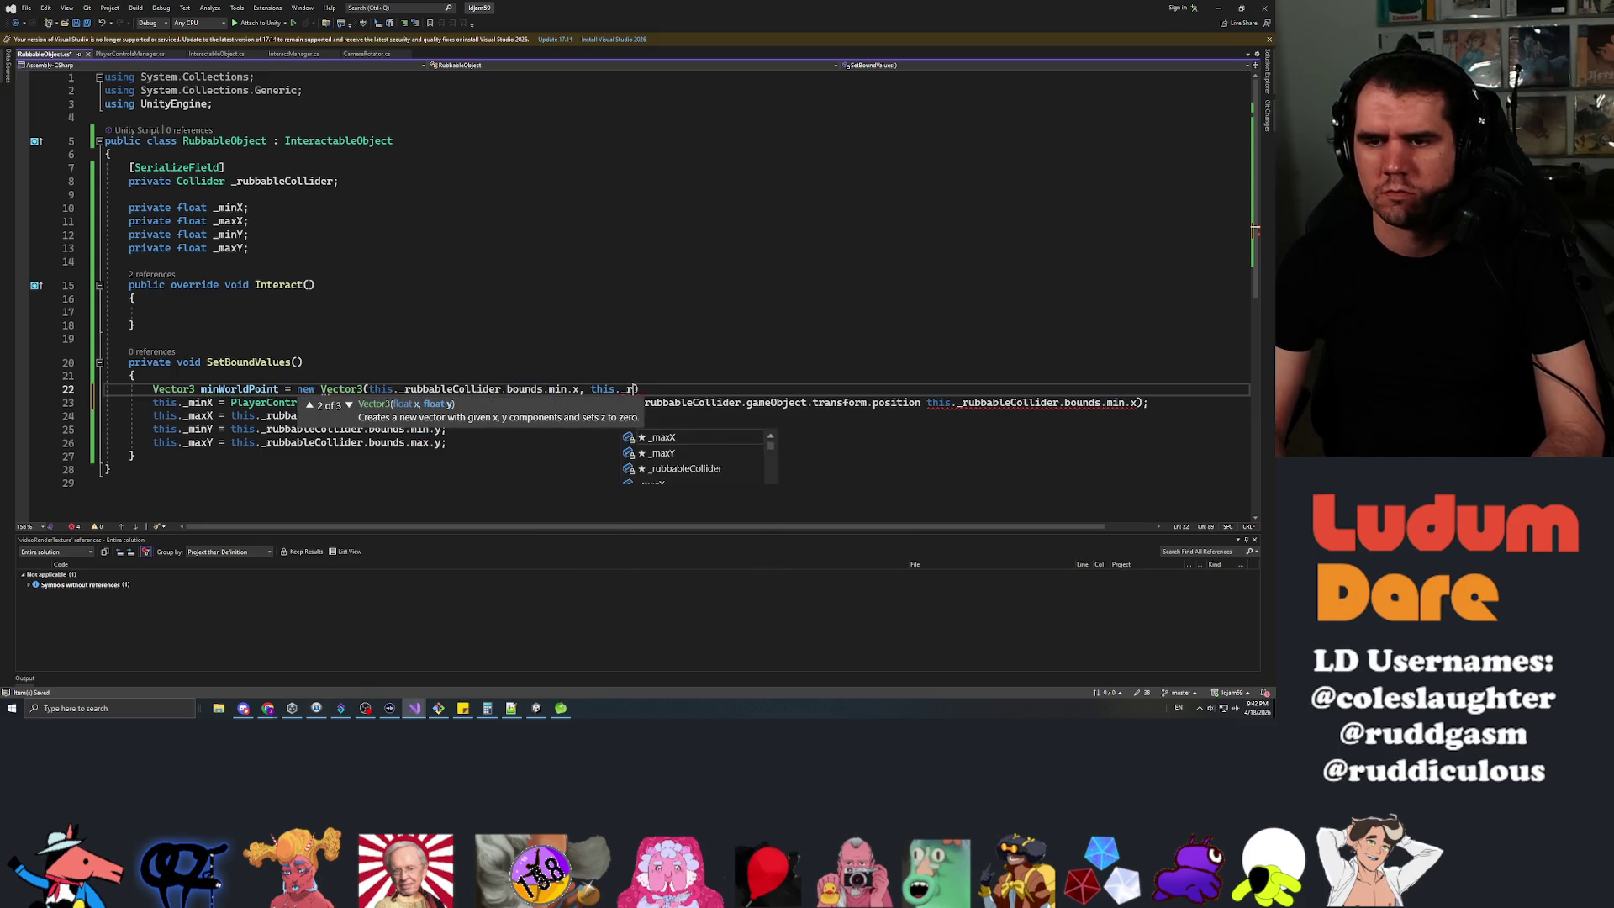
text(bounds.min.y, )
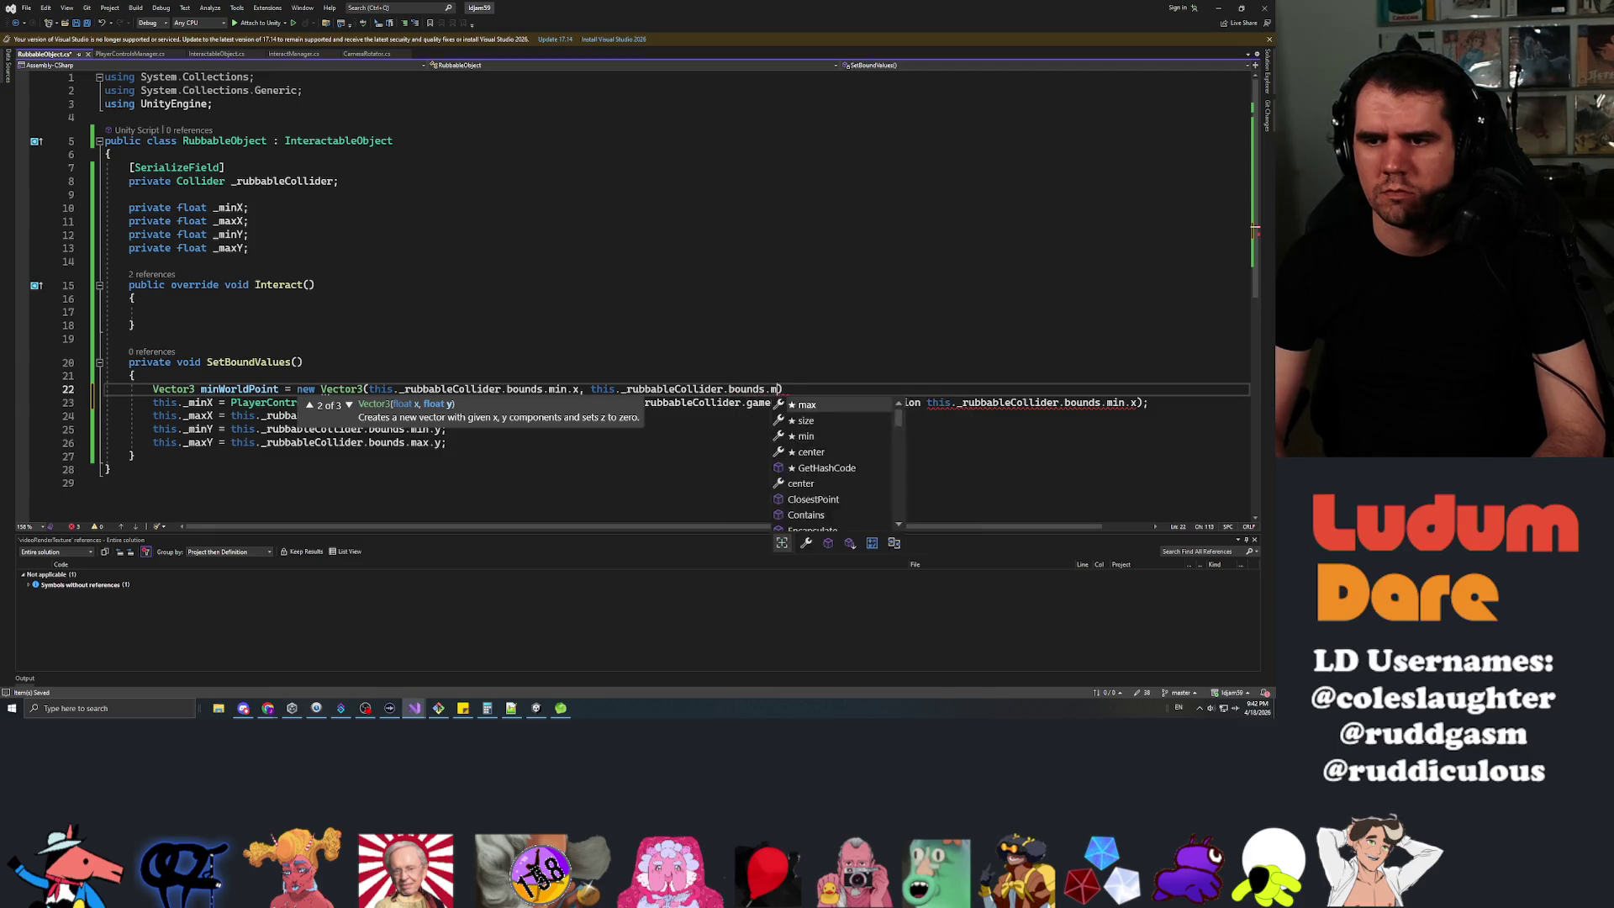
text(this._rubbab)
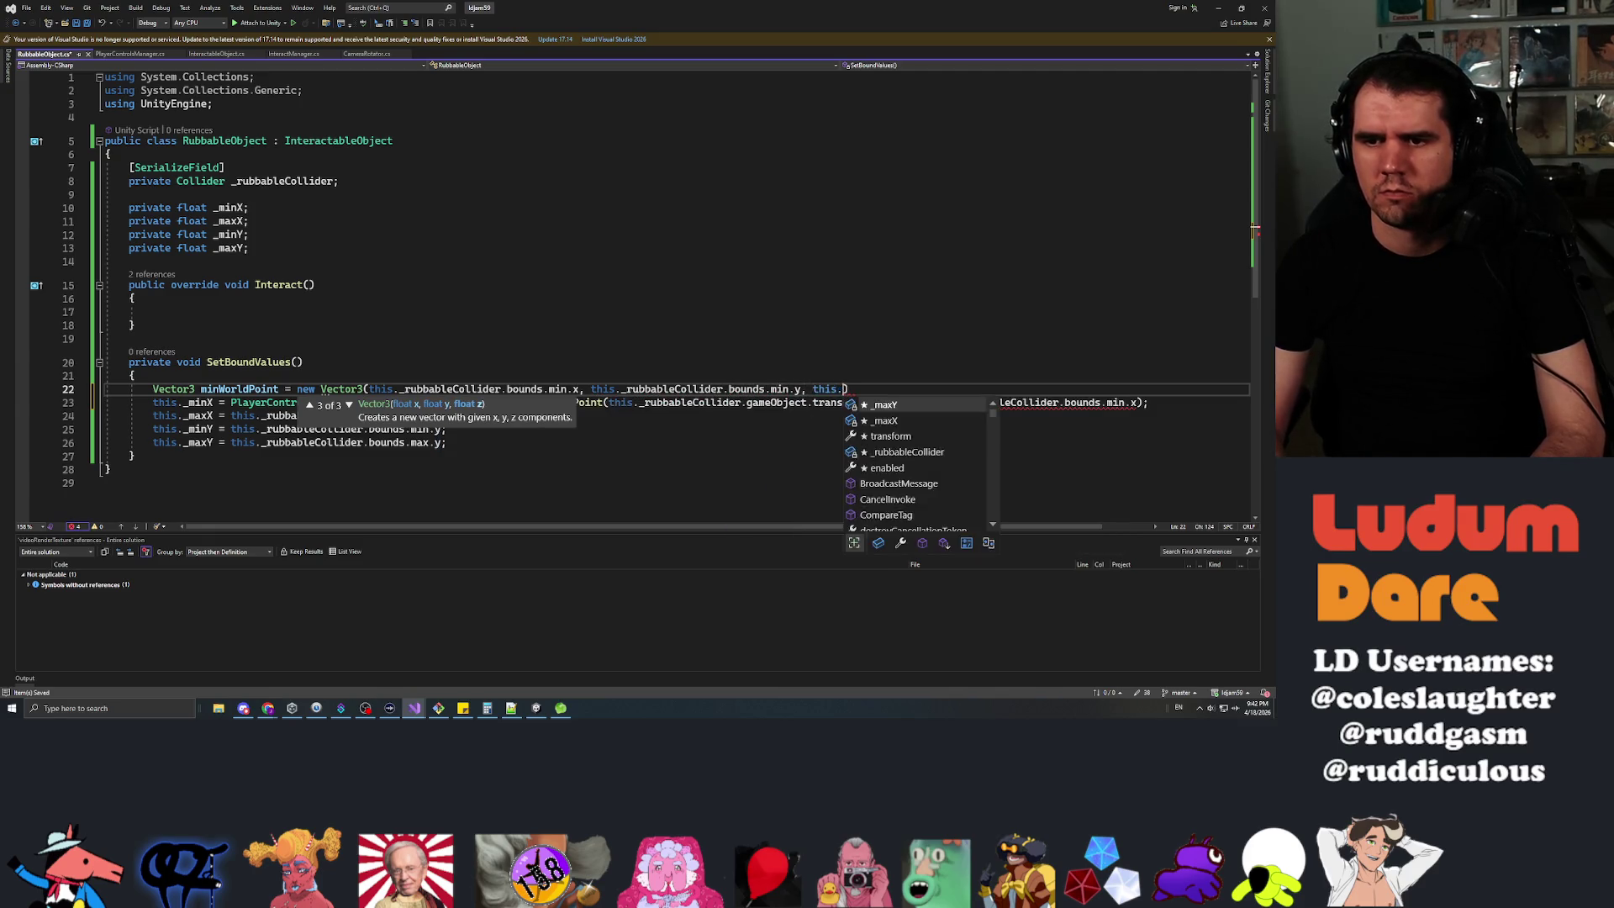
key(Tab)
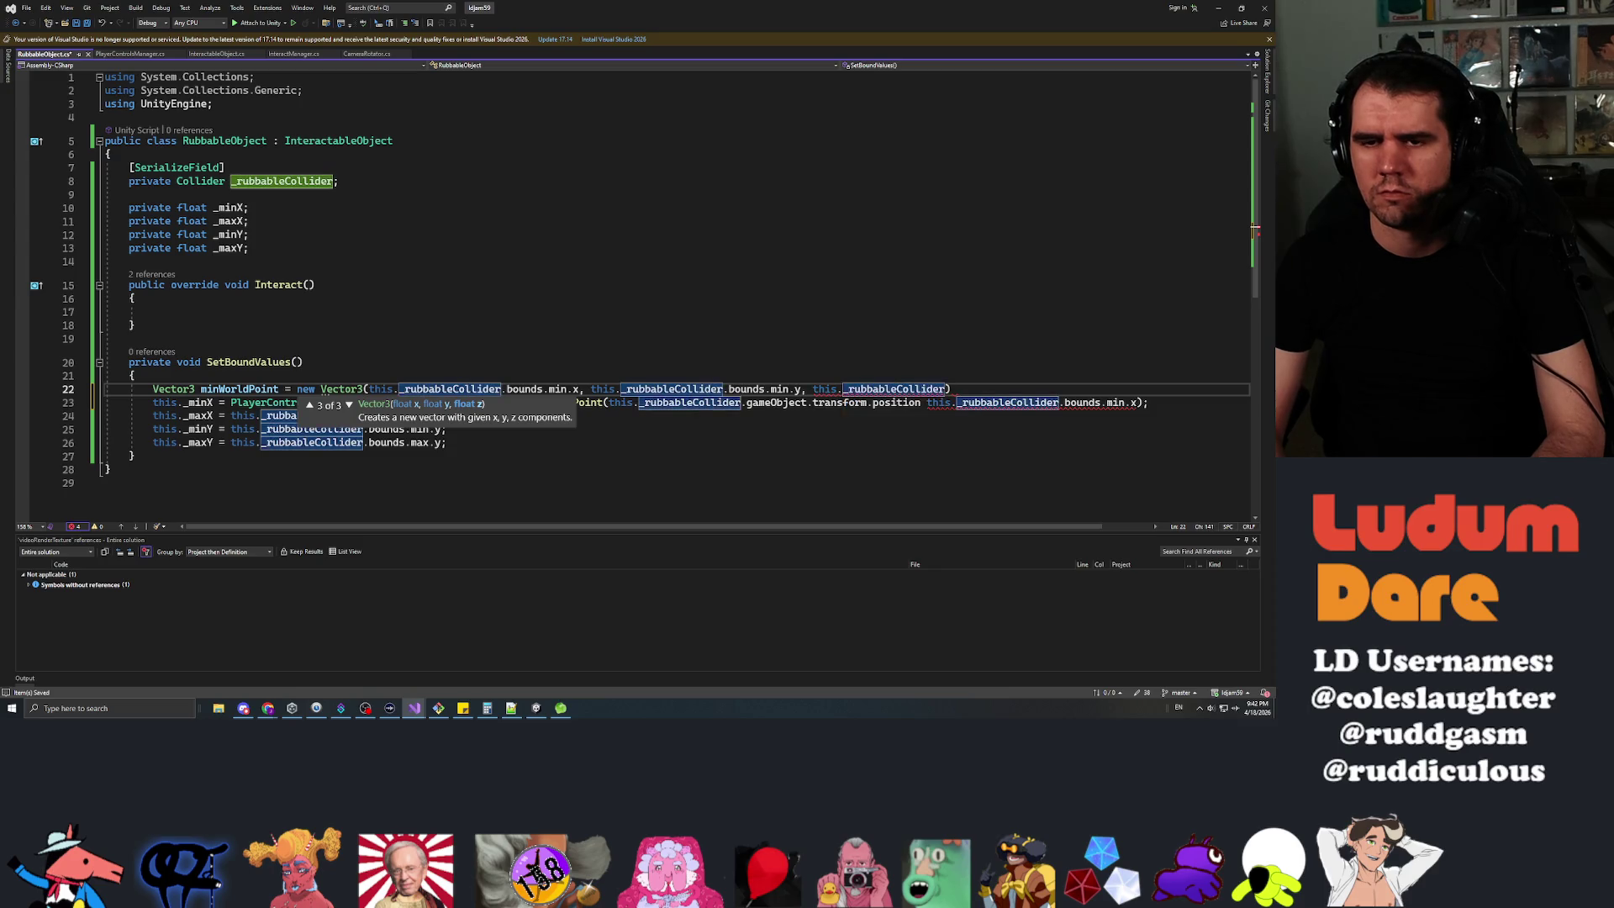
text(.)
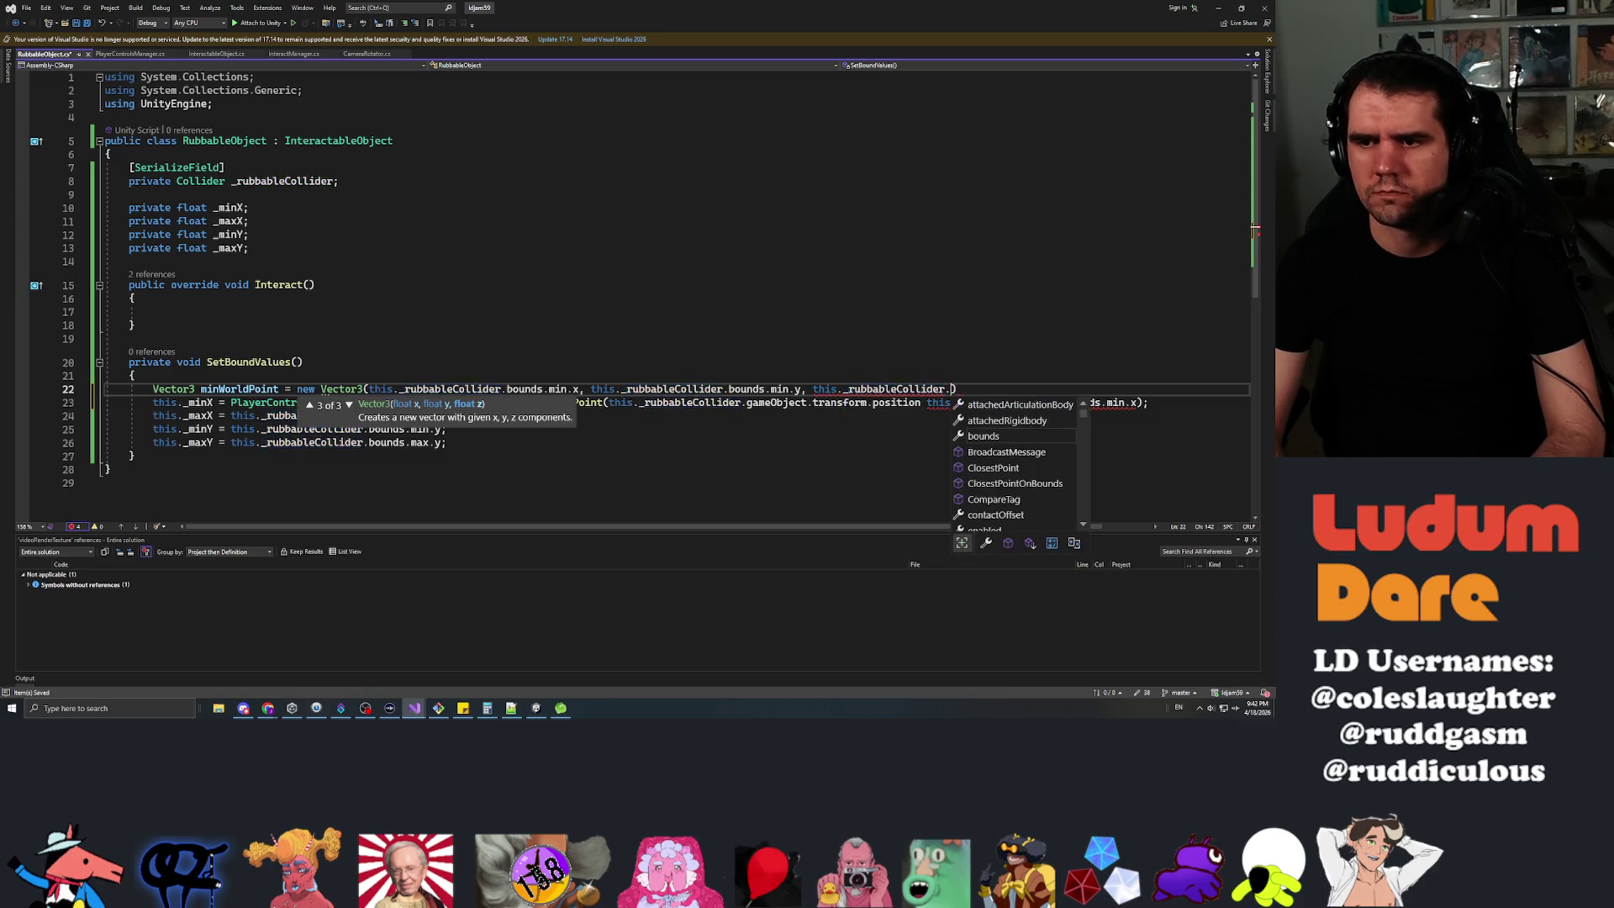
Add an indented blank line above the minWorldPoint declaration.
key(Escape)
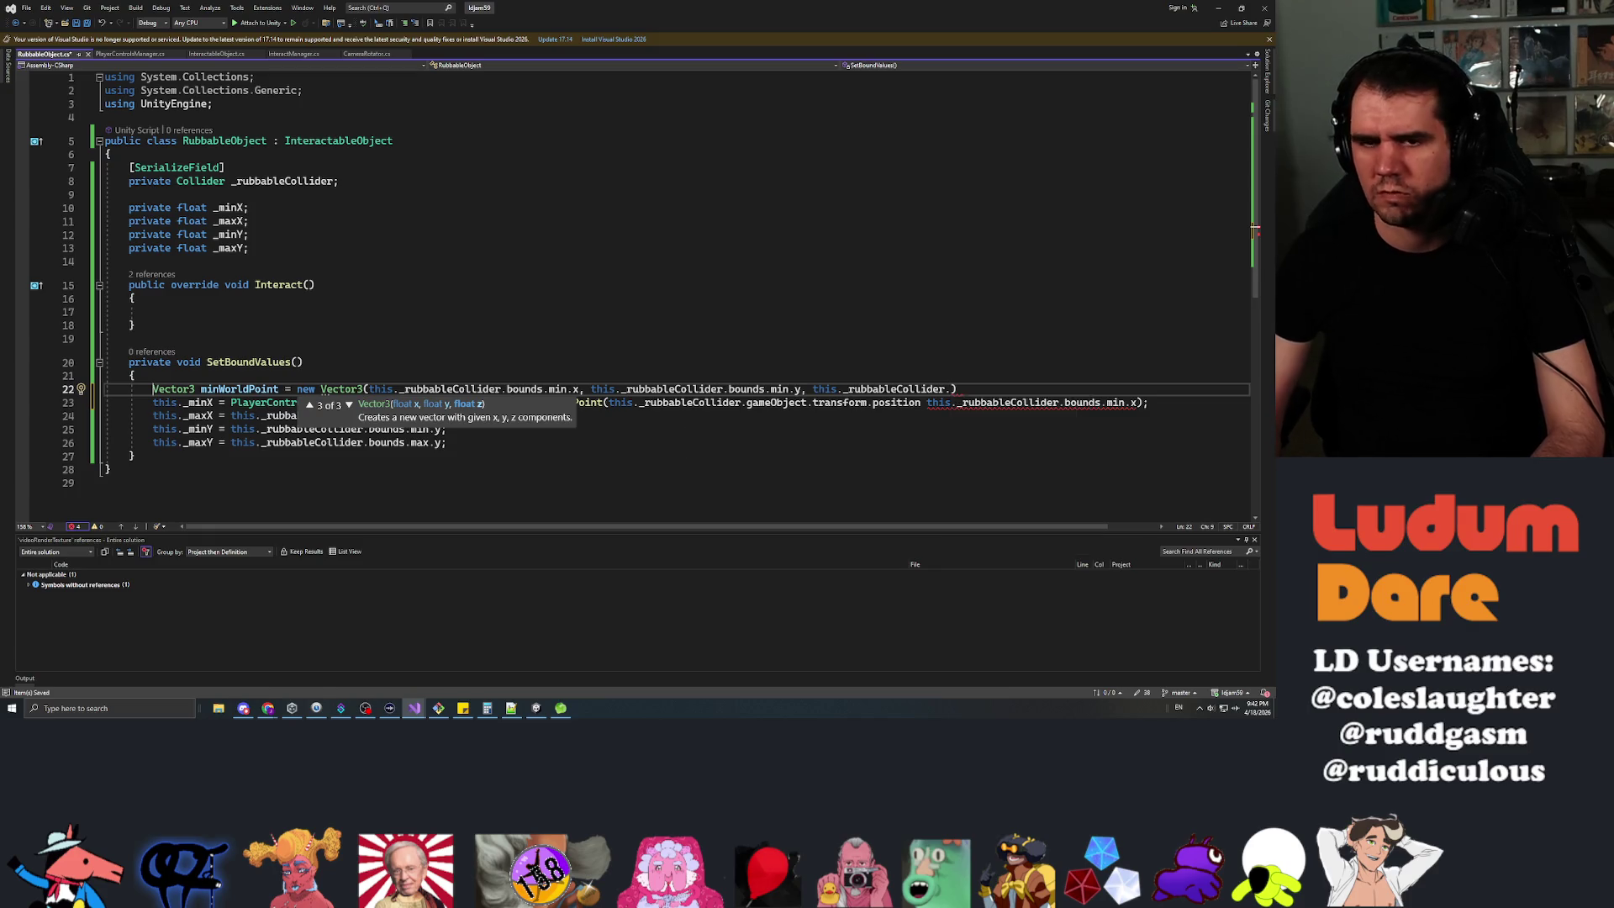
key(ctrl+Return)
key(ctrl+Return)
key(Tab)
key(ctrl+space)
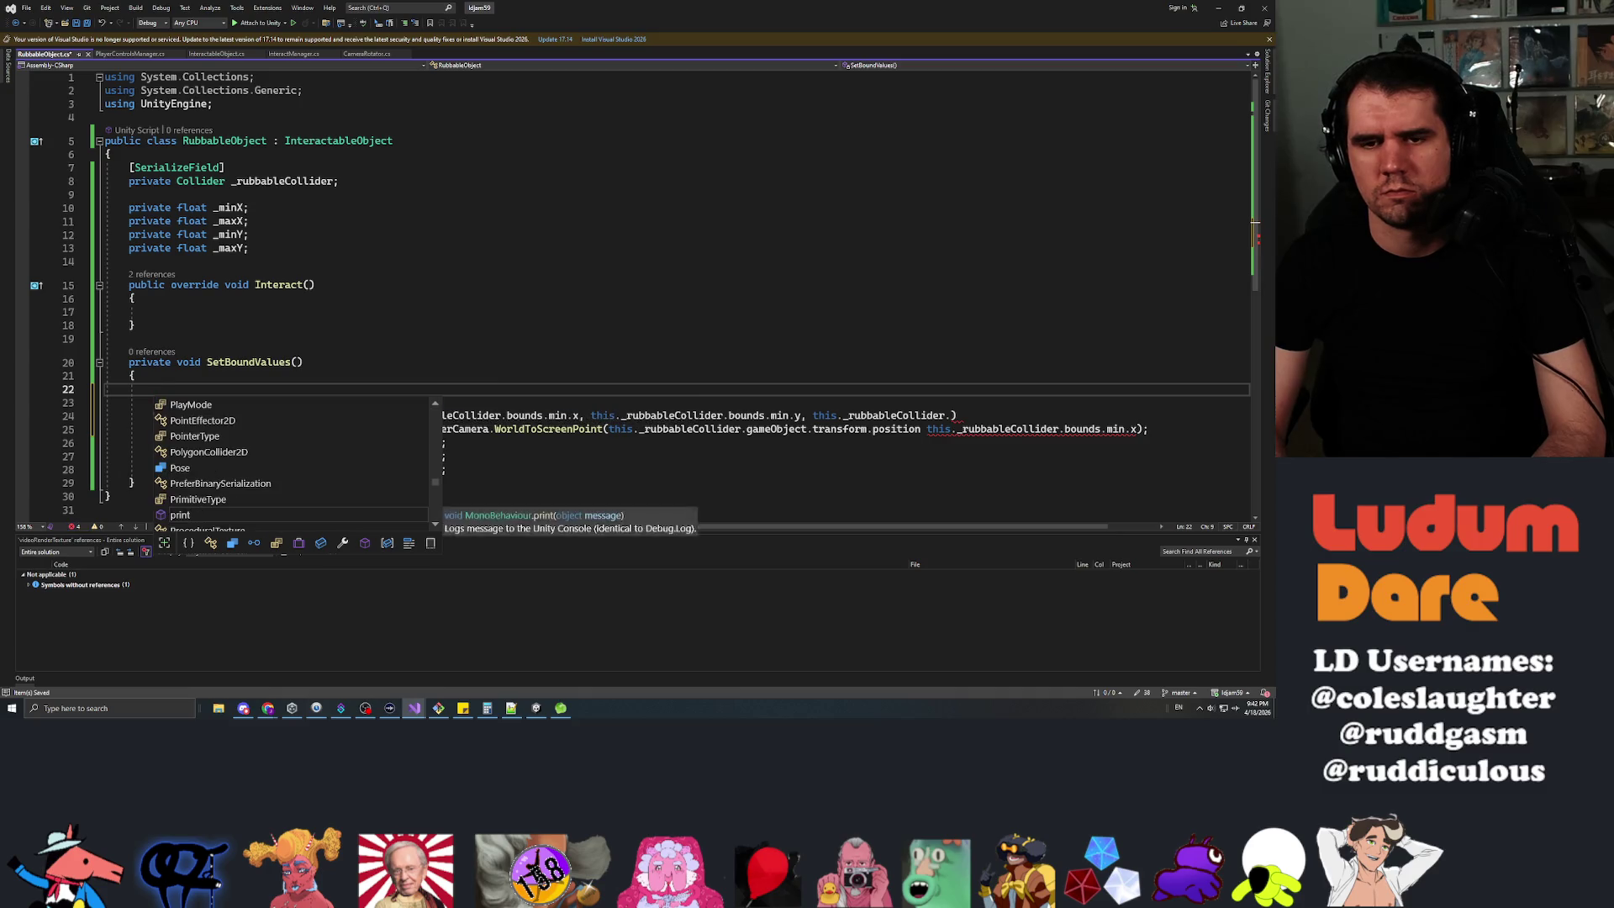
Declare Vector3 colliderPosition = this._rubbableCollider.gameObject.transform.position.
text(Vector3 )
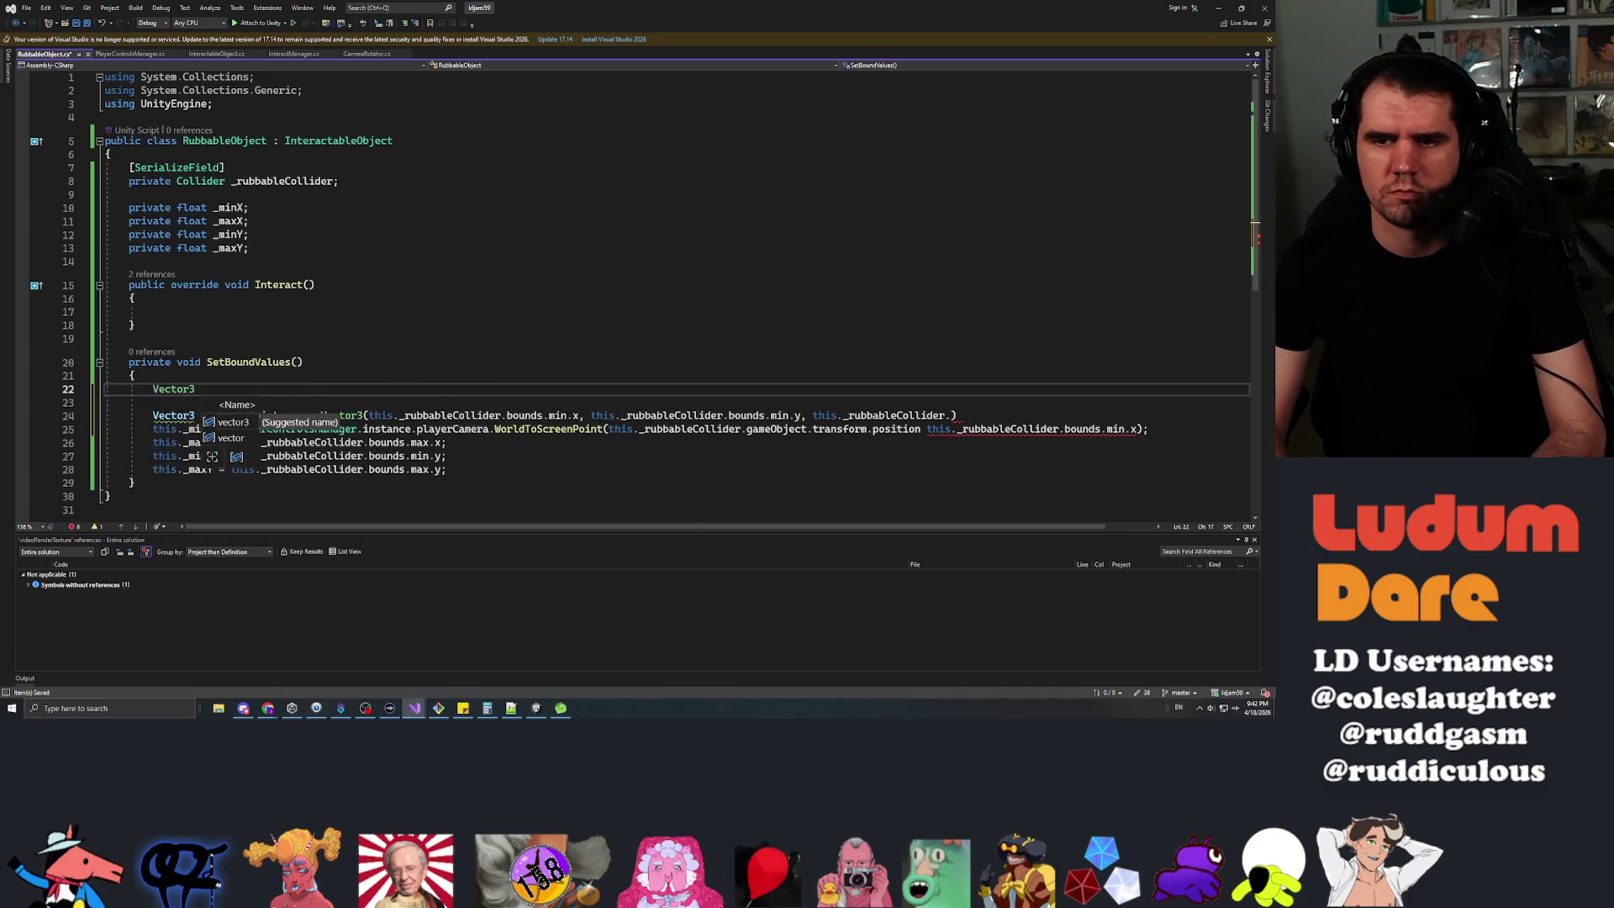
text(coll)
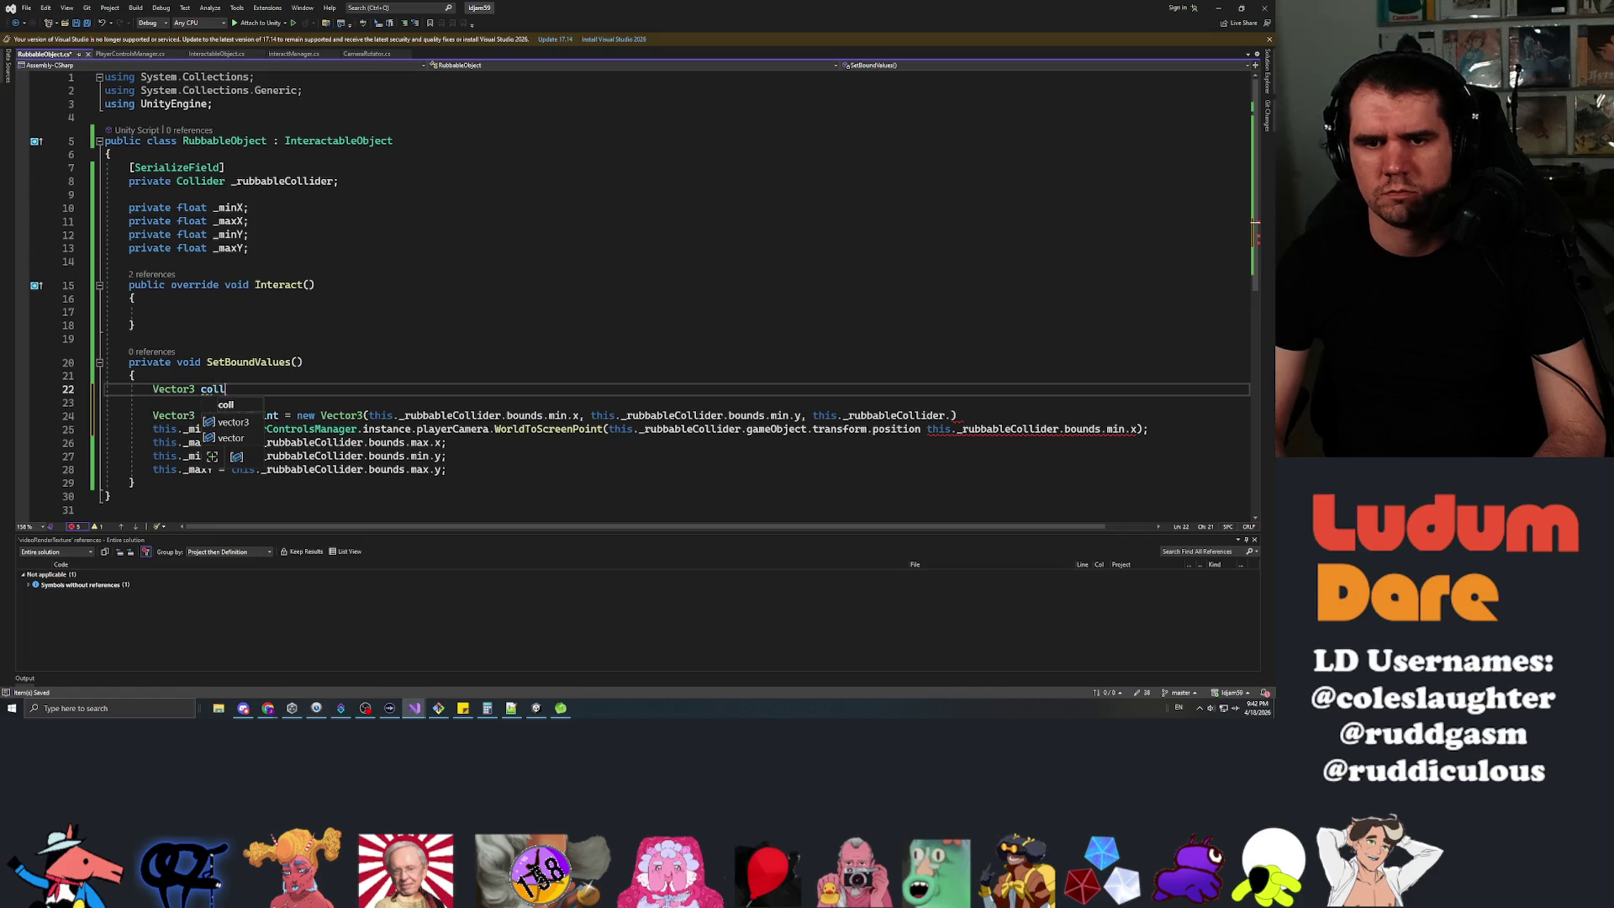
text(iderPosition = this._rub)
key(Tab)
text(.gam)
key(Tab)
key(BackSpace)
key(BackSpace)
text(tr)
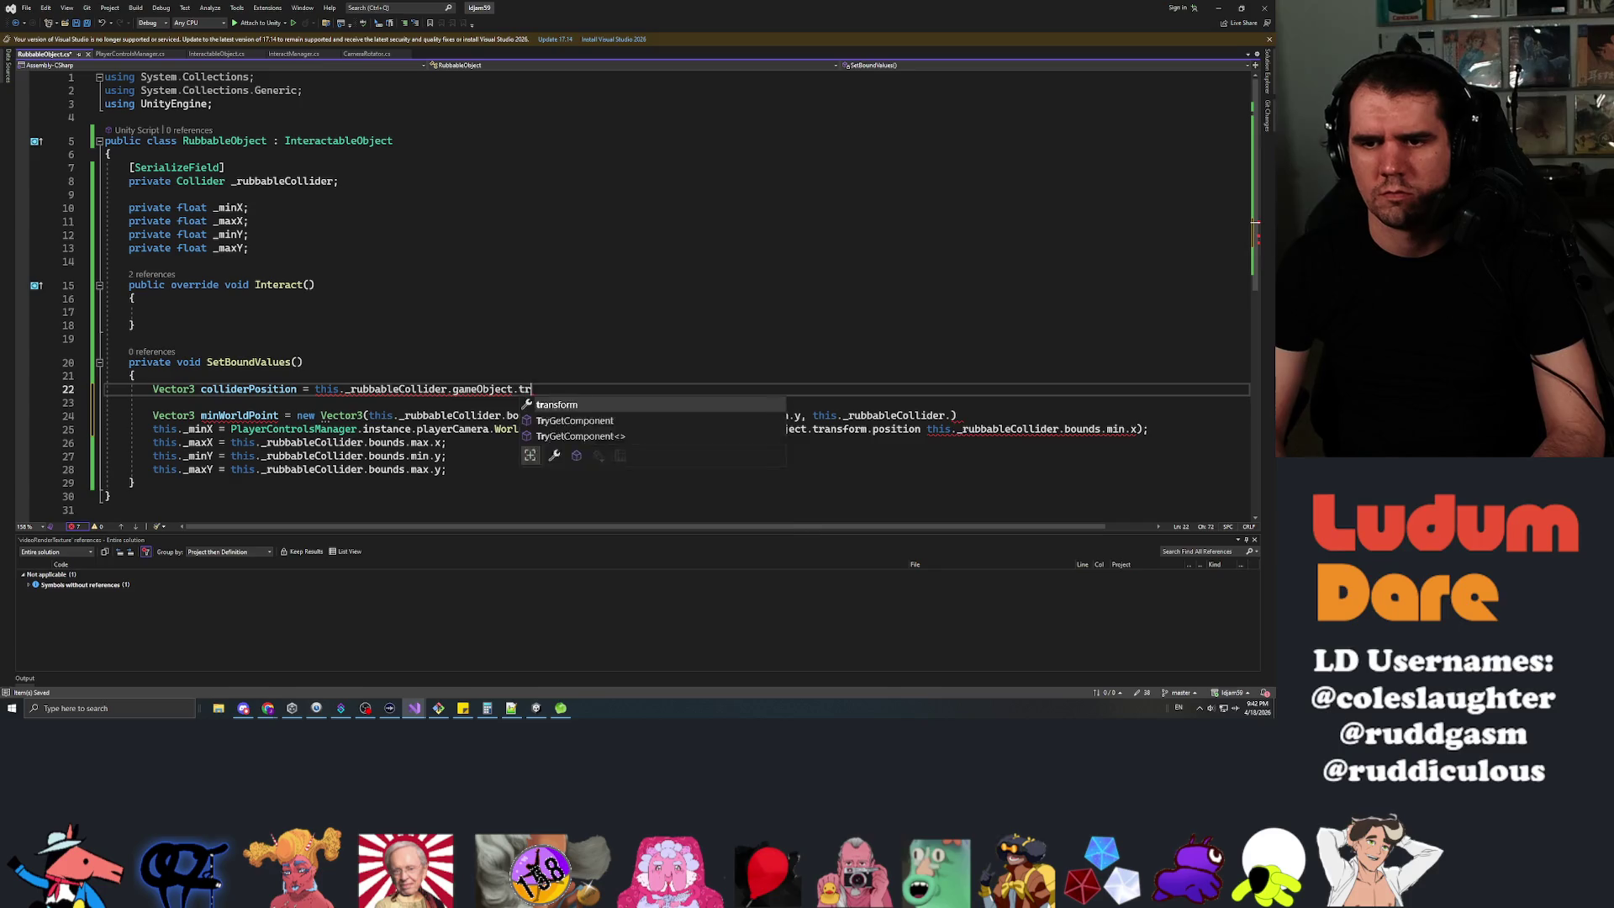
text(ansform;)
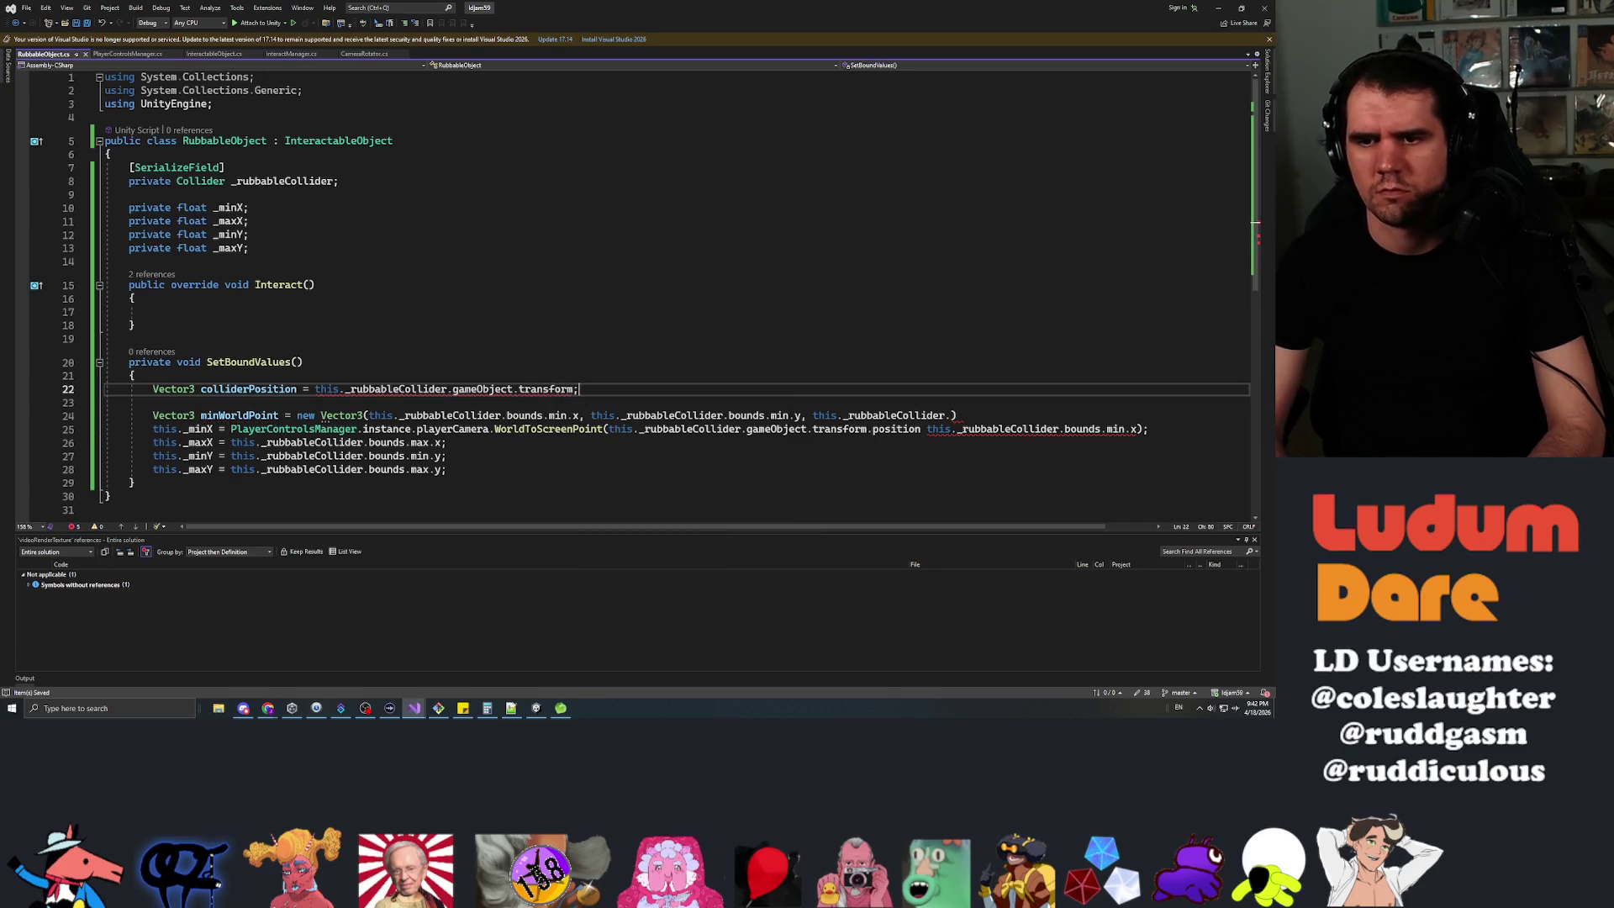
key(Down)
click(577, 389)
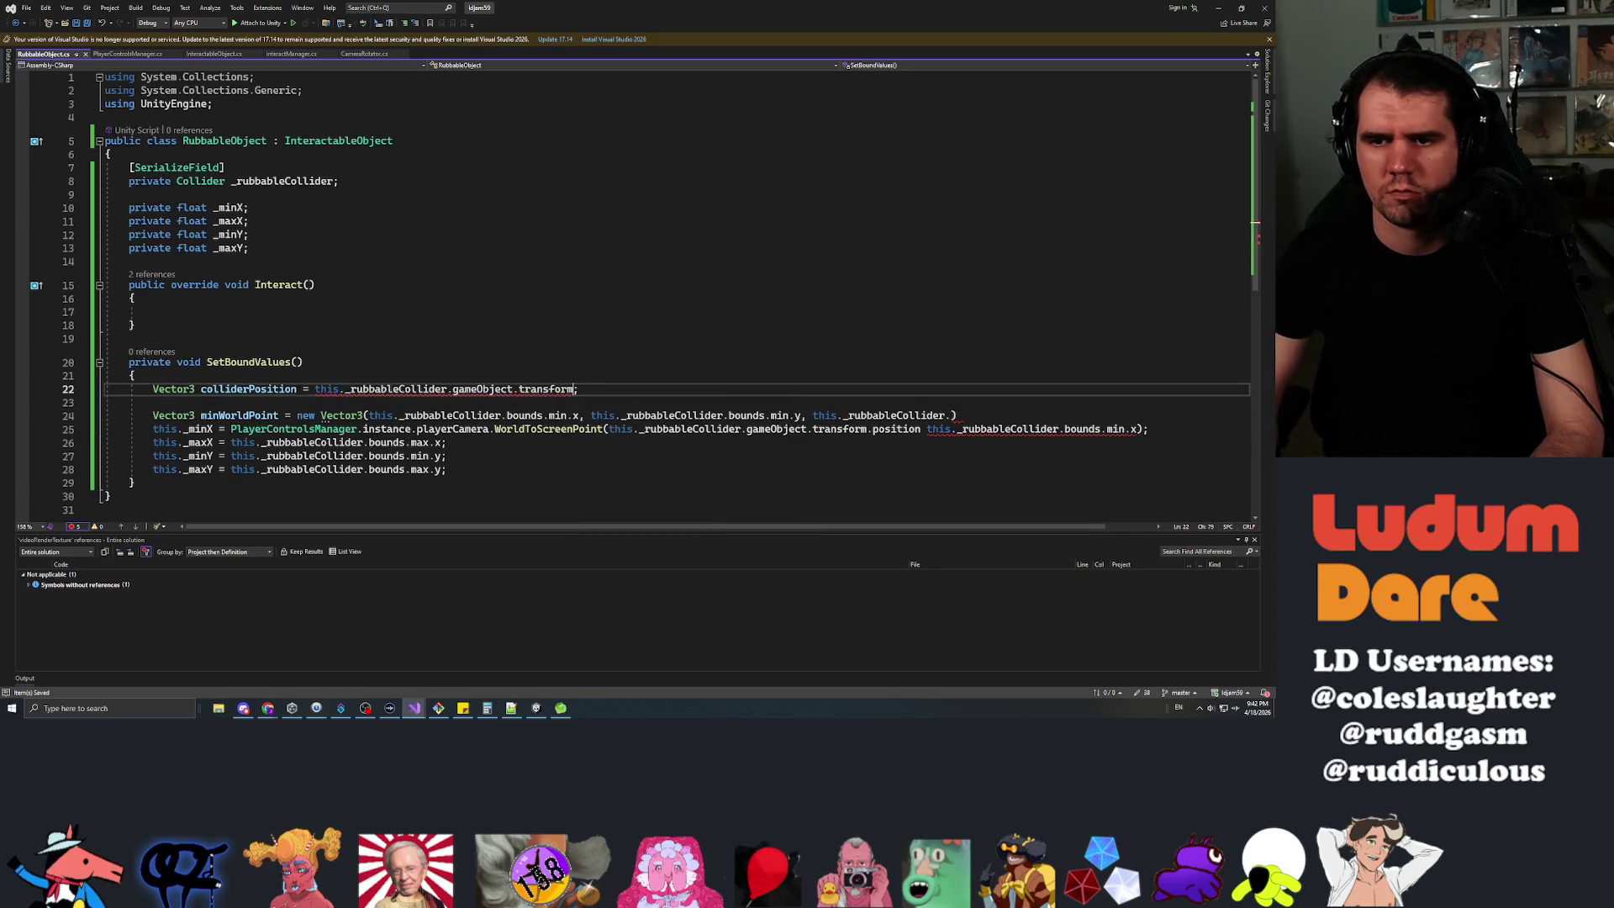
text(.position)
Select minWorldPoint's whole new Vector3(...) initializer for replacement.
click(562, 415)
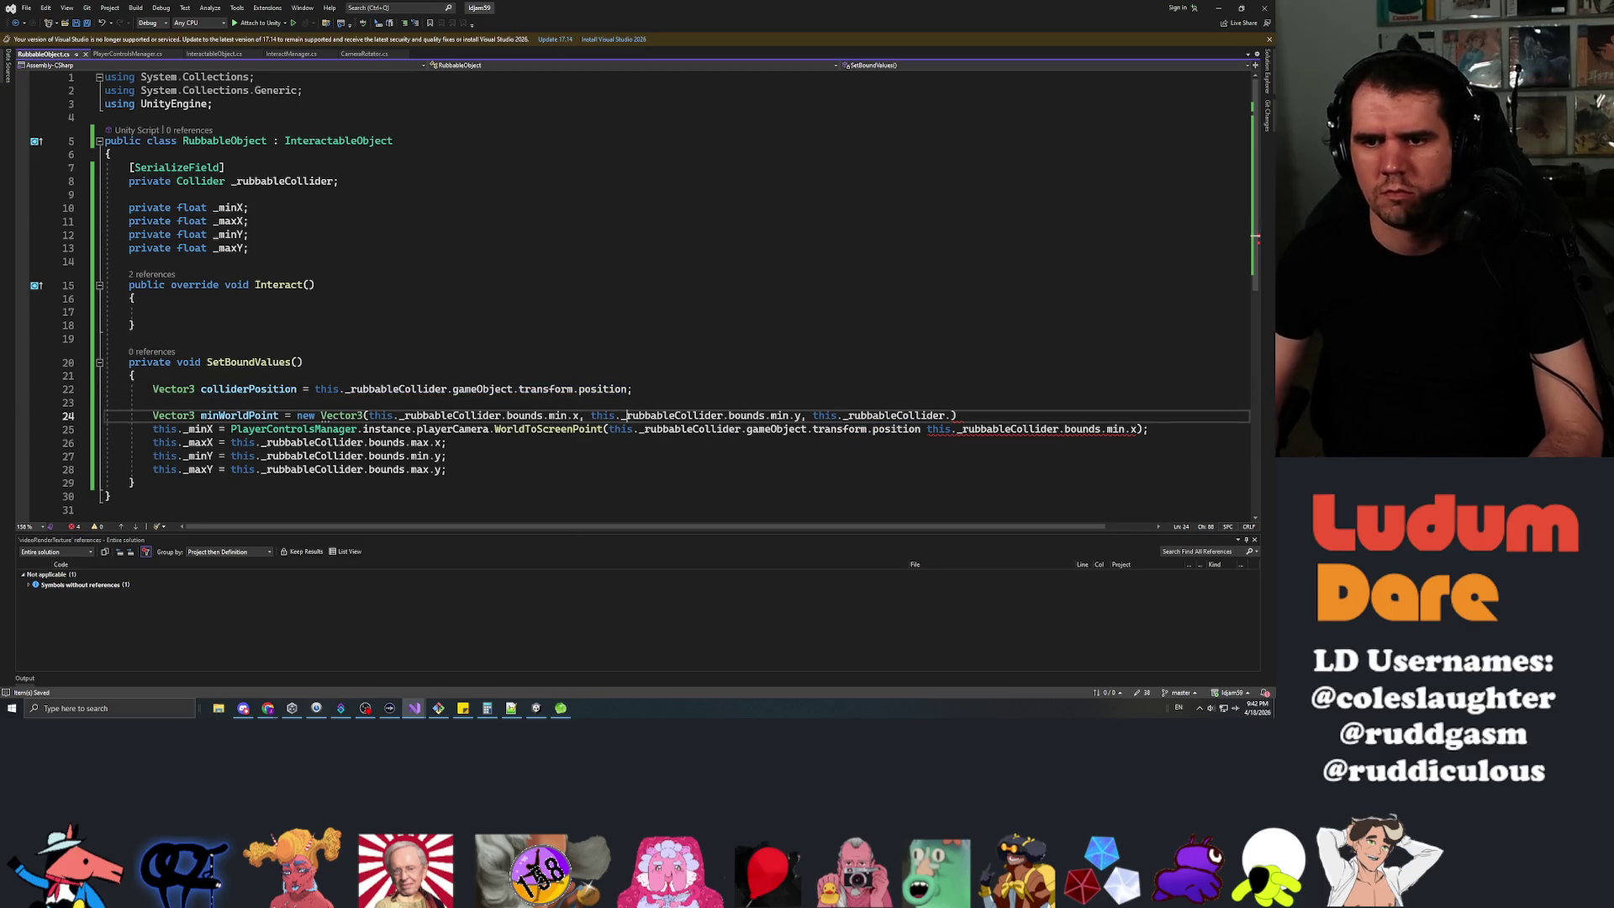
double_click(341, 415)
click(370, 415)
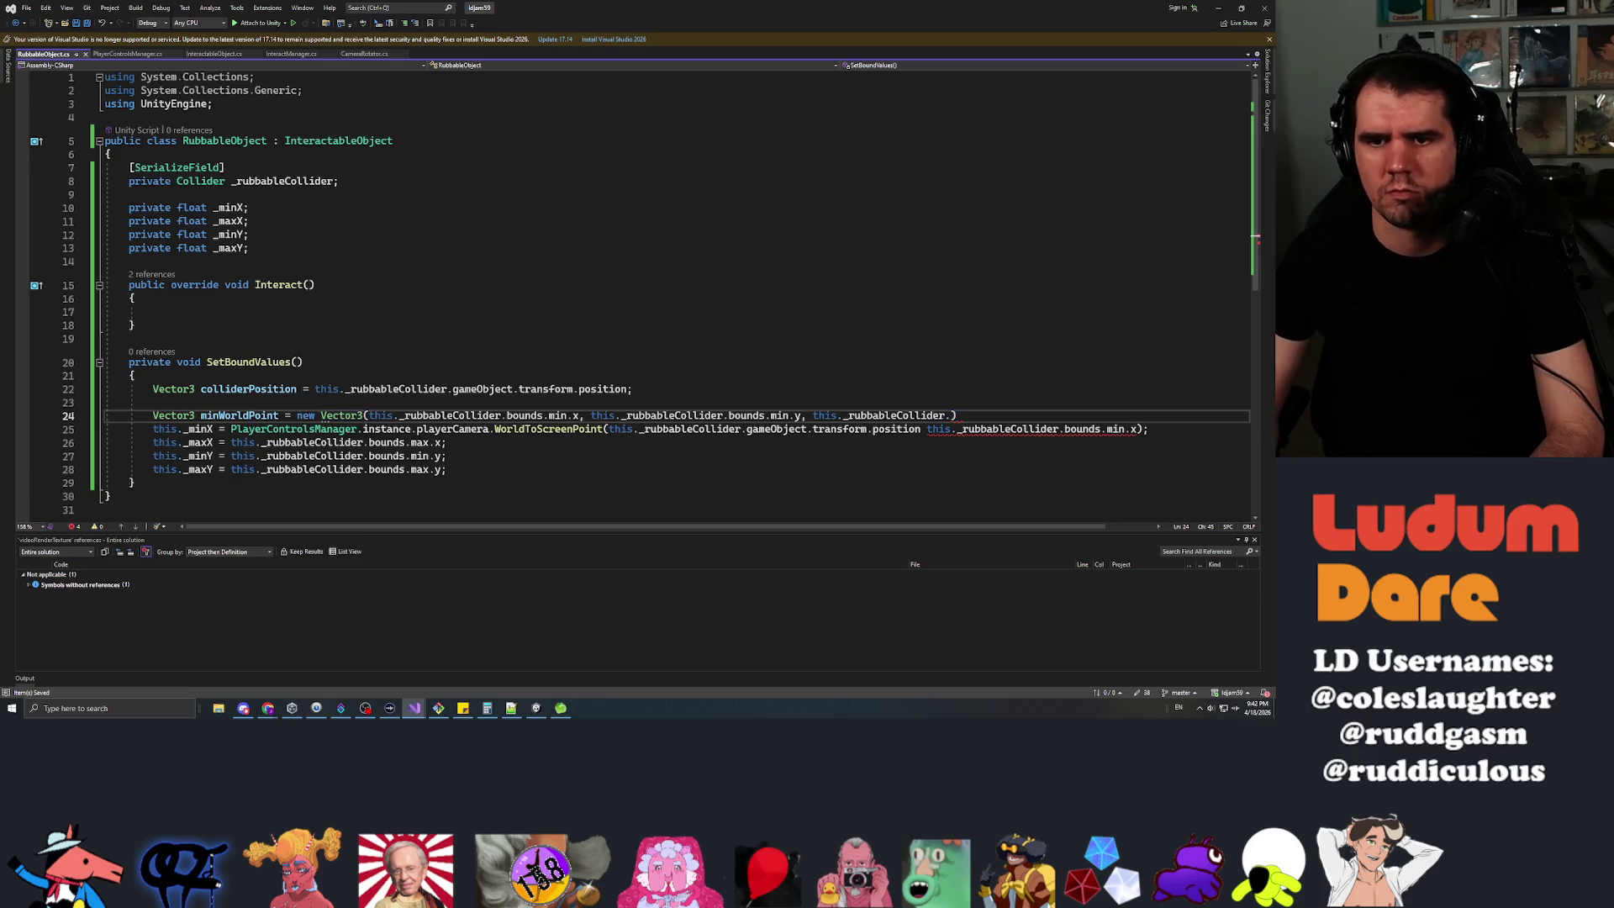
key(Up)
key(Up)
key(Up)
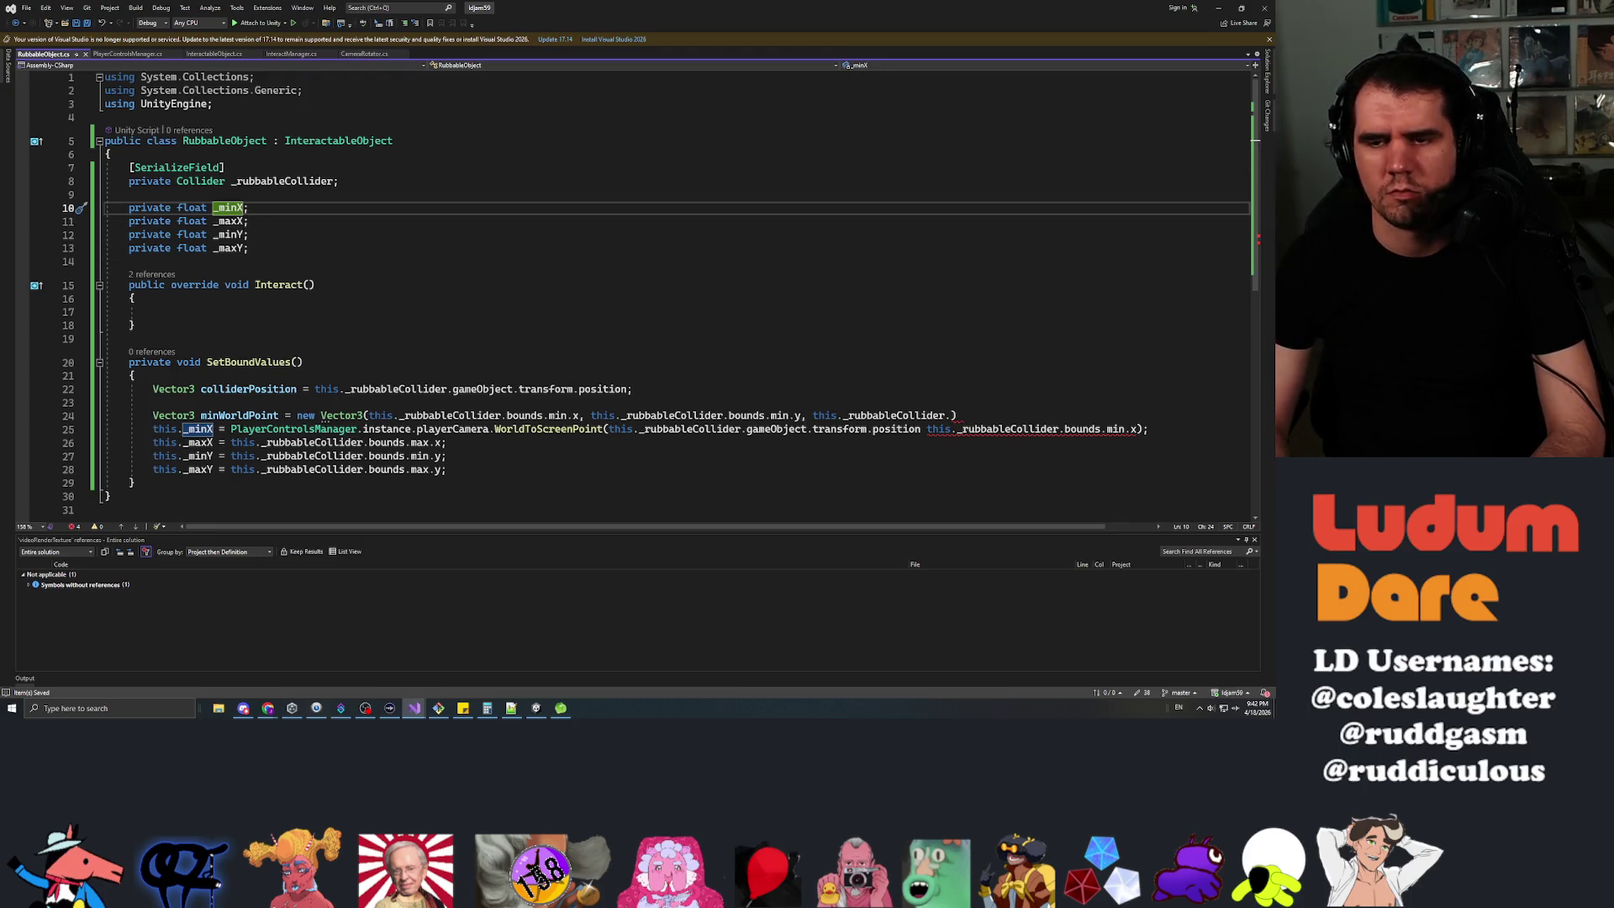
key(Down)
key(Down)
key(Down)
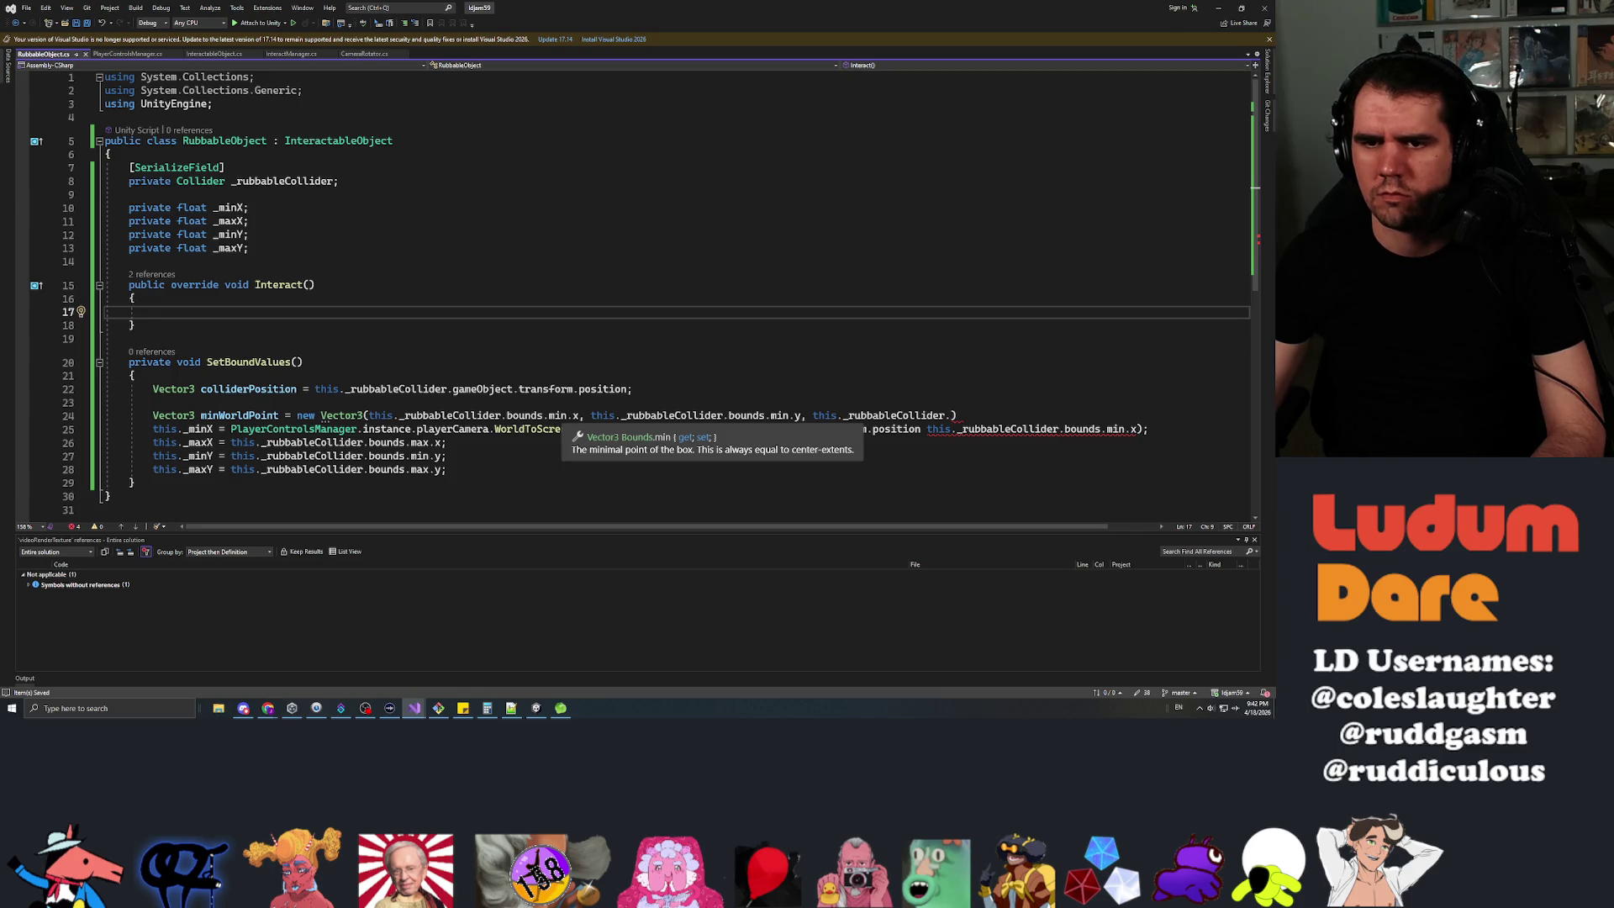
drag(296, 415, 957, 415)
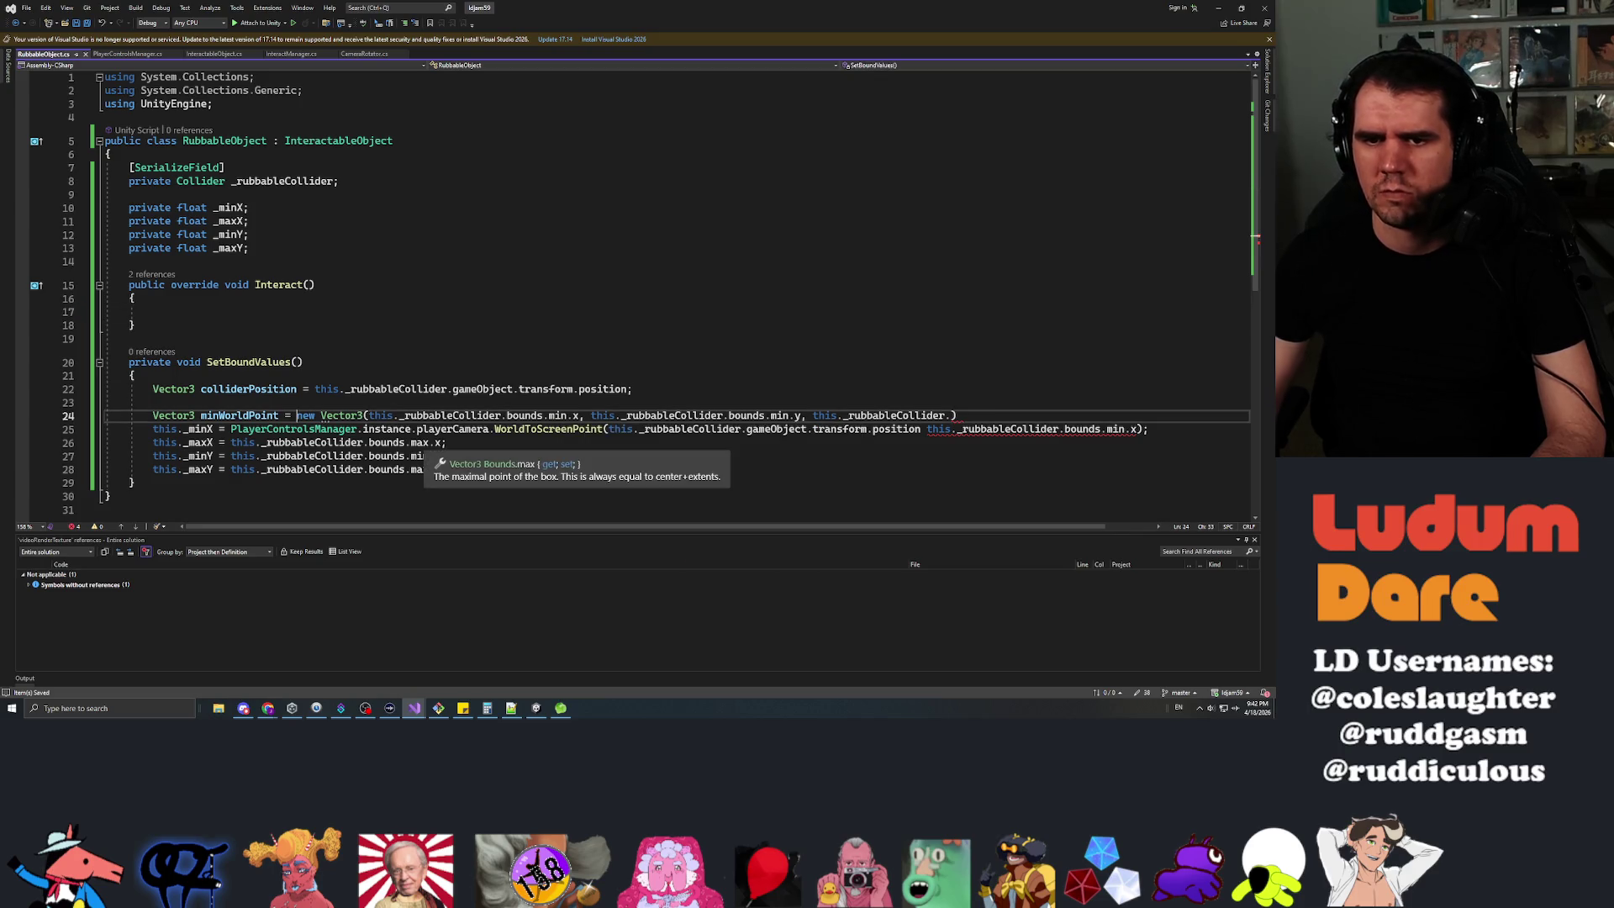
Set minWorldPoint to colliderPosition + this._rubbableCollider.bounds.min.
text(this)
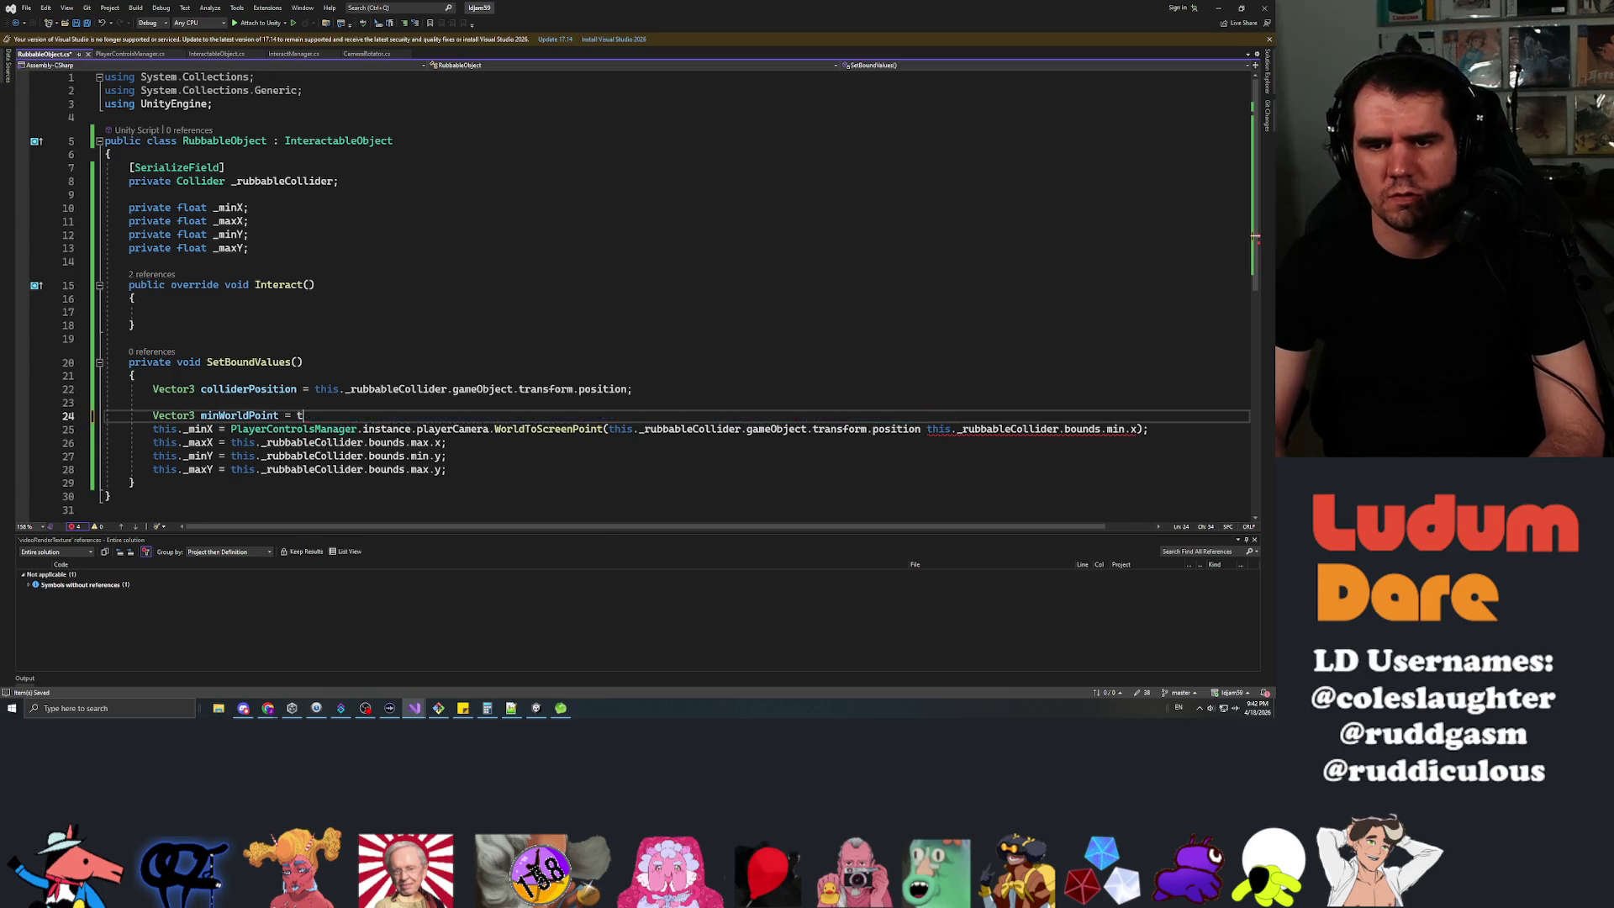
key(BackSpace)
key(BackSpace)
key(BackSpace)
text(collider)
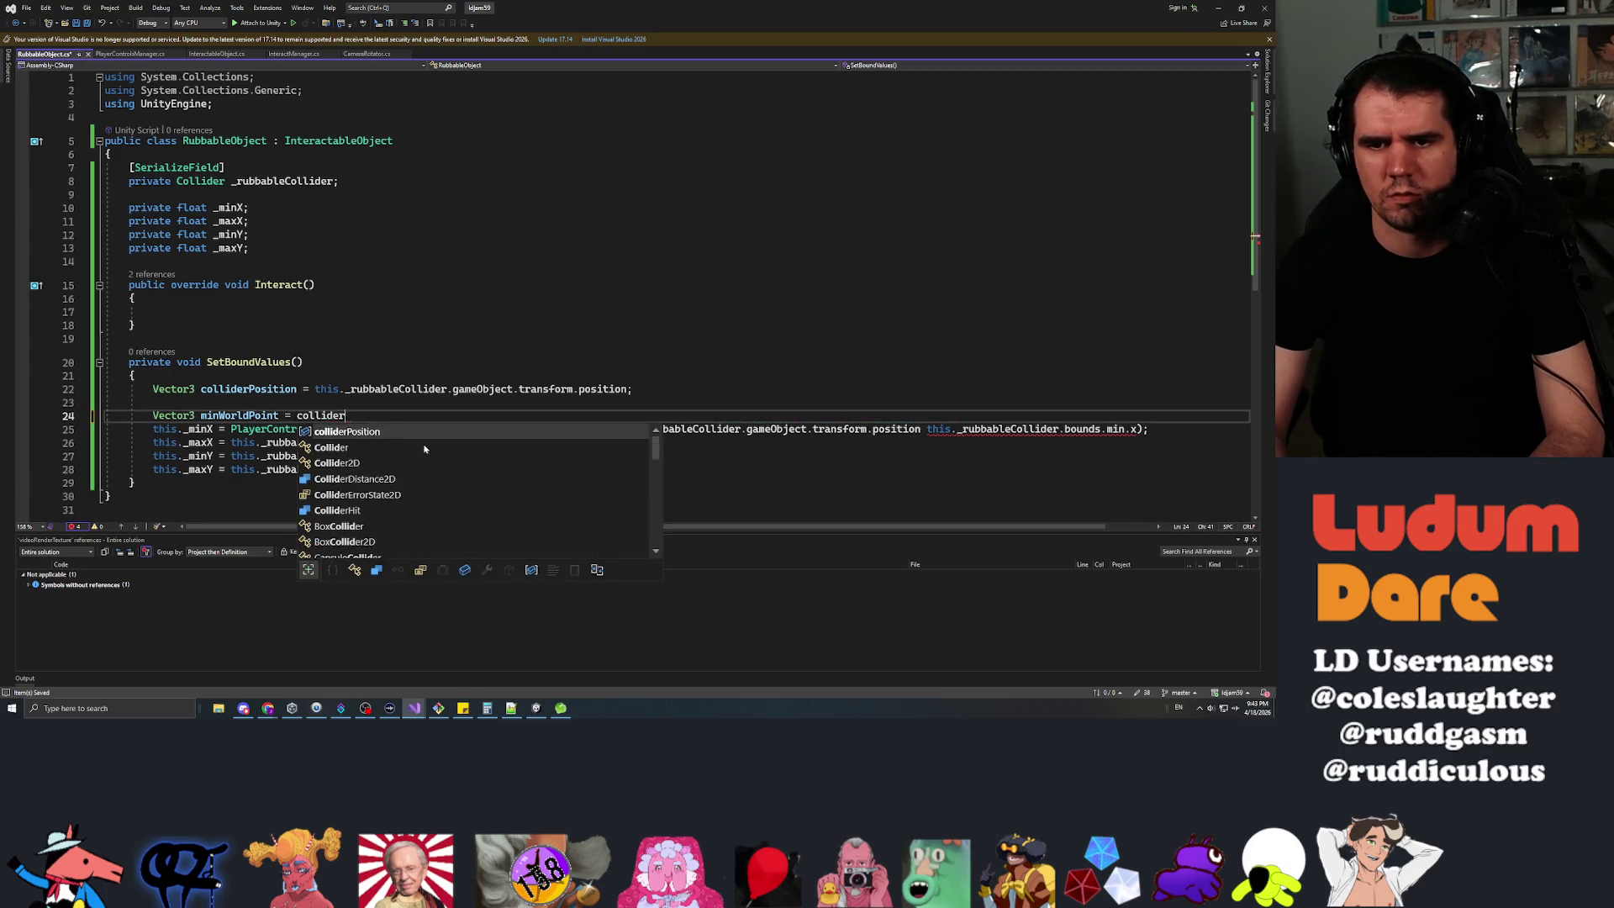
text(Position )
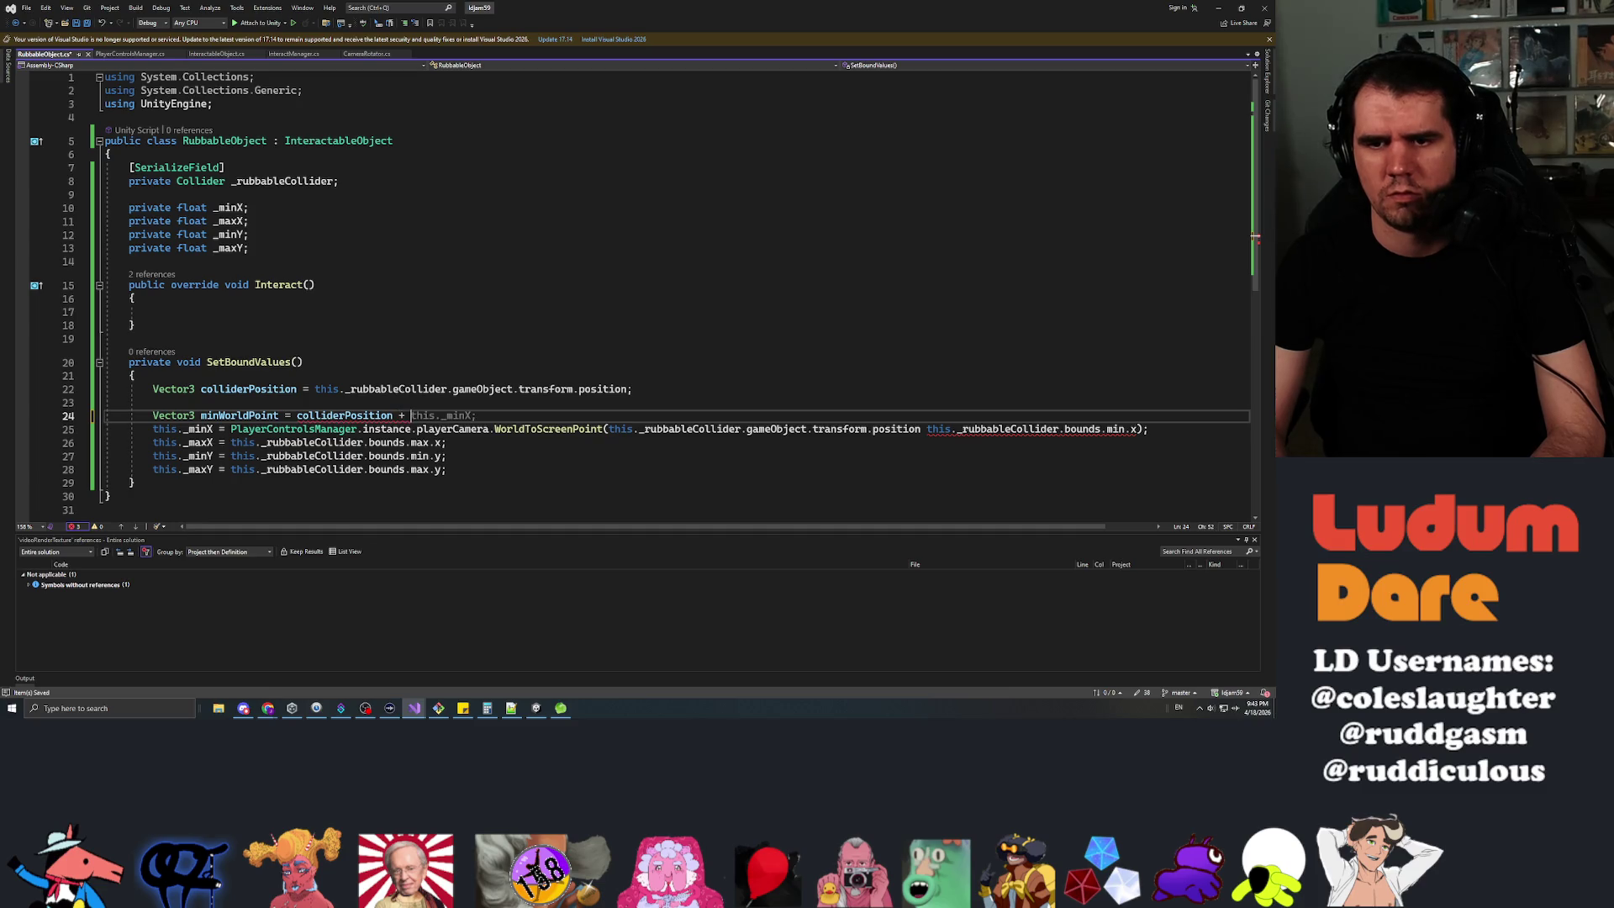
text(+ this.)
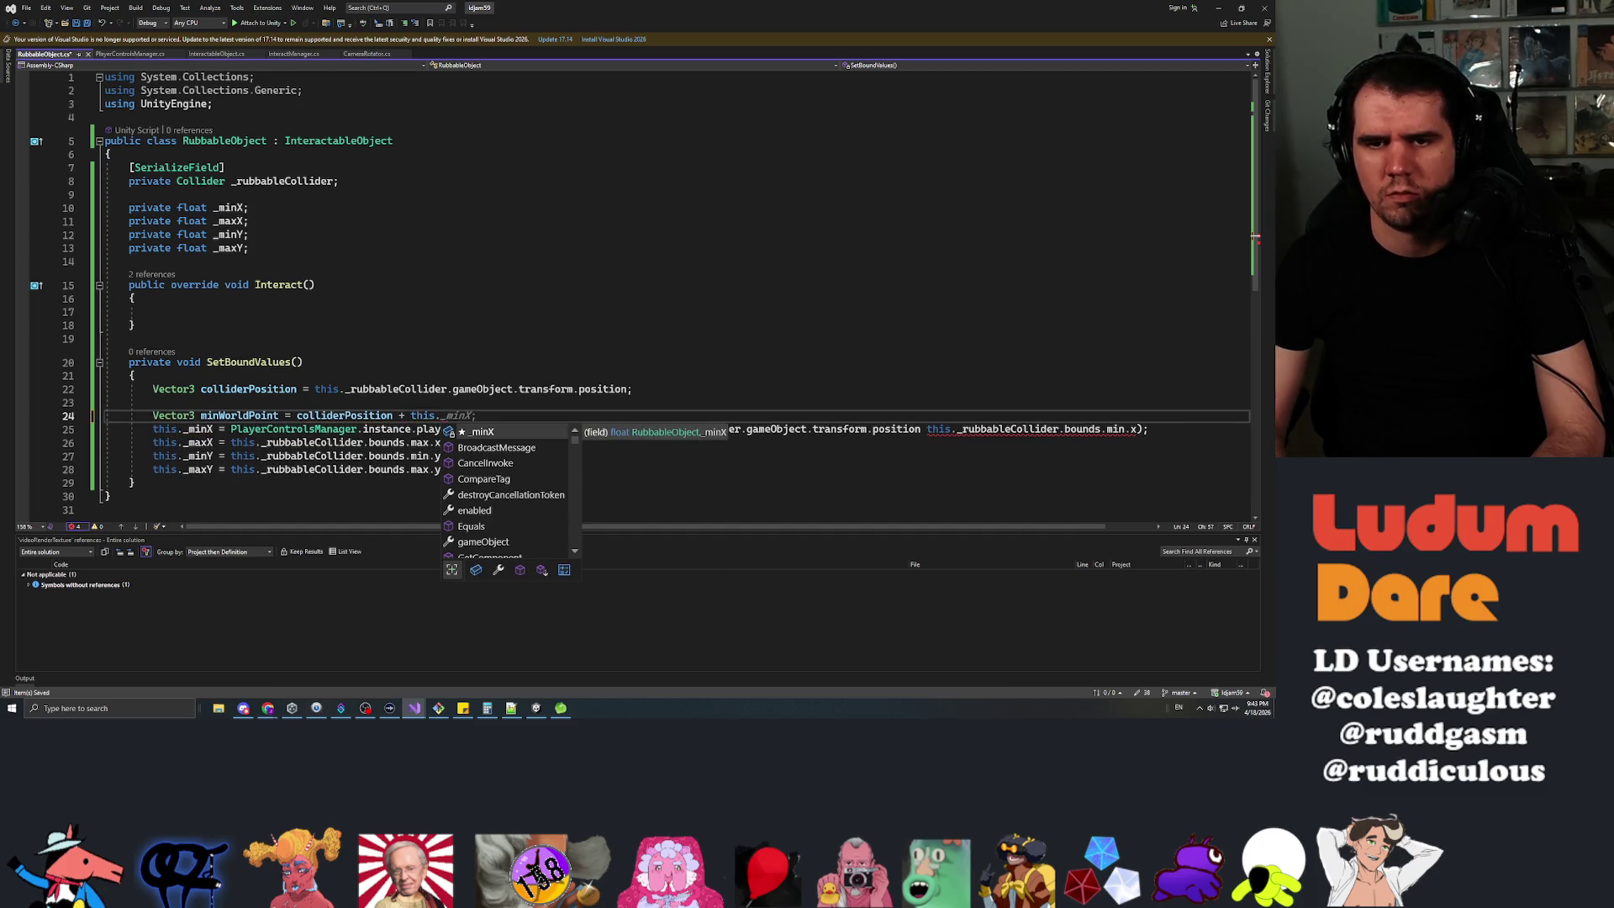
text(_rubbableCollider.bouncds)
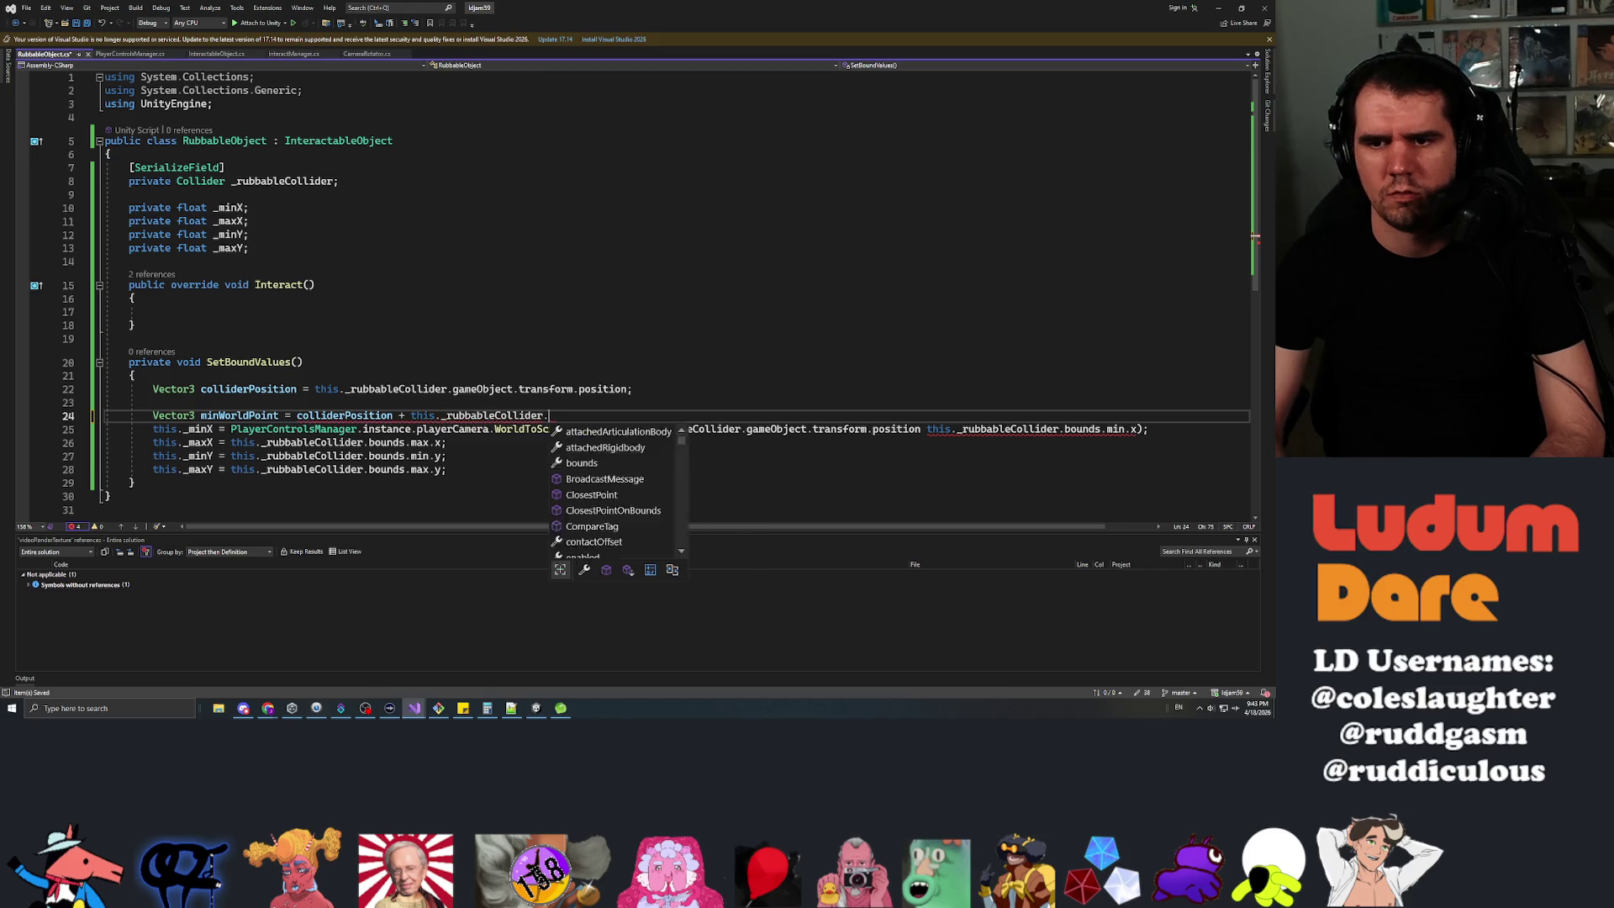
key(Tab)
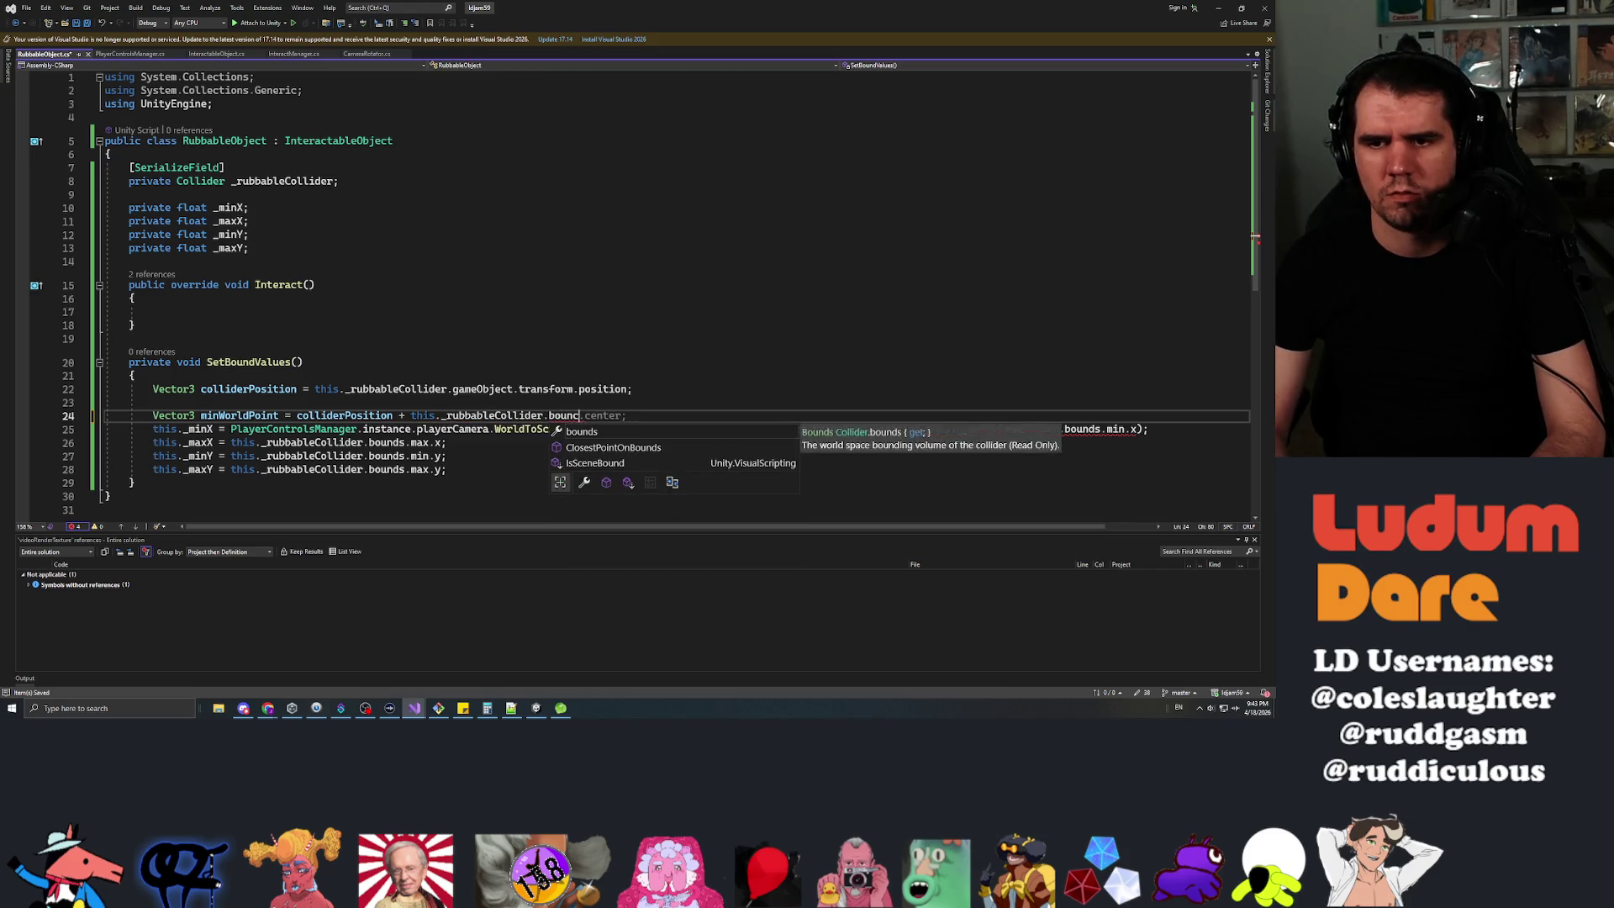
text(.min;)
key(Down)
key(Home)
key(Home)
key(Return)
key(Return)
Declare Vector3 maxWorldPoint = colliderPosition + this._rubbableCollider.bounds.max.
click(106, 429)
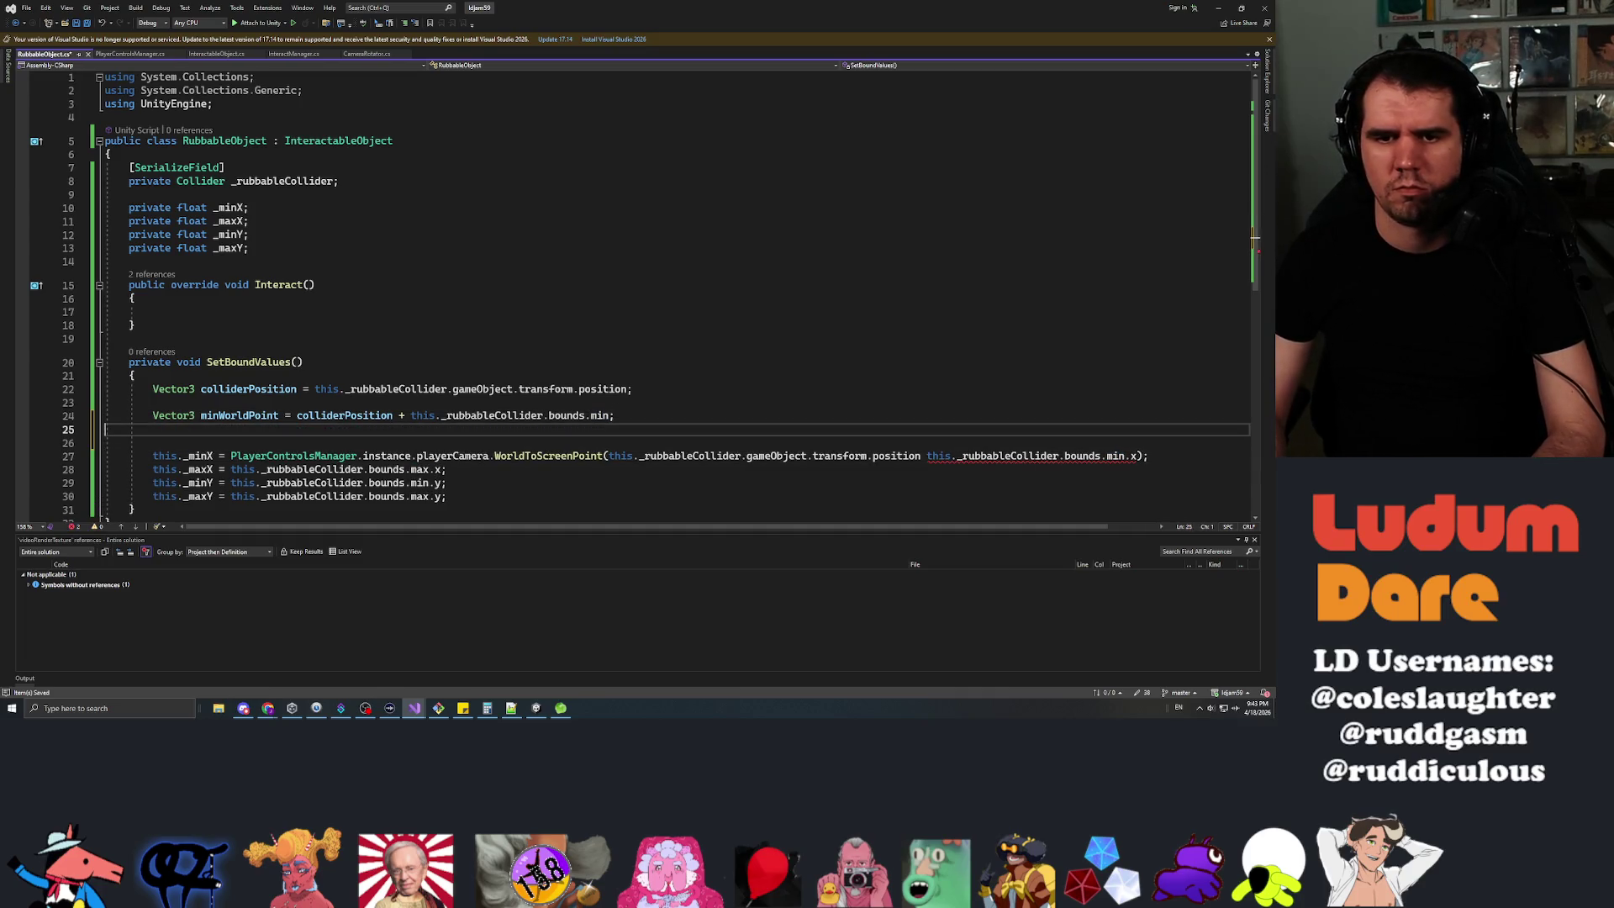
text(Vector3)
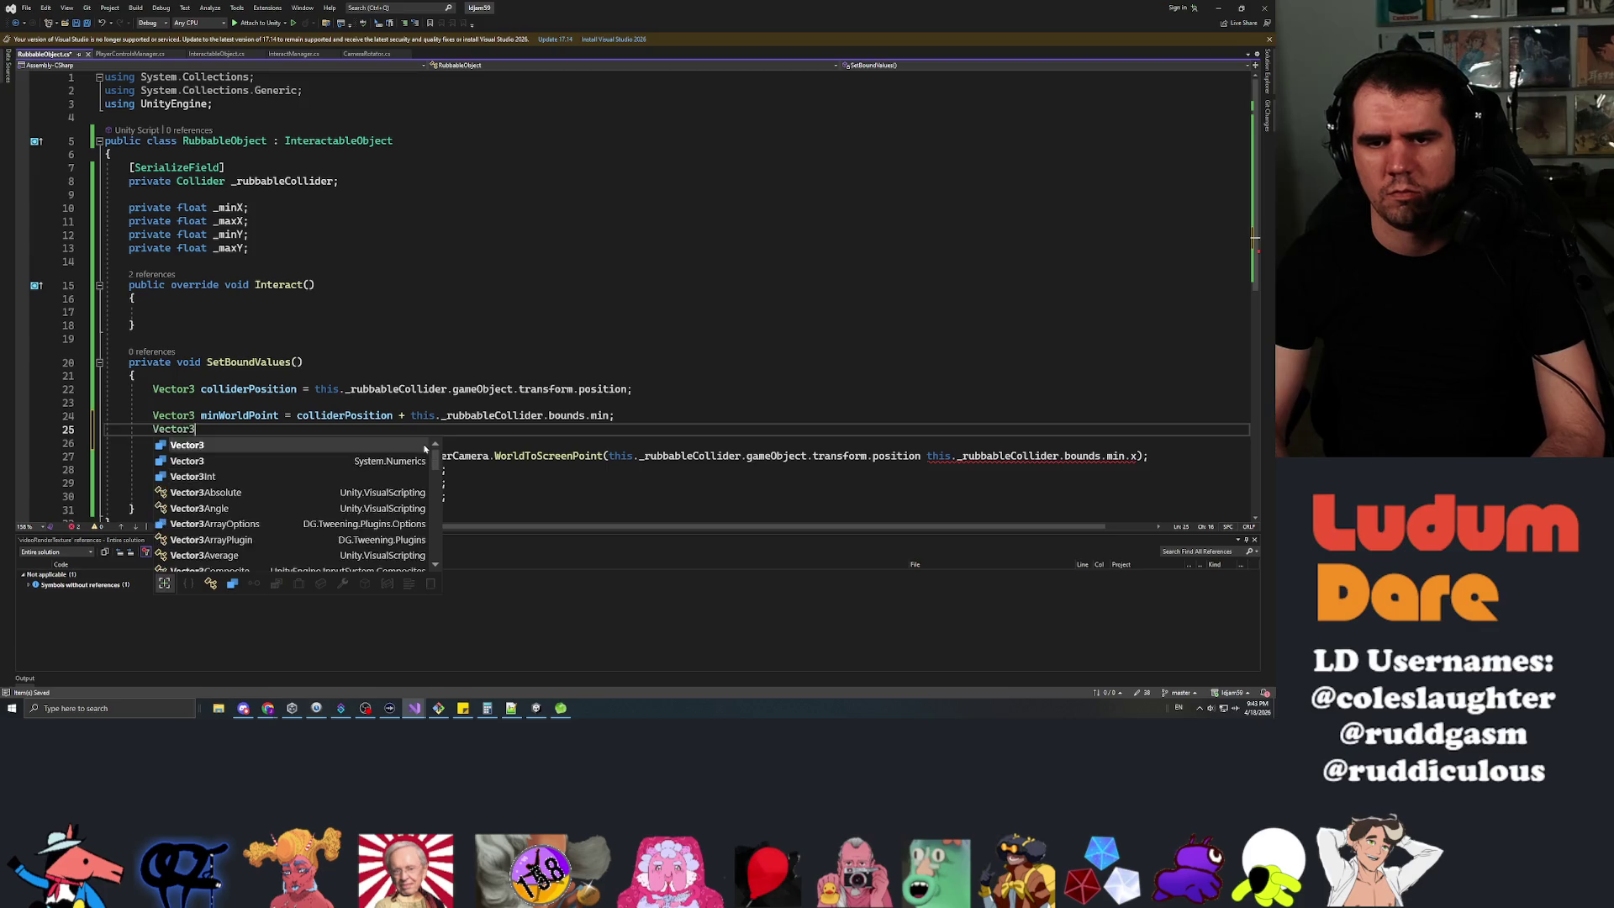
text( maxWorldPoint)
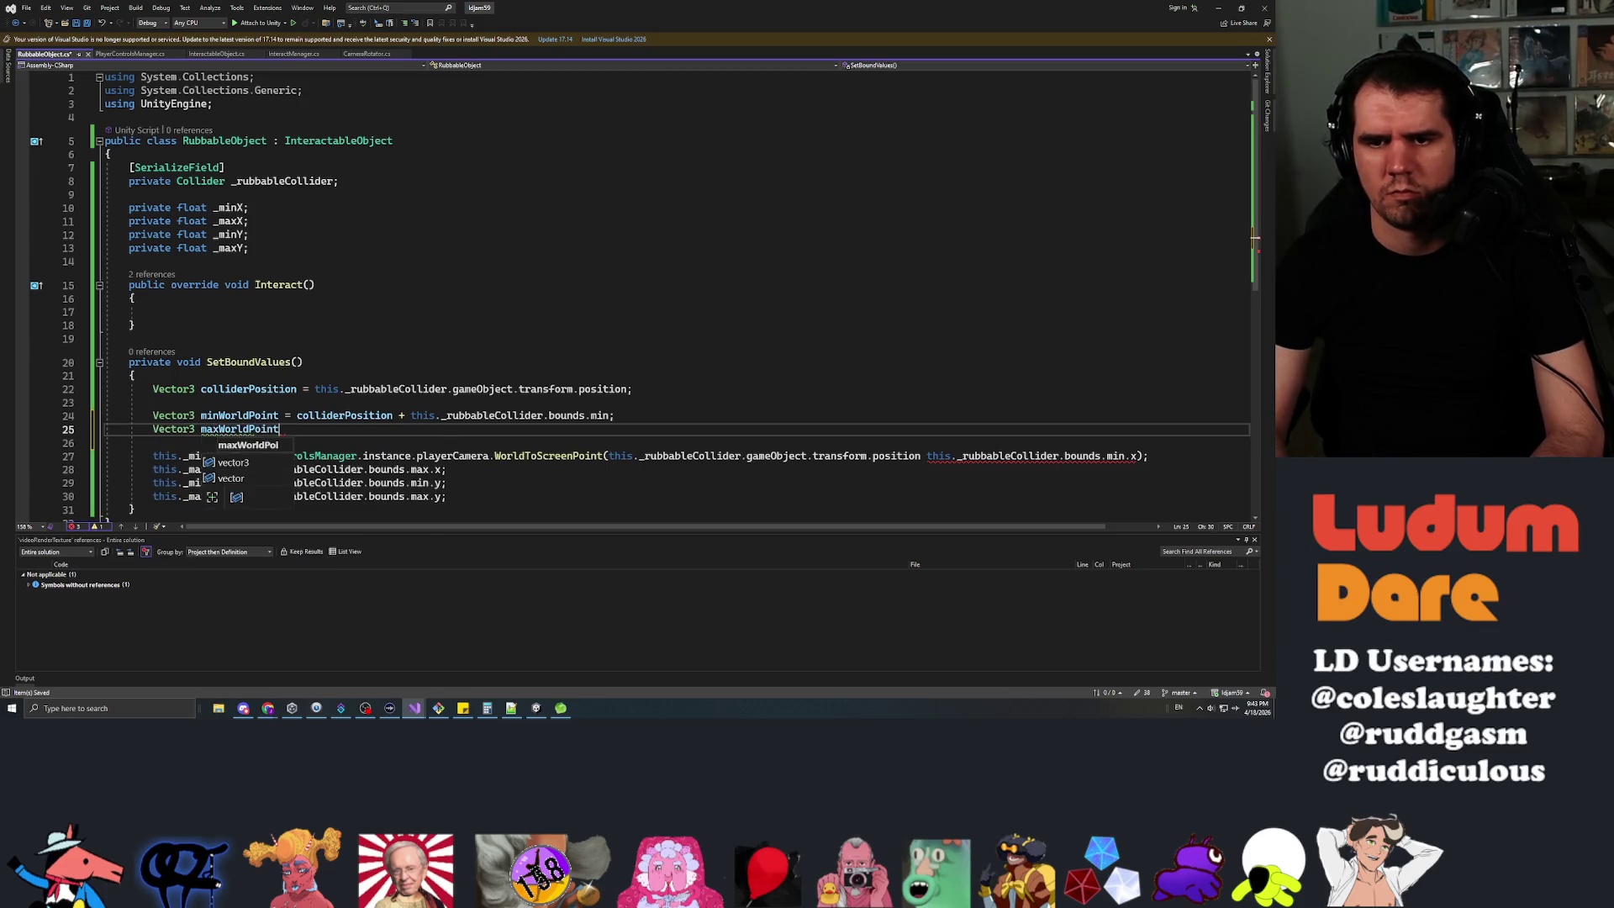
text( = colliderPosi)
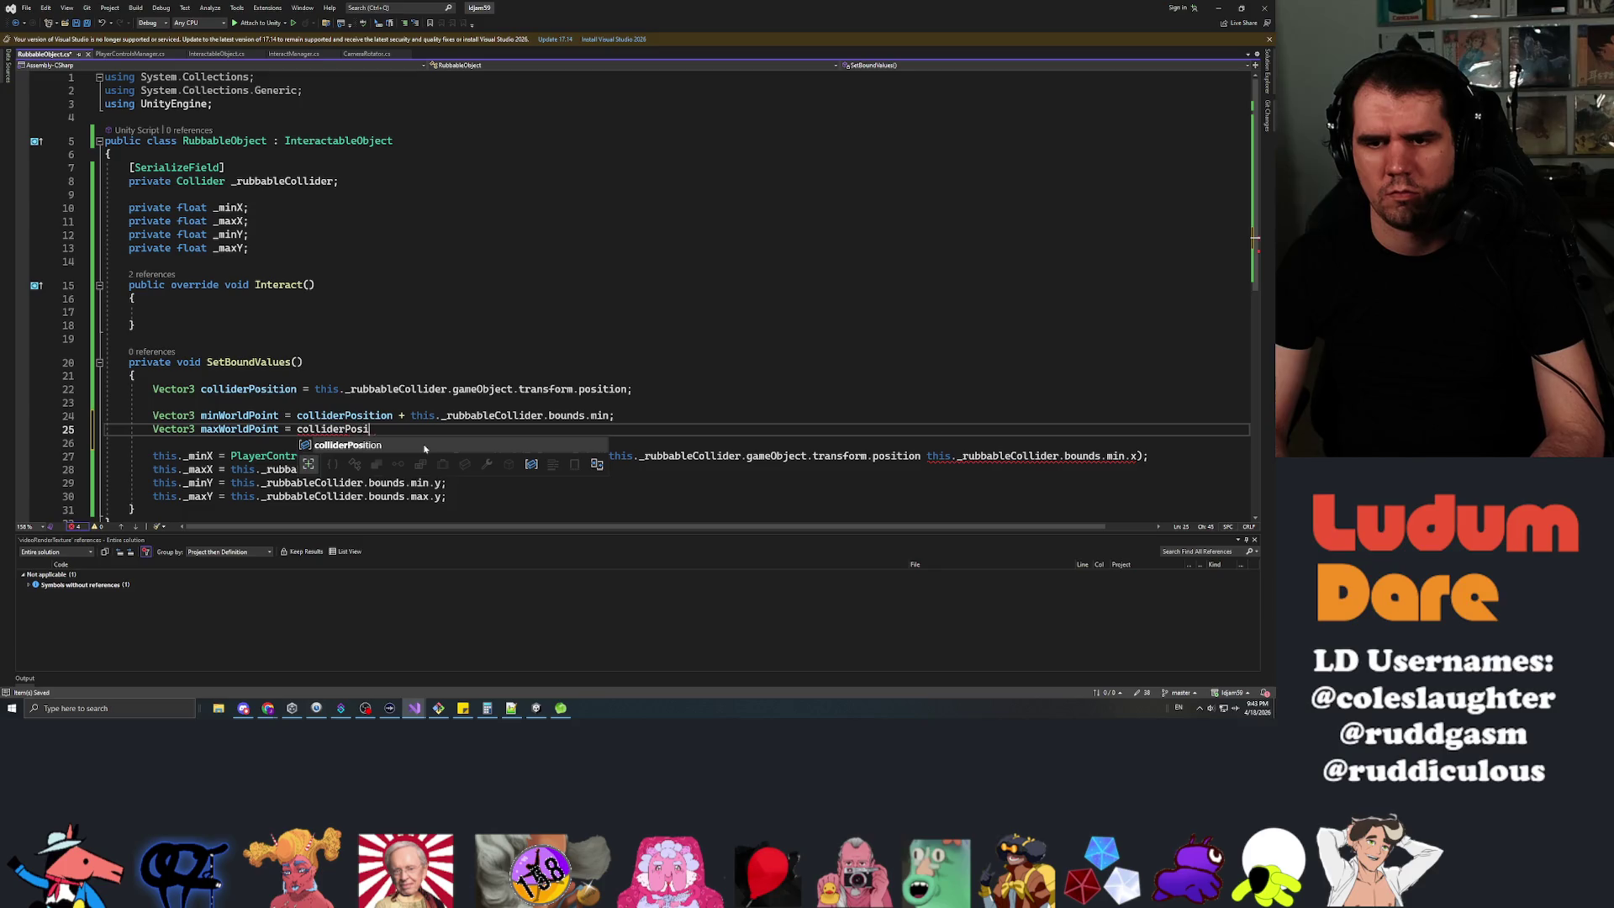
text(tion + this._ru)
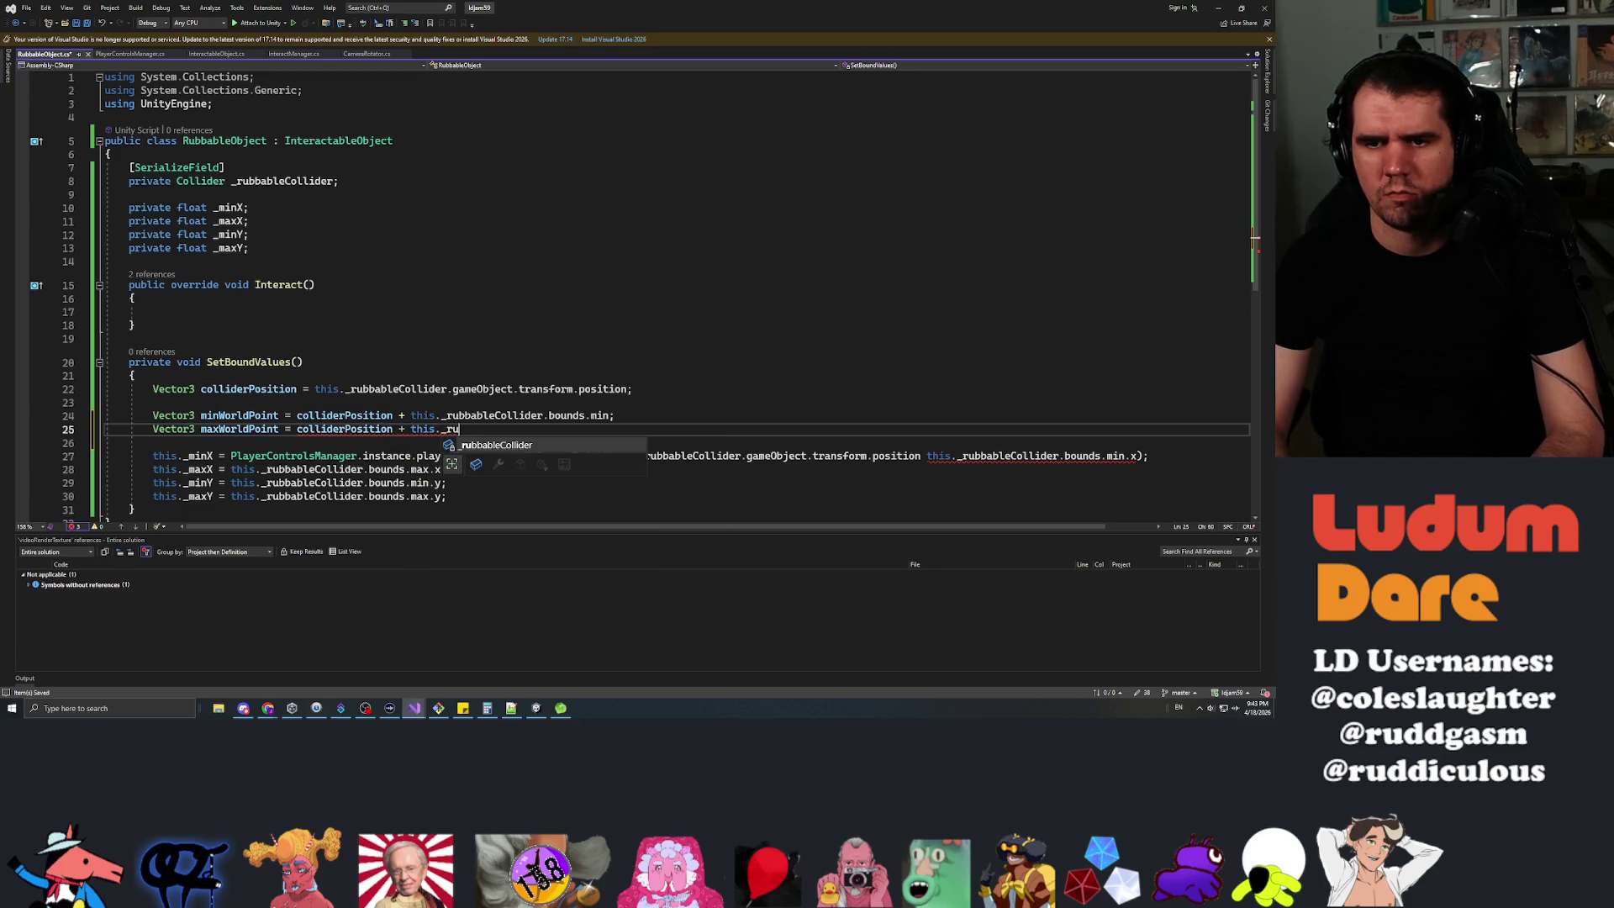
text(bbableCollider.bounds.max;)
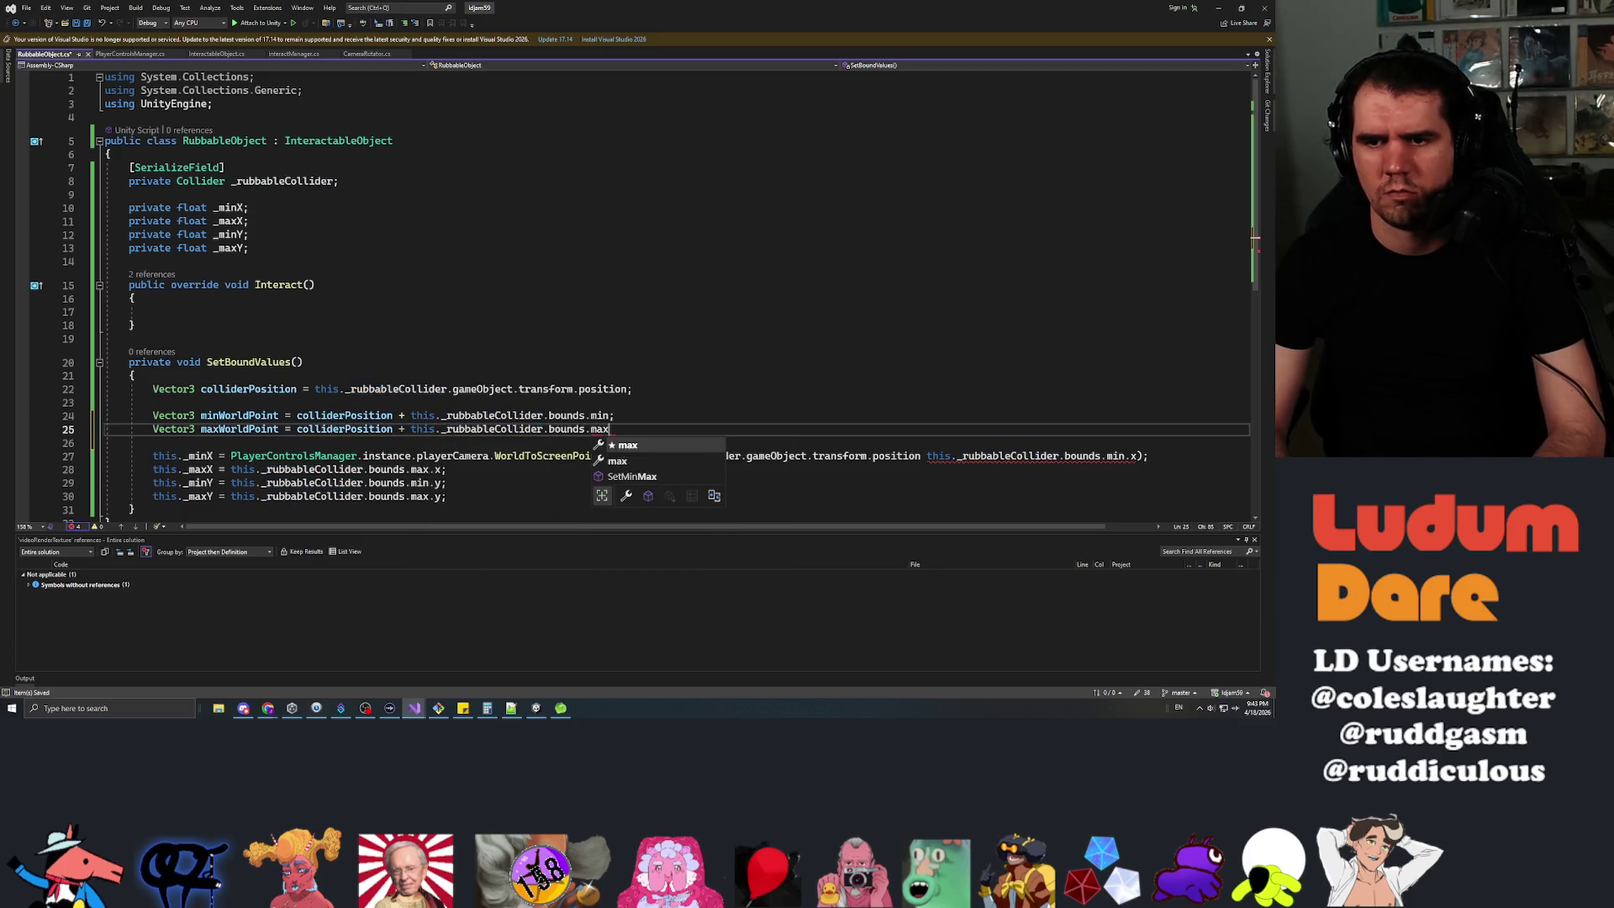
click(608, 456)
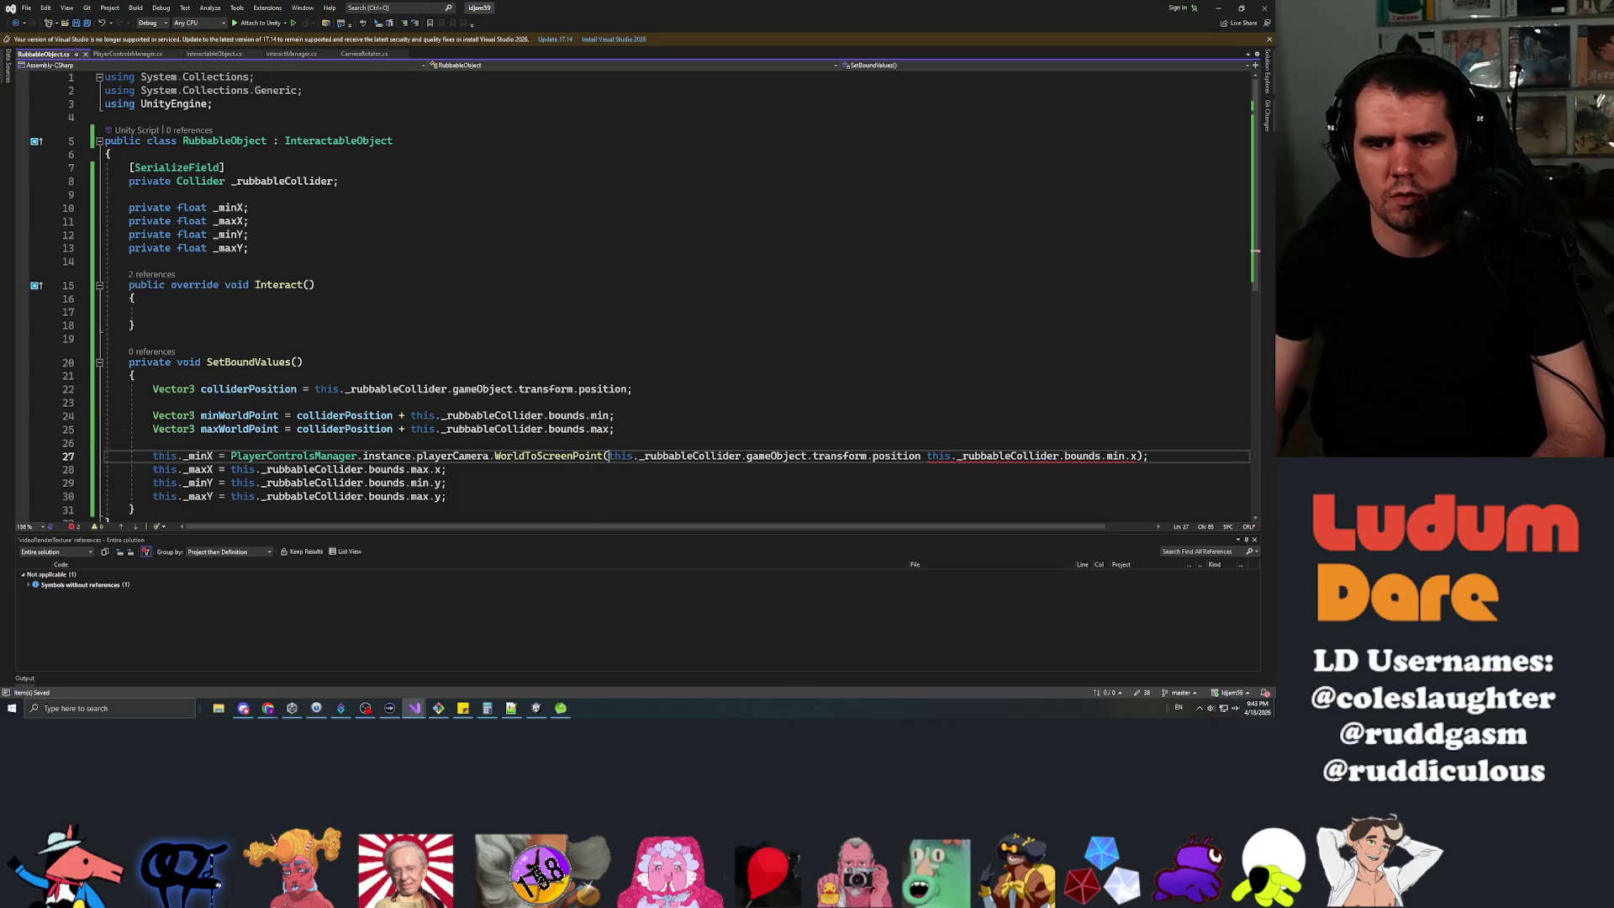
click(224, 456)
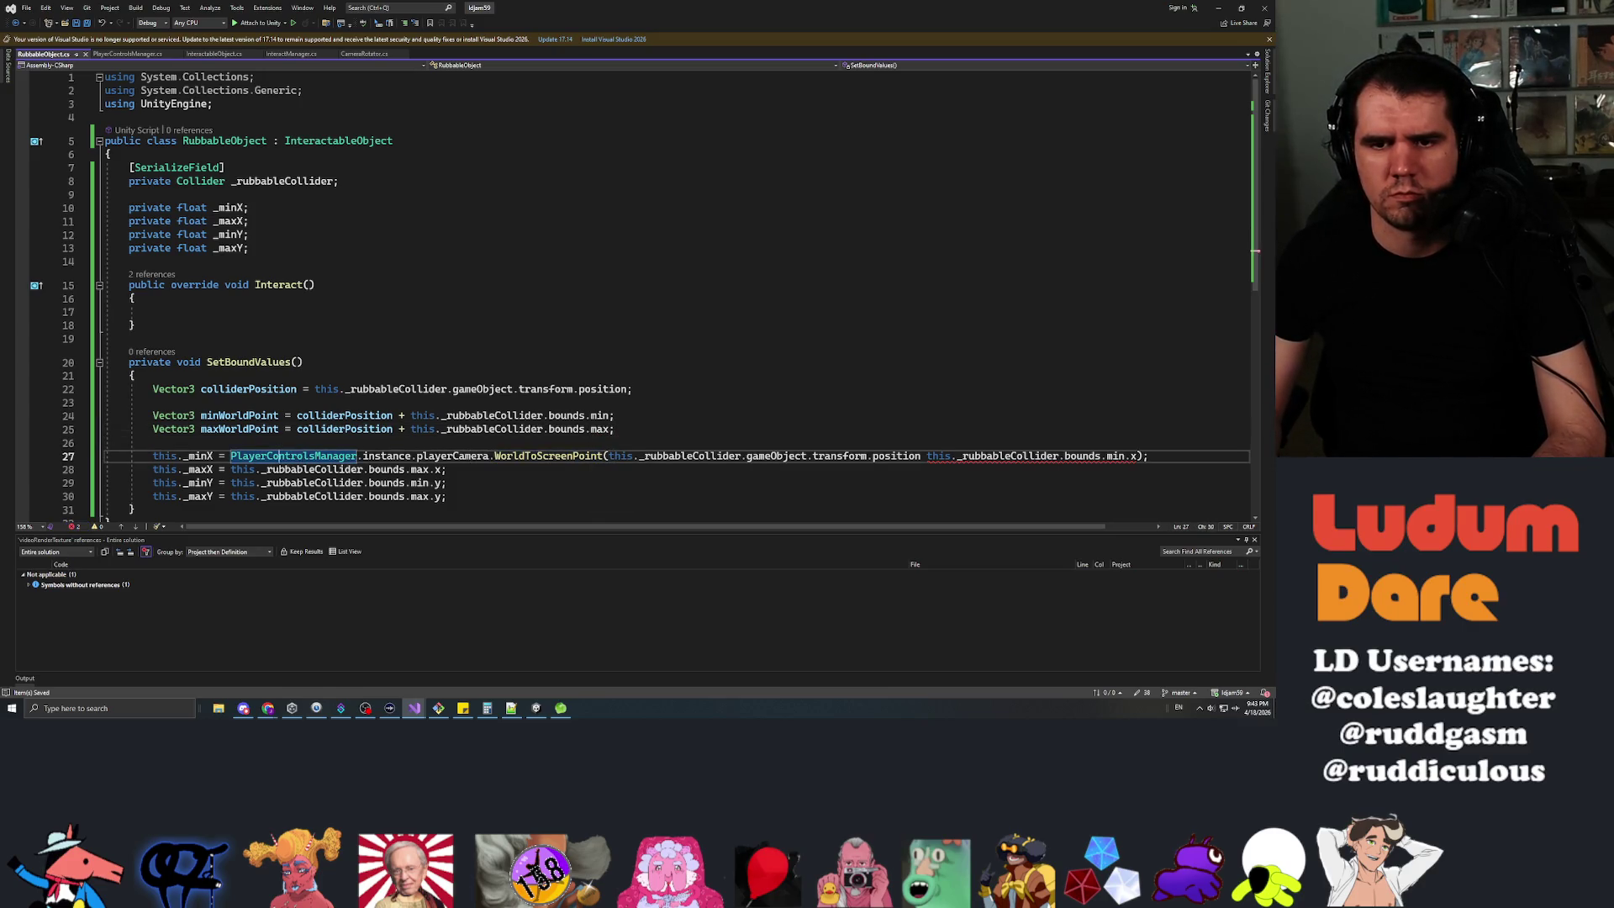
key(shift+End)
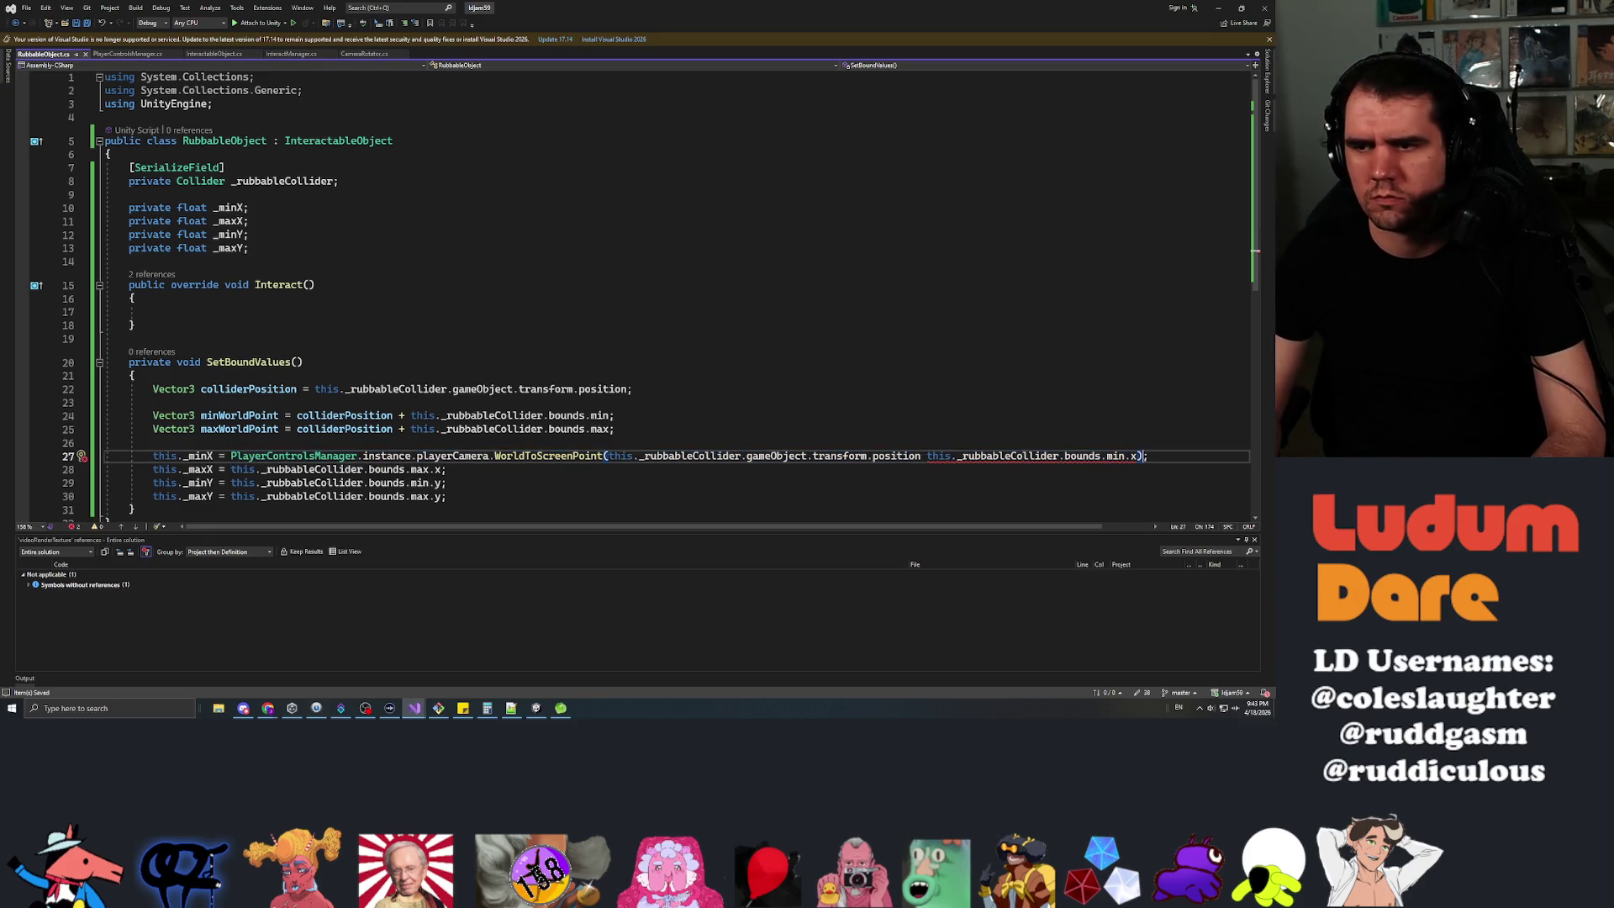
click(1132, 456)
Replace the WorldToScreenPoint argument with minWorldPoint.
drag(1133, 456, 613, 456)
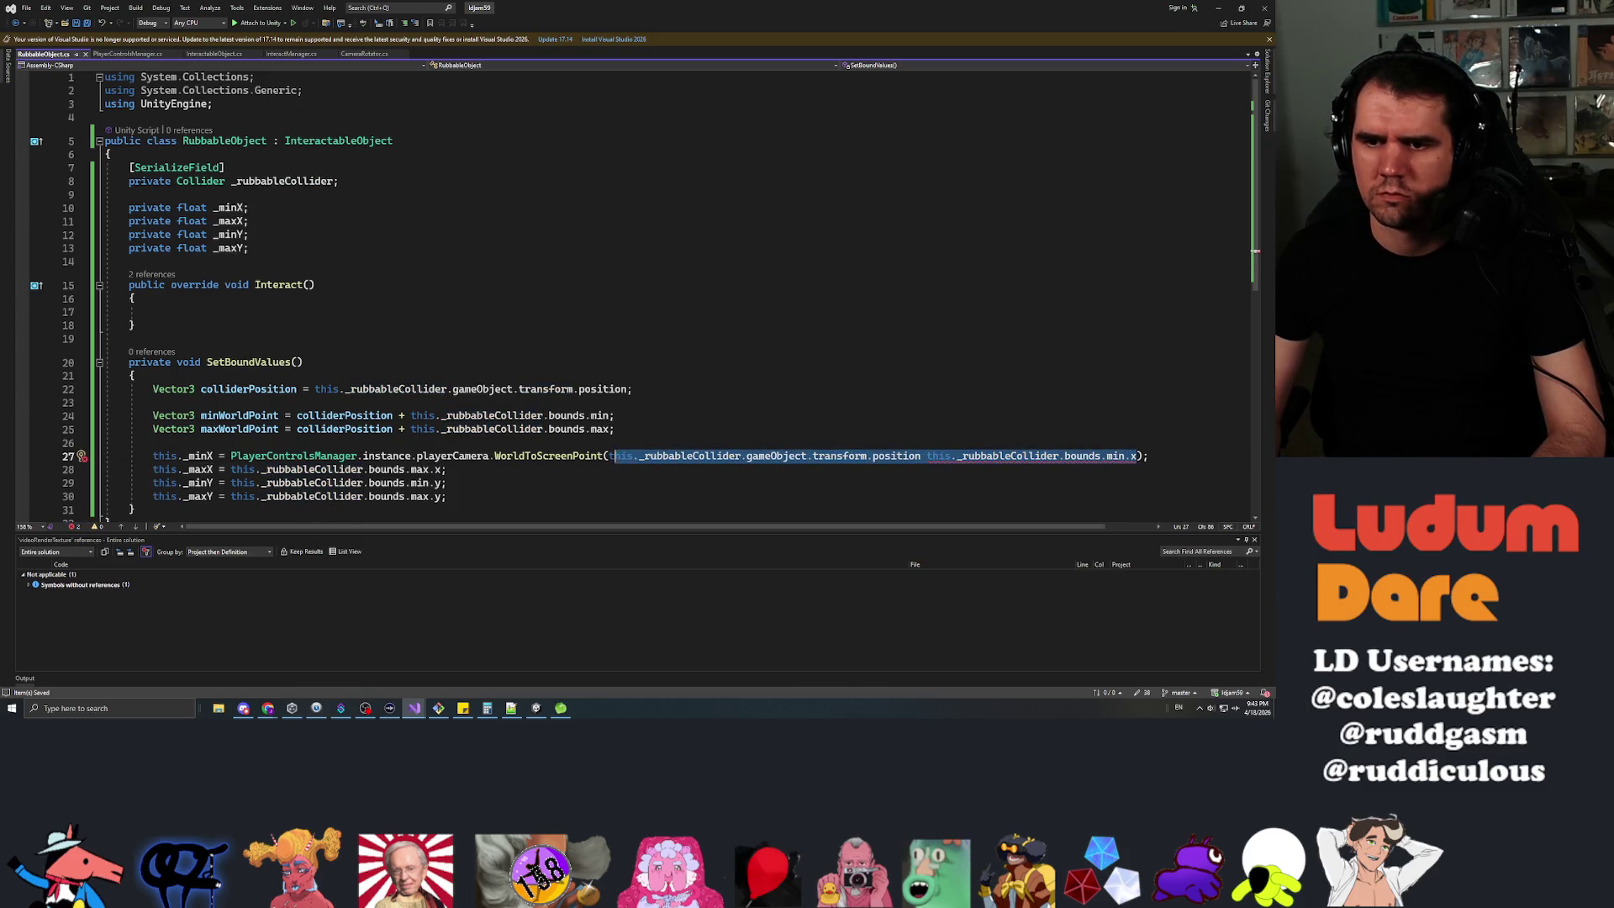
key(BackSpace)
text(minWorldPoint)
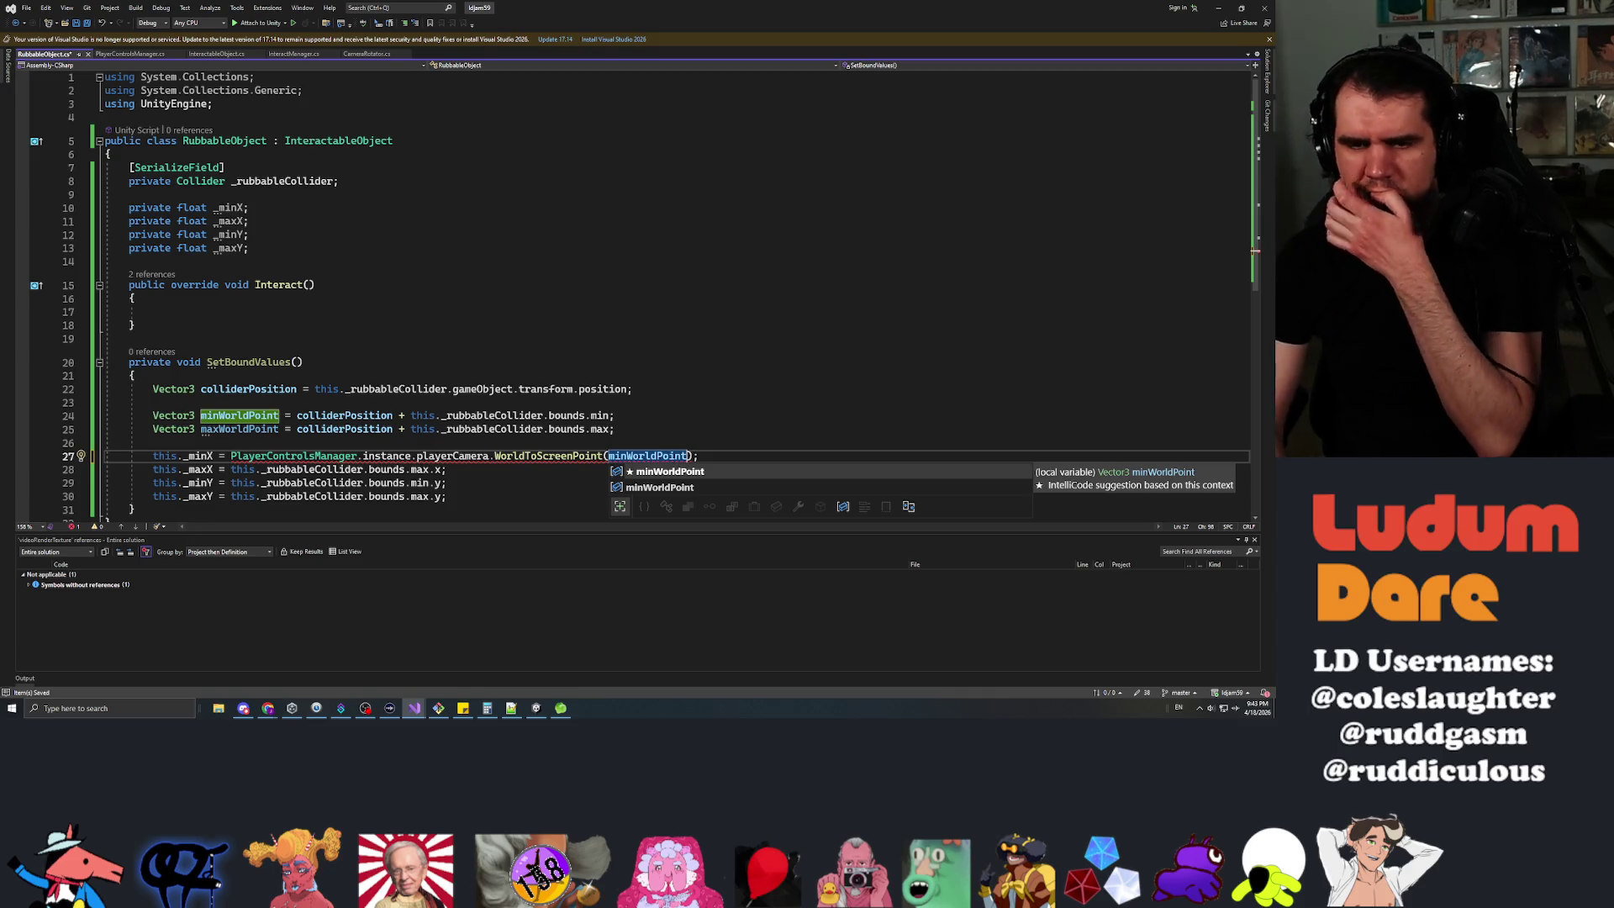
key(Escape)
Move the WorldToScreenPoint conversion into a new Vector3 minScreenPoint variable.
key(ctrl+Return)
key(ctrl+Return)
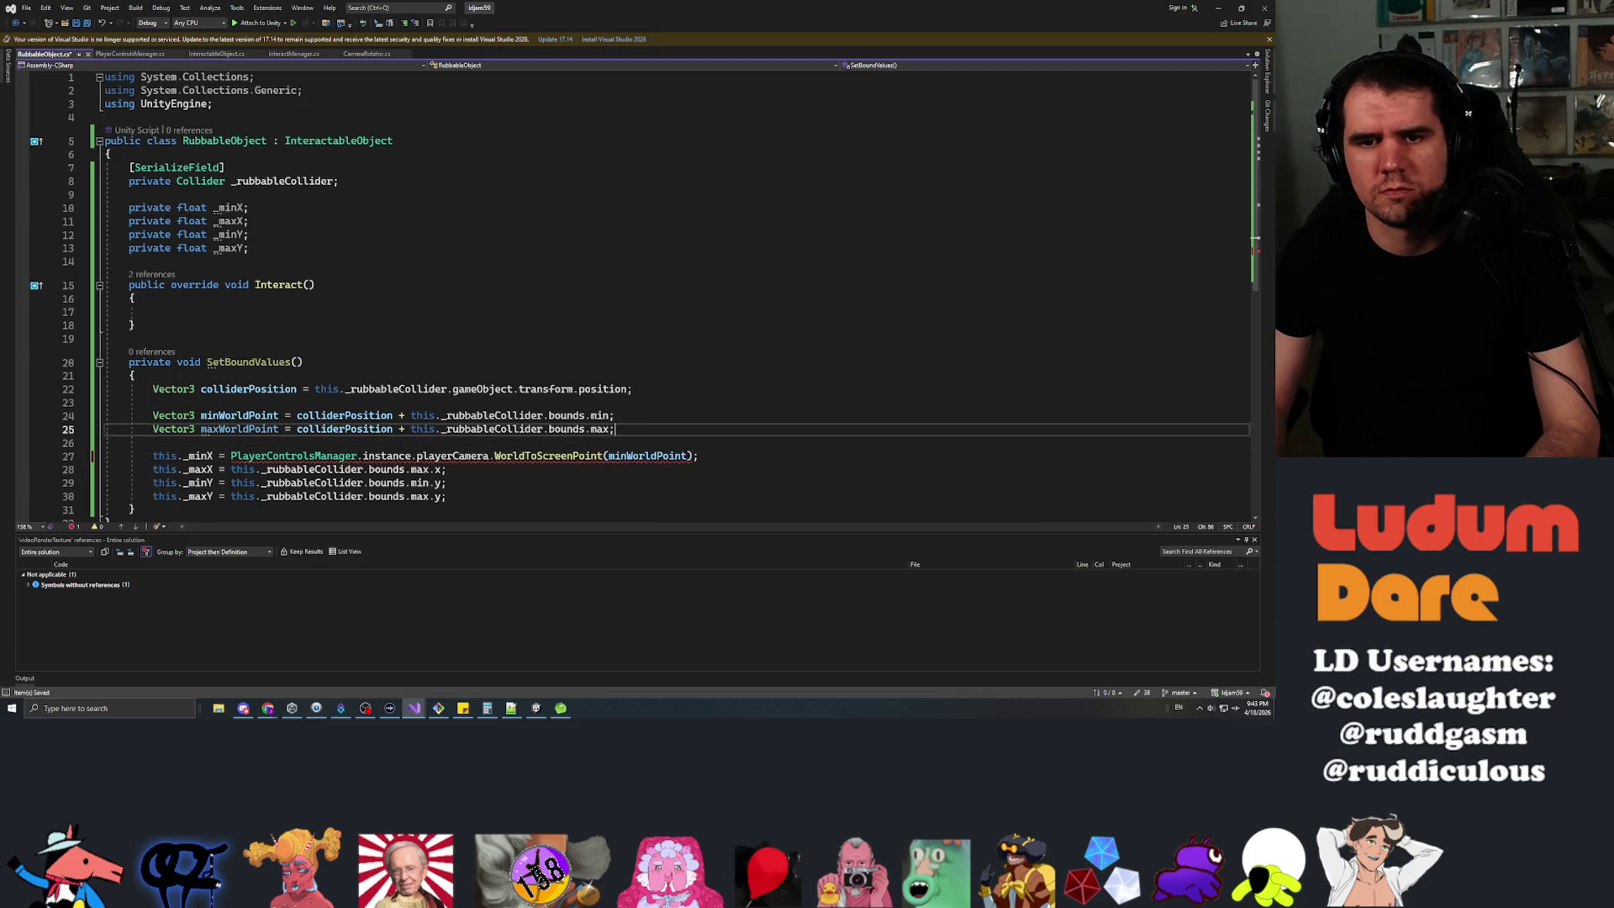
text(Vector)
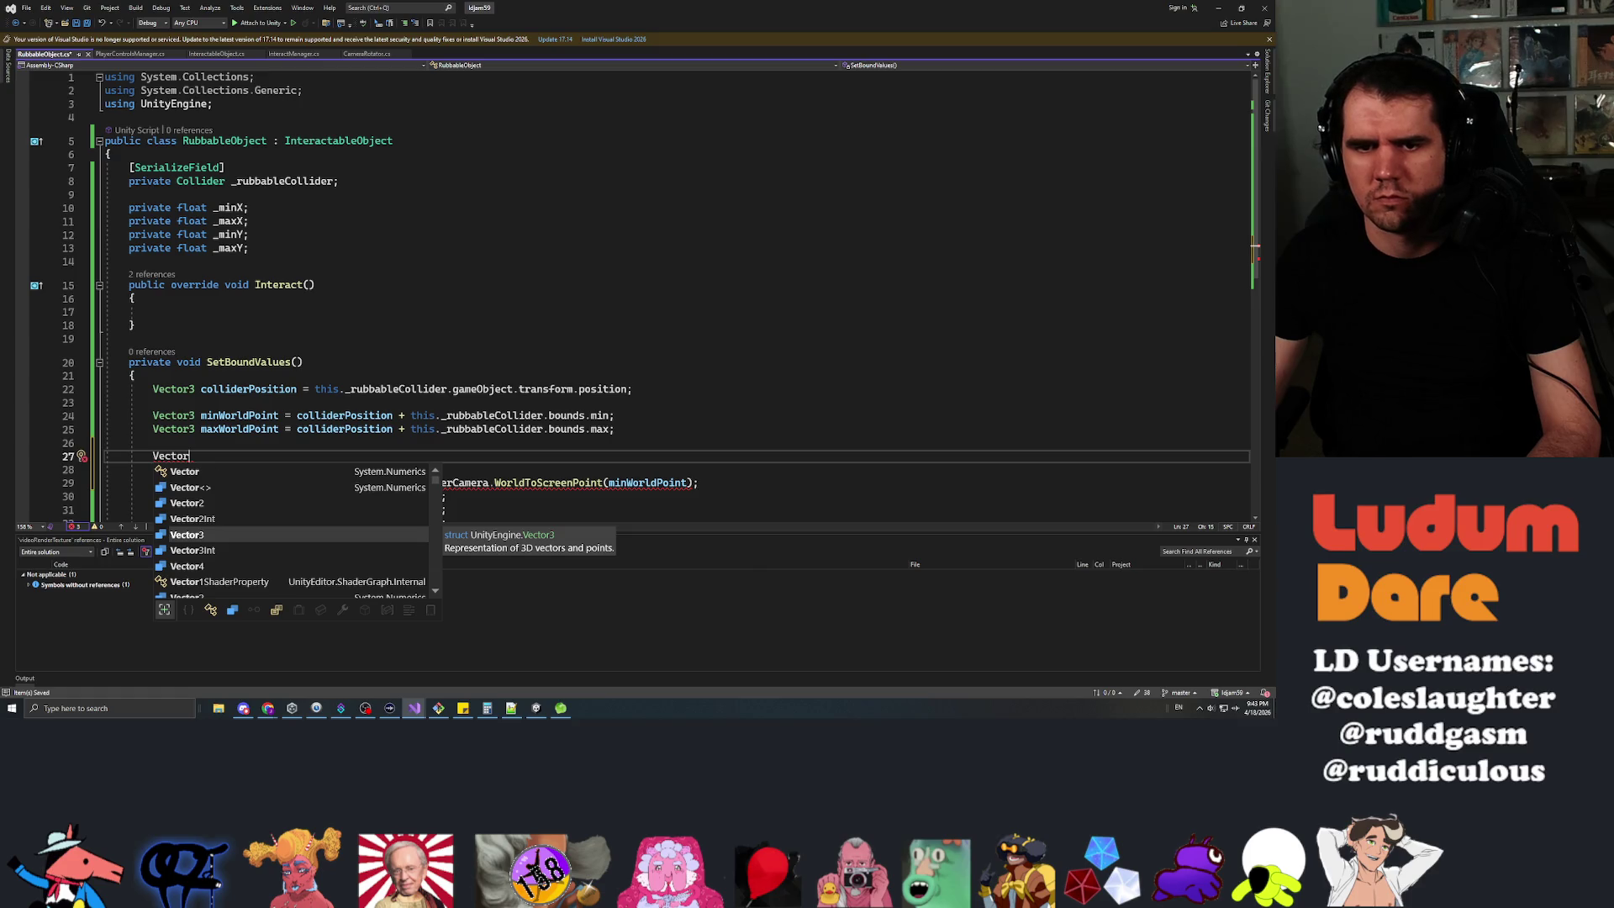
text(3 )
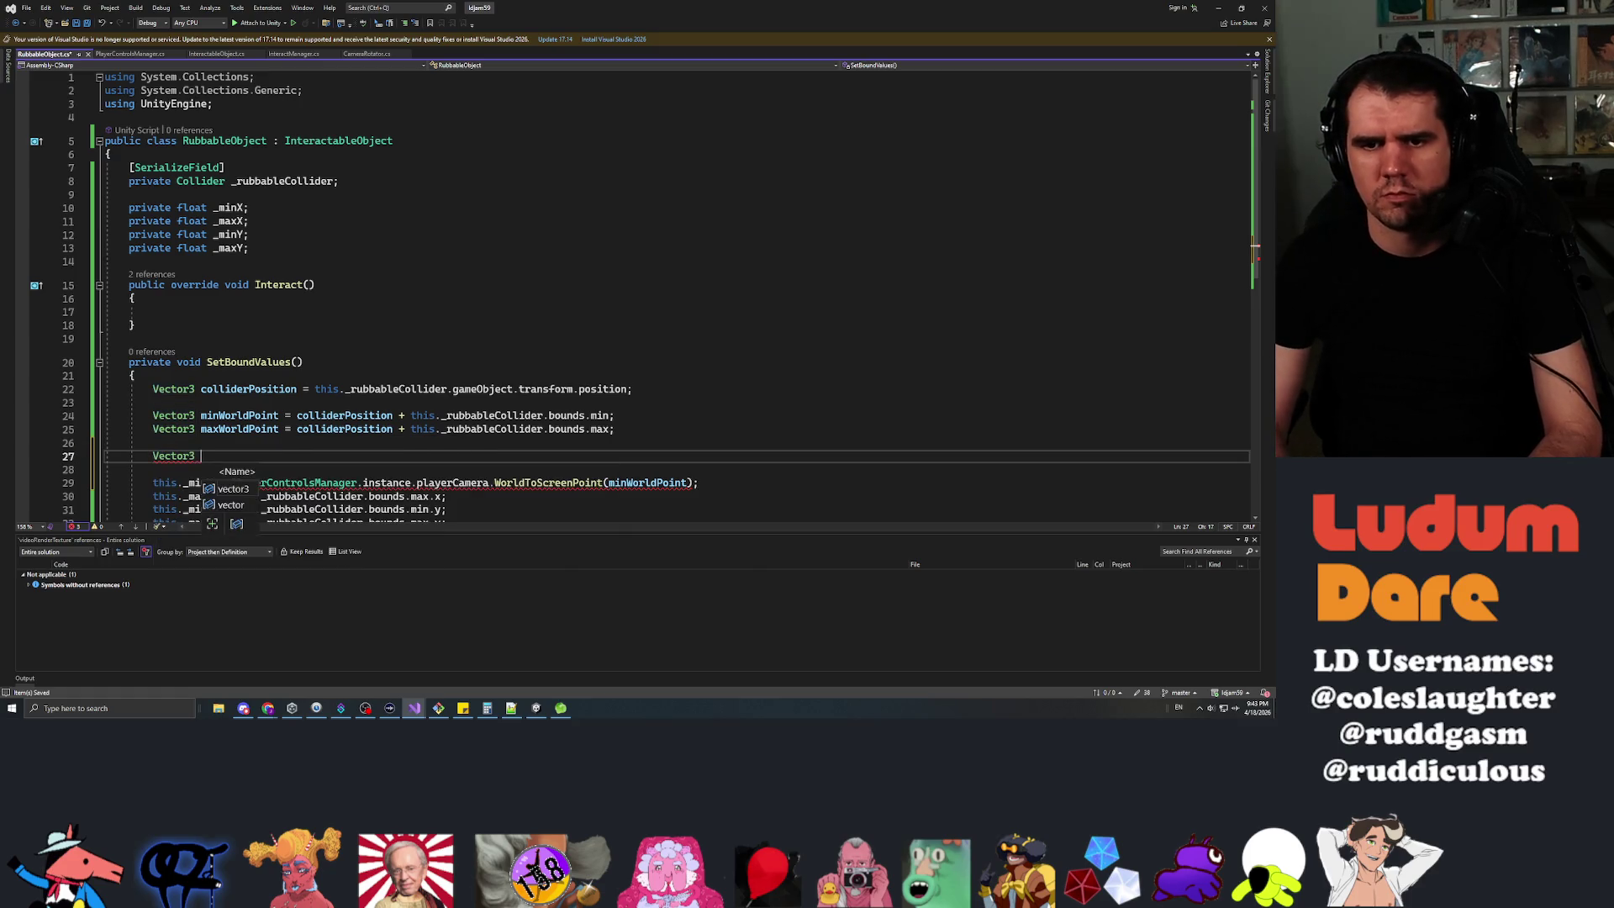
text(minScreenPoint =)
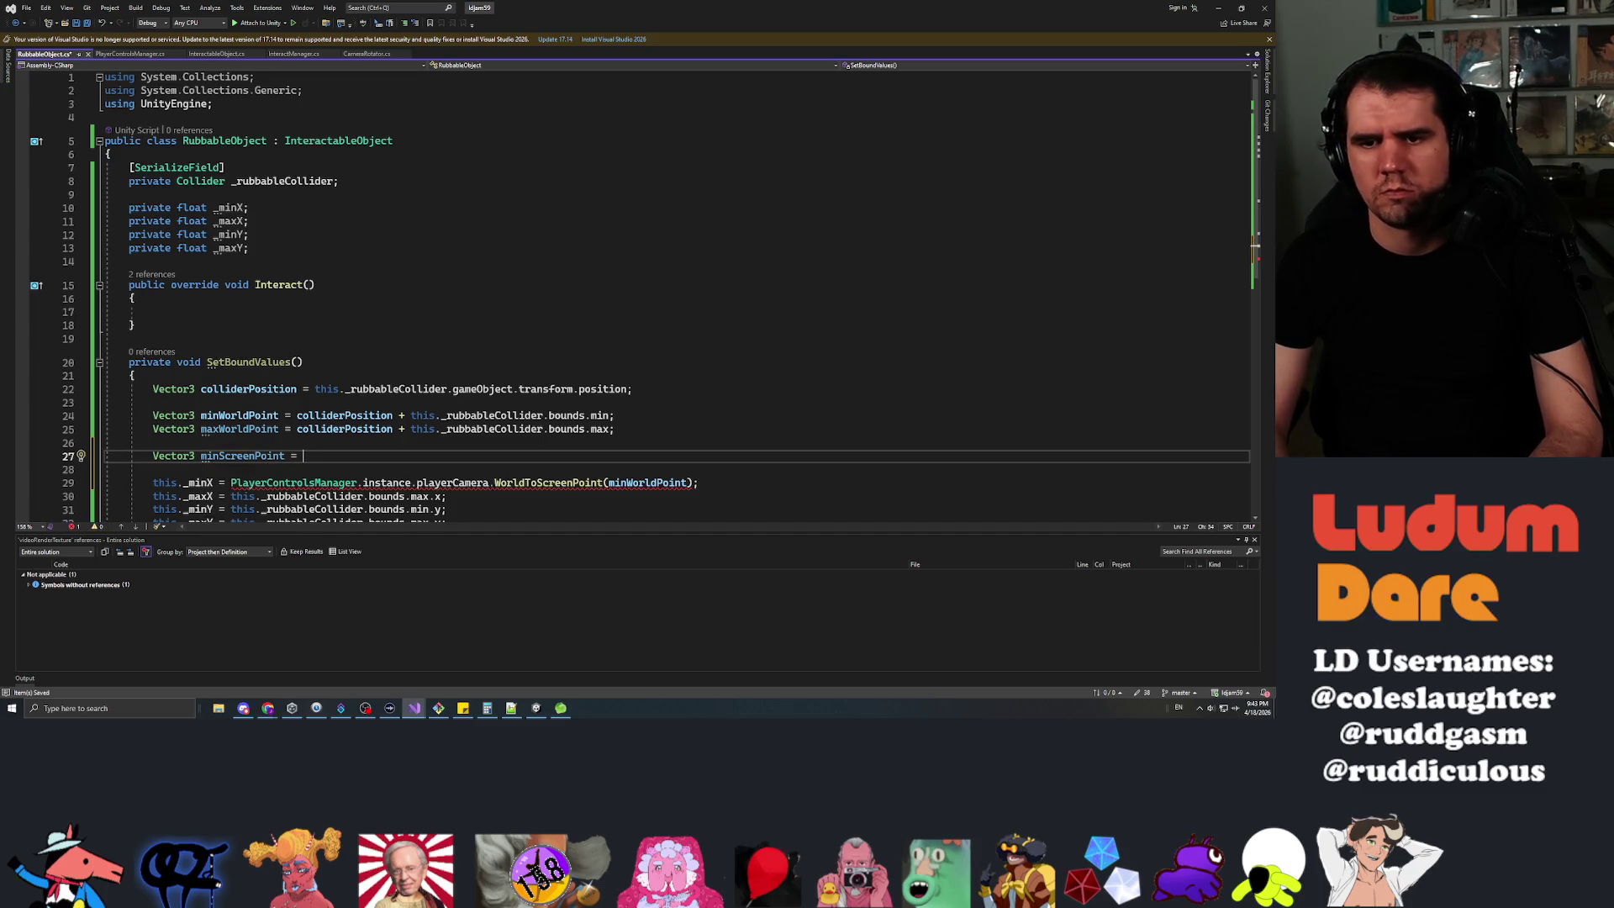
click(272, 482)
key(shift+End)
key(ctrl+x)
key(Up)
key(Up)
key(End)
key(ctrl+v)
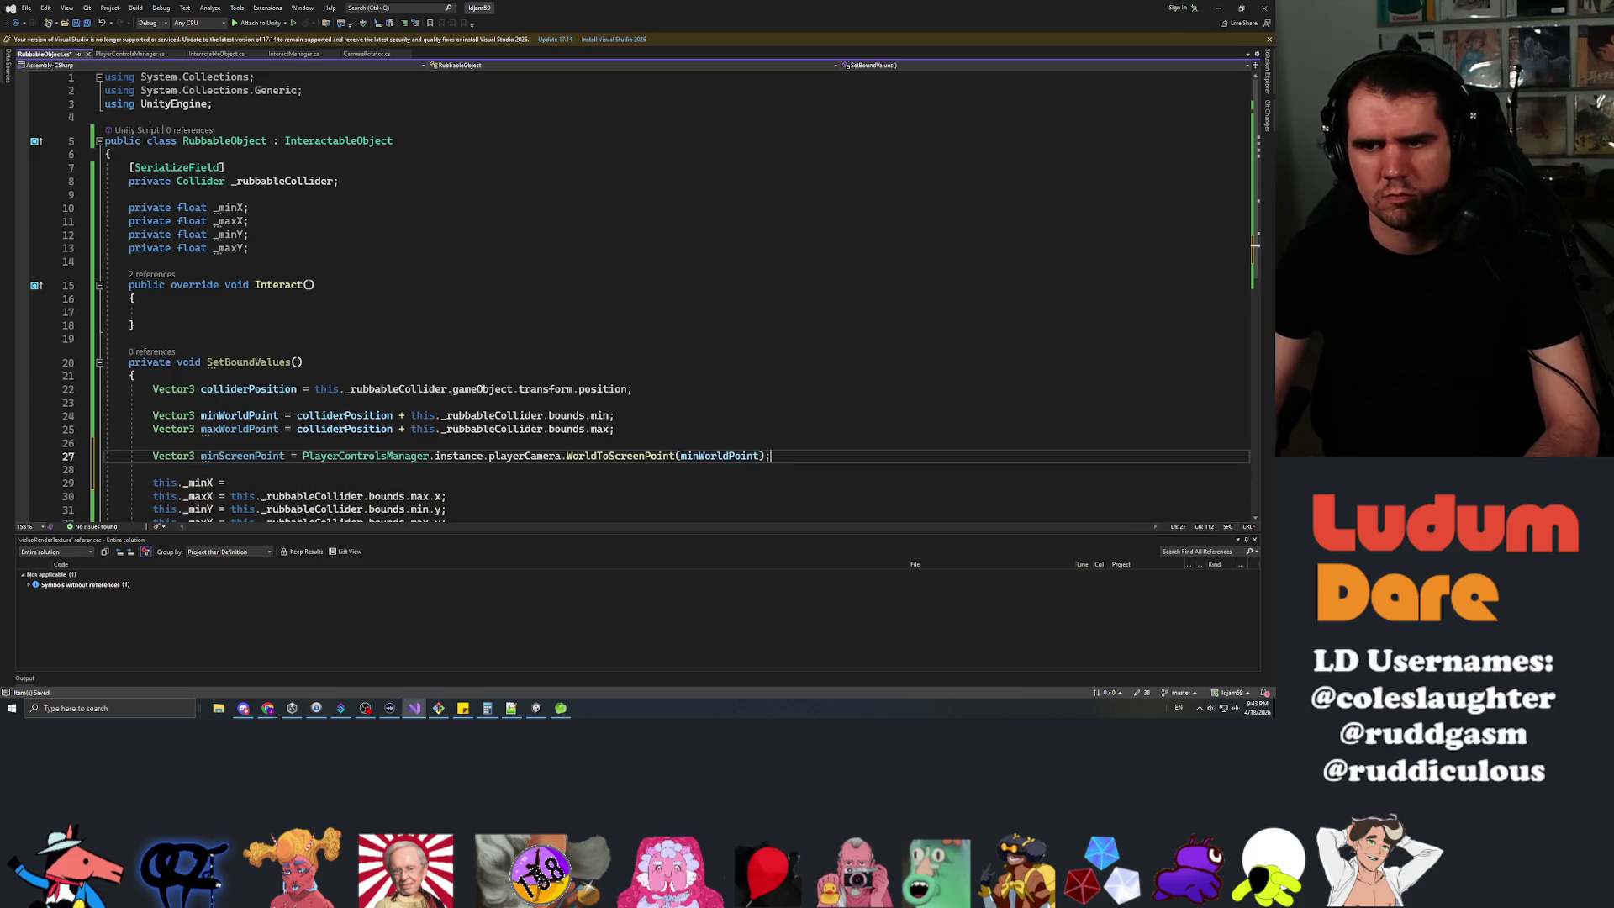
Add Vector3 maxScreenPoint converting maxWorldPoint with the same WorldToScreenPoint call.
key(Return)
text(Vector3)
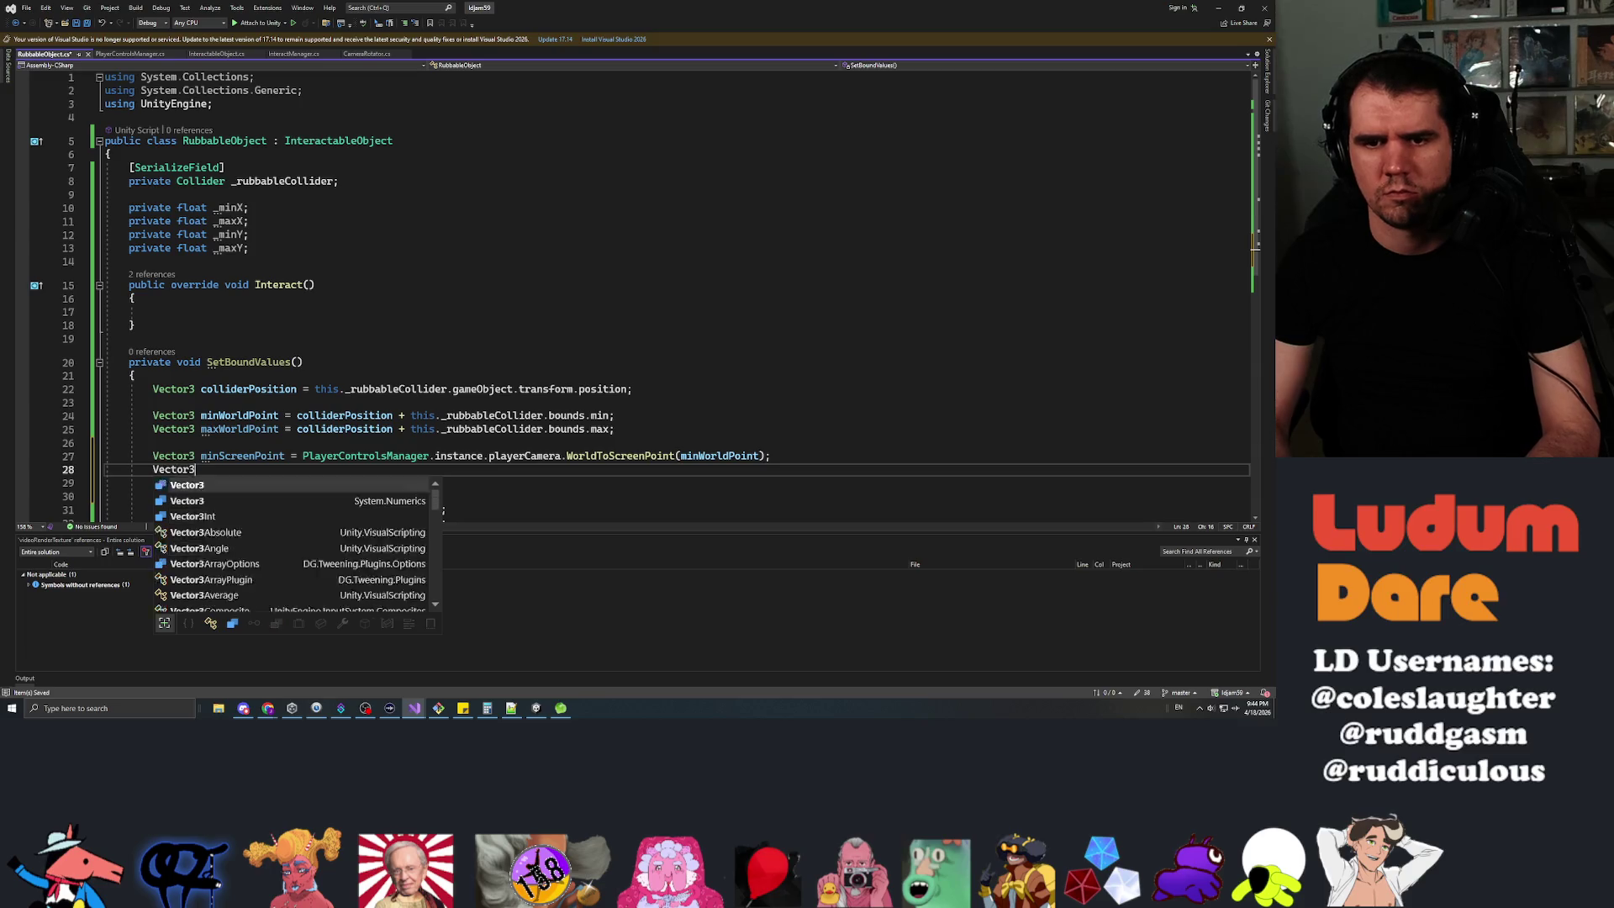
text( maxScreenP)
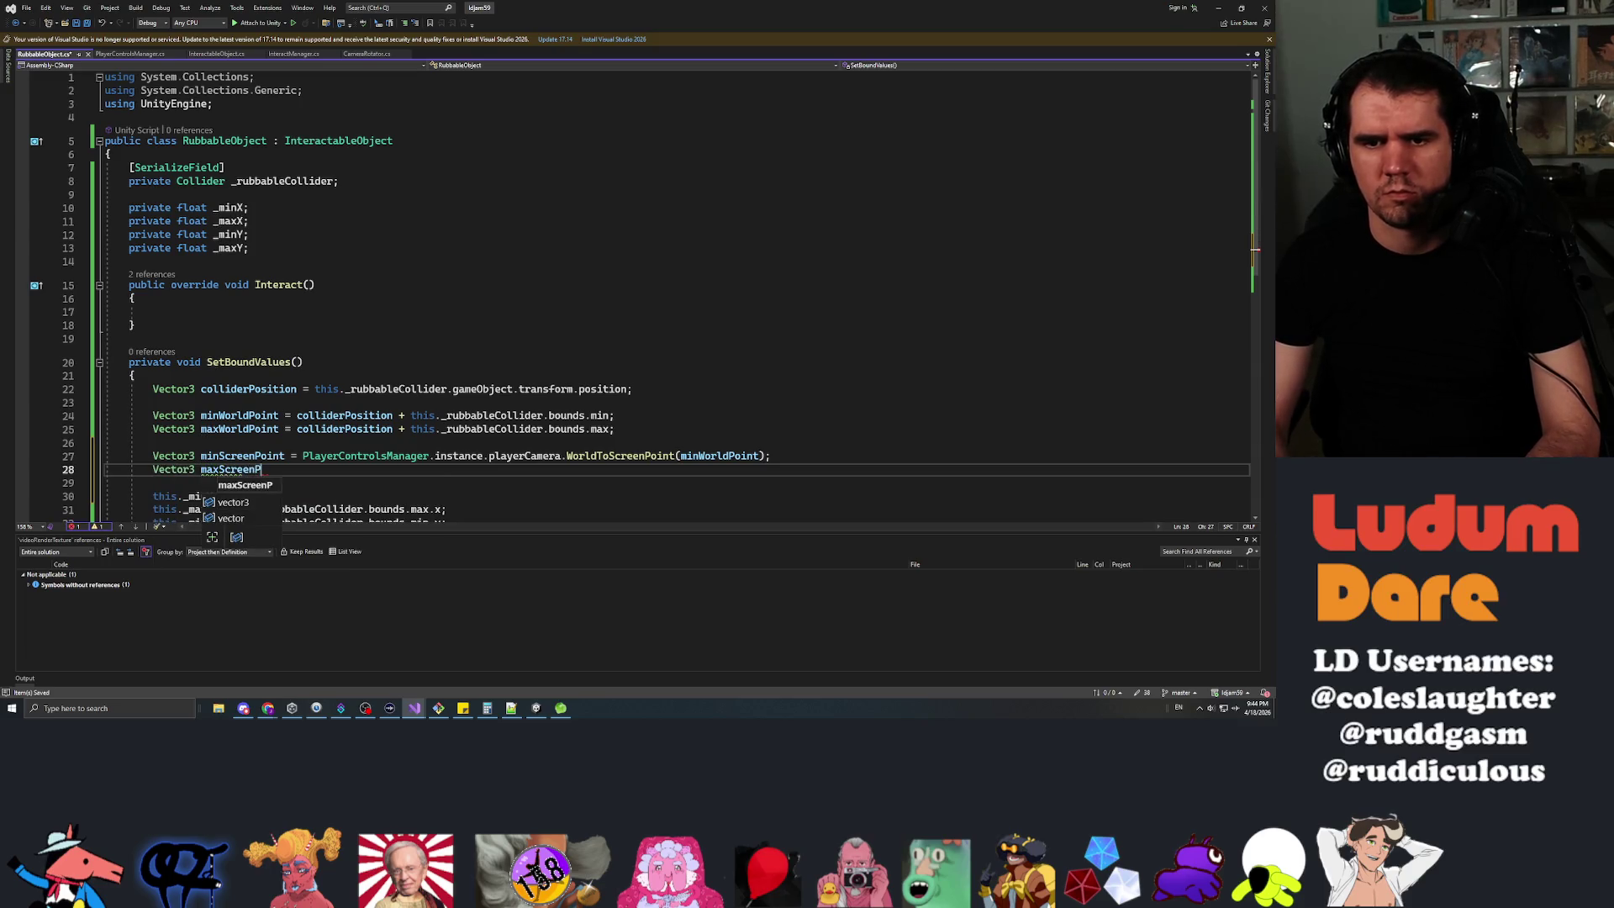
text(oint =)
key(Tab)
key(Down)
key(Down)
key(Down)
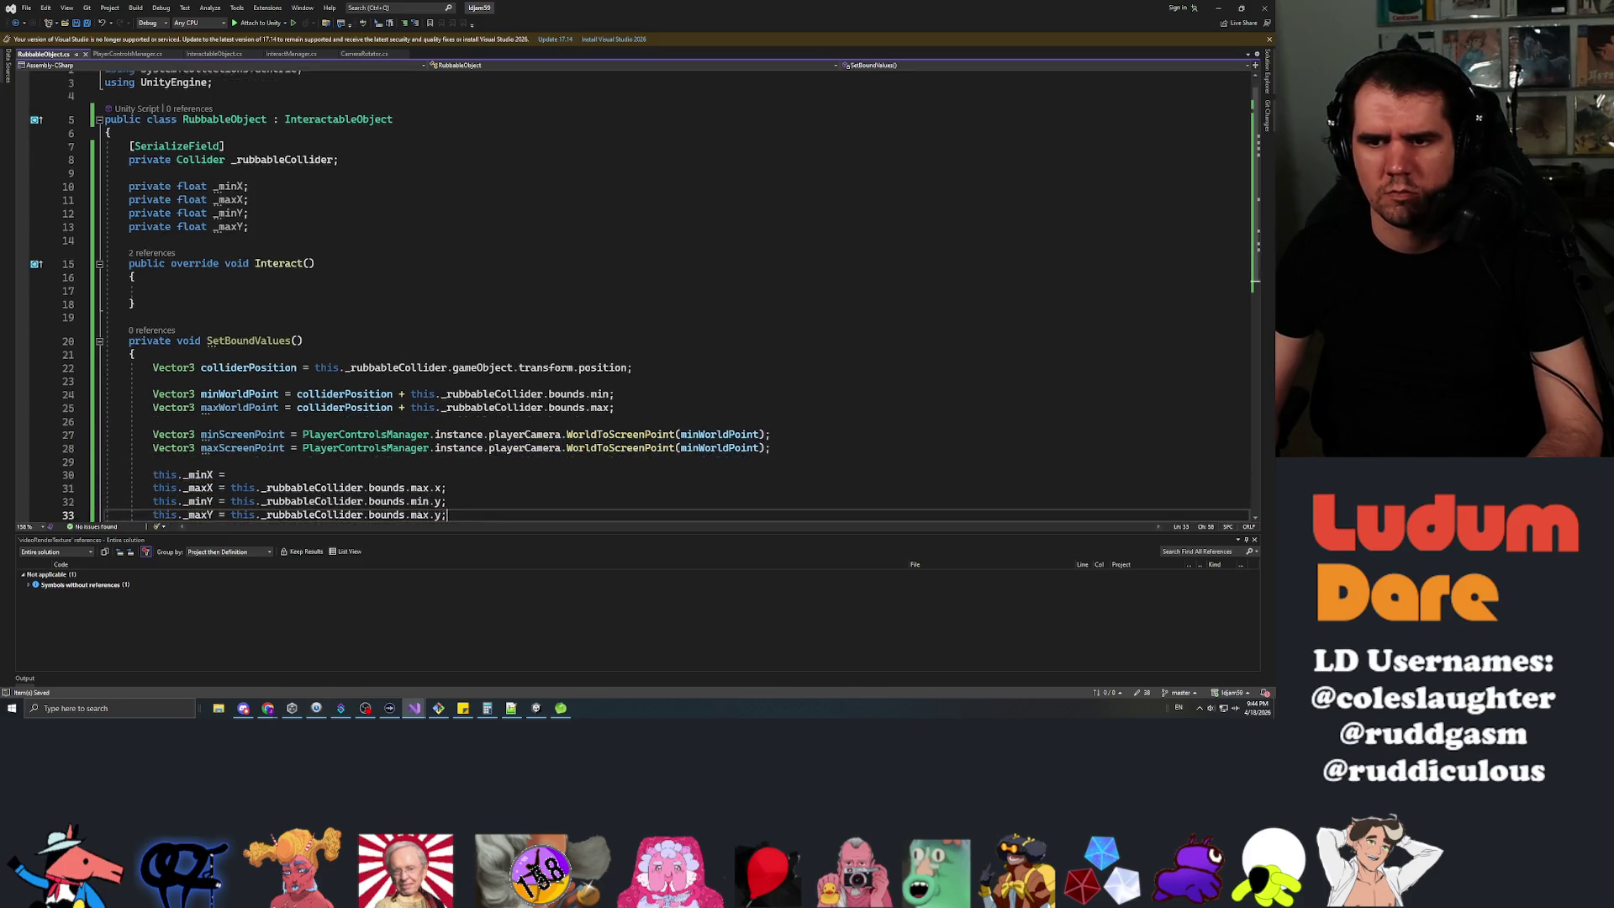
key(Down)
key(Down)
key(Up)
key(Up)
key(Up)
key(End)
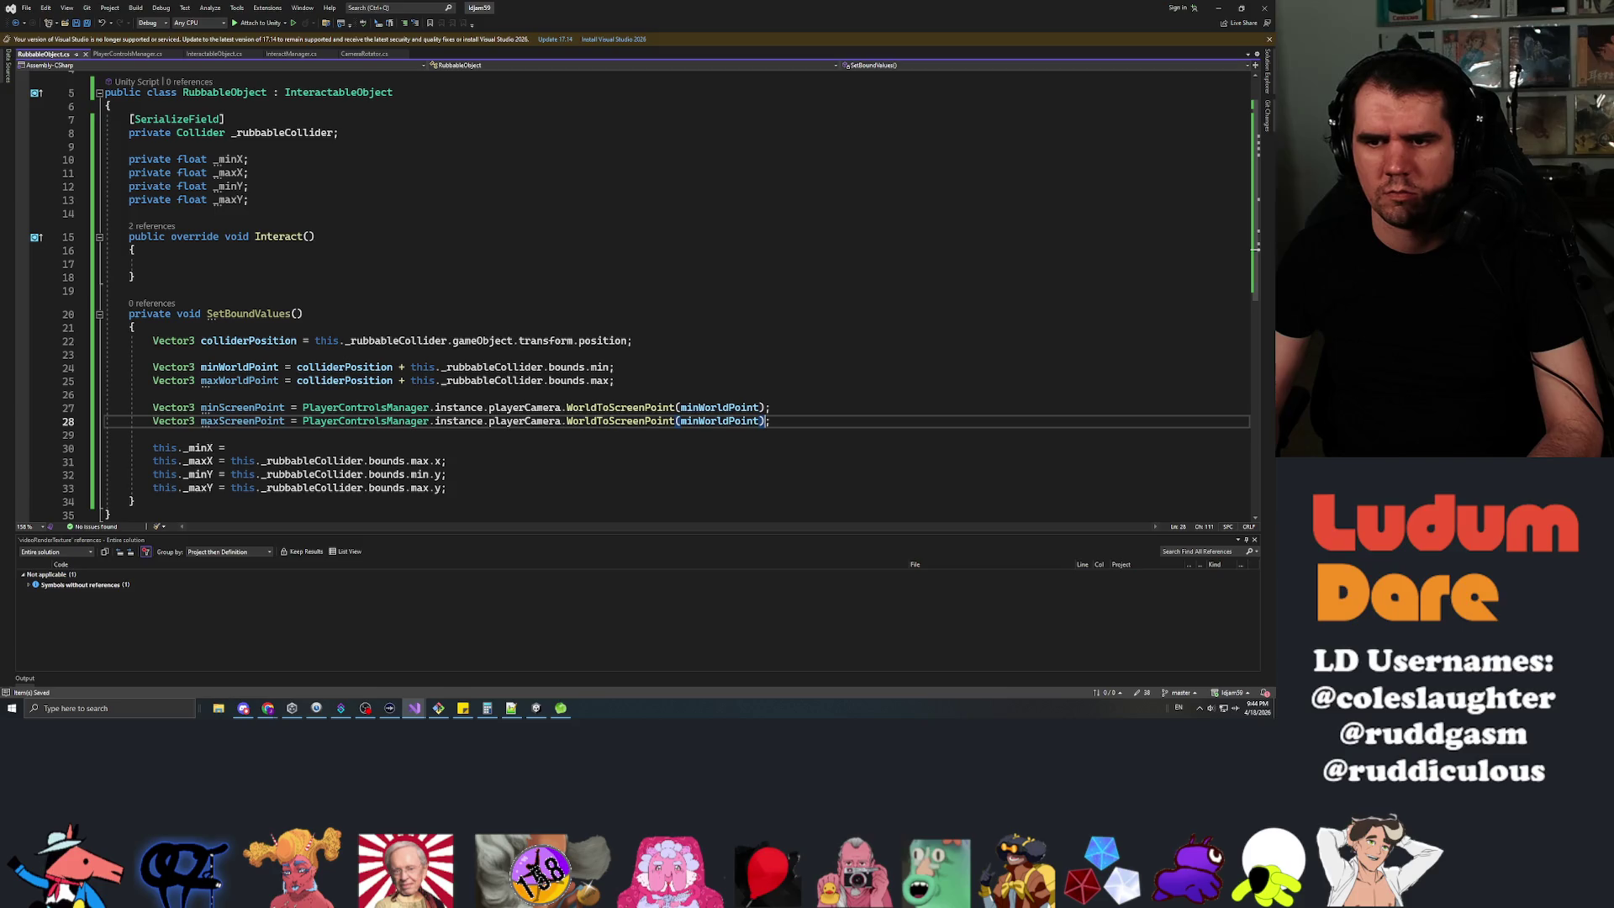
key(Delete)
key(BackSpace)
key(BackSpace)
text(max)
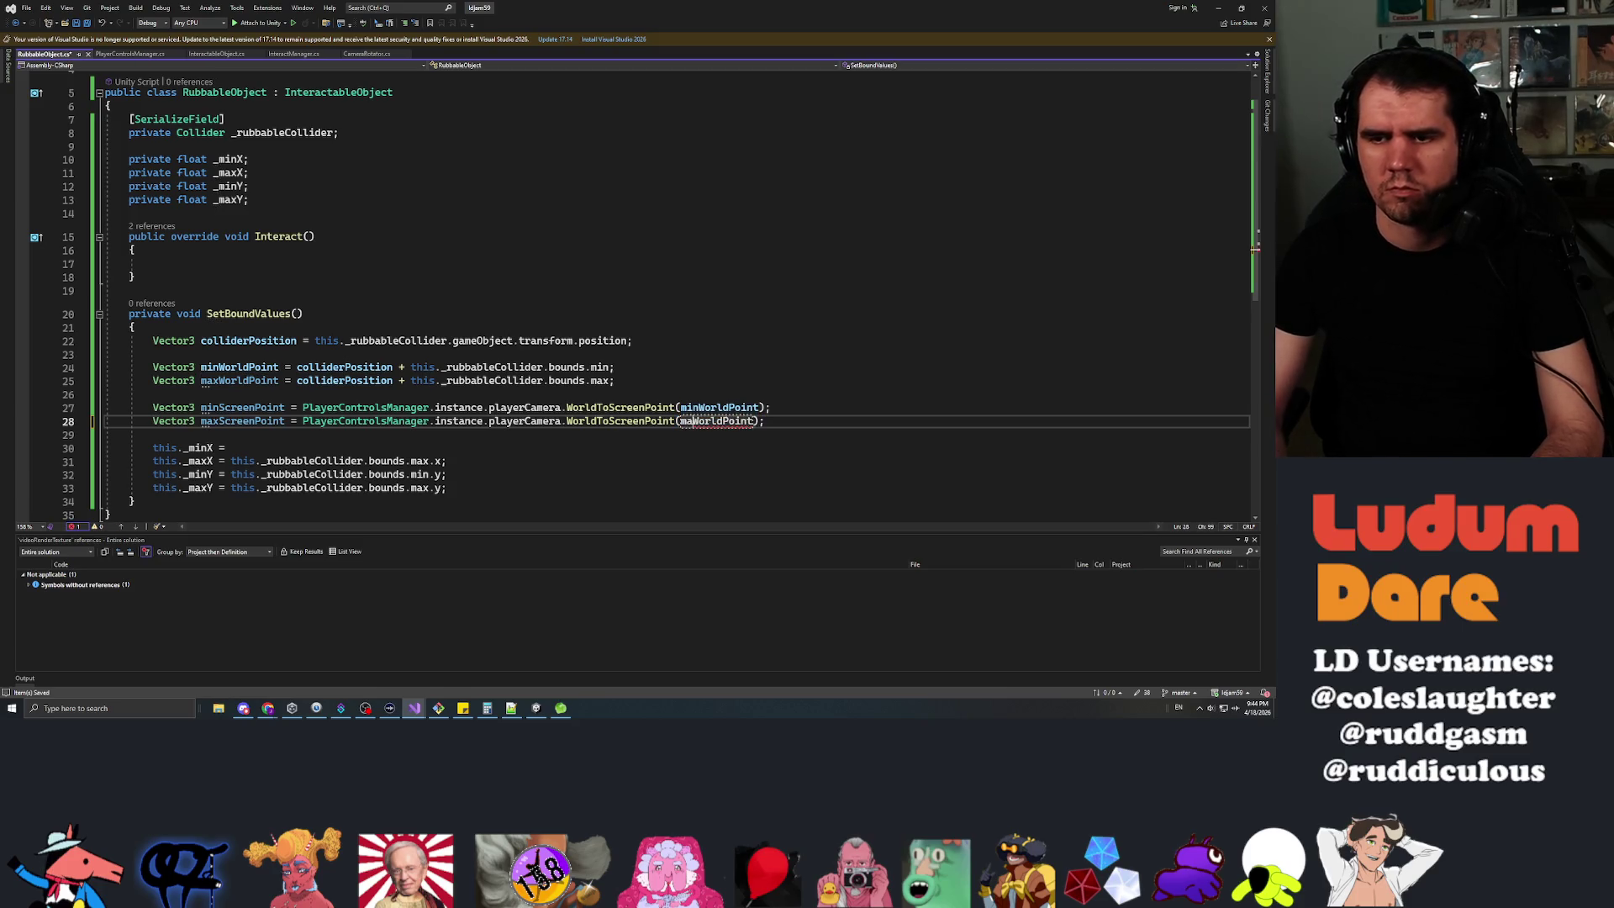
click(231, 448)
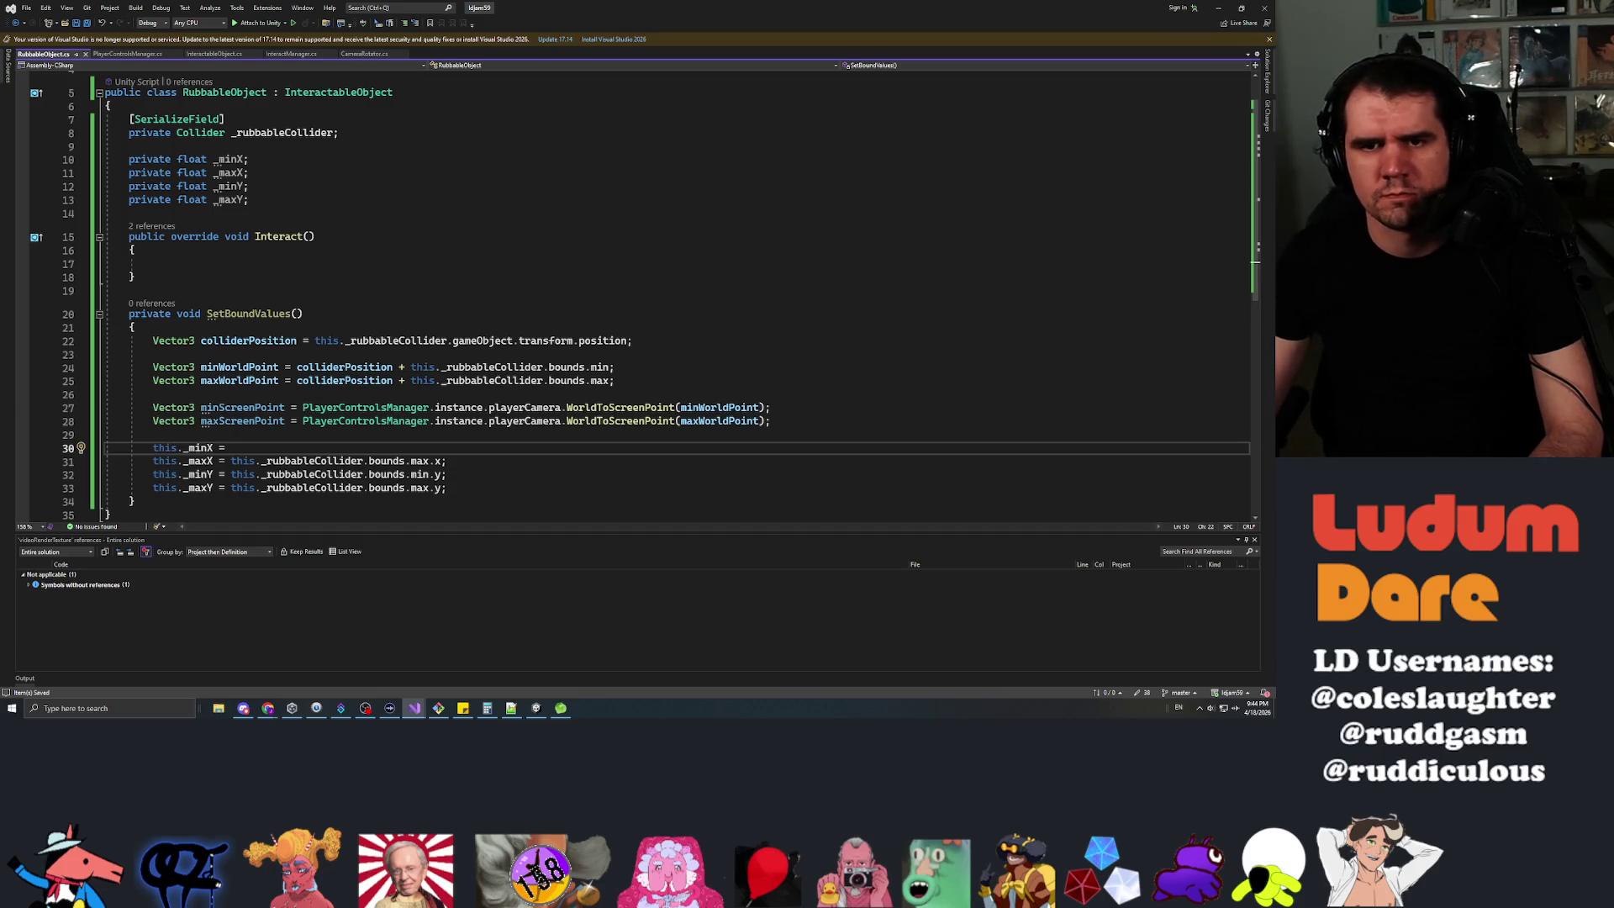
mouse_move(249, 199)
mouse_down()
mouse_move(127, 185)
mouse_move(123, 159)
mouse_up()
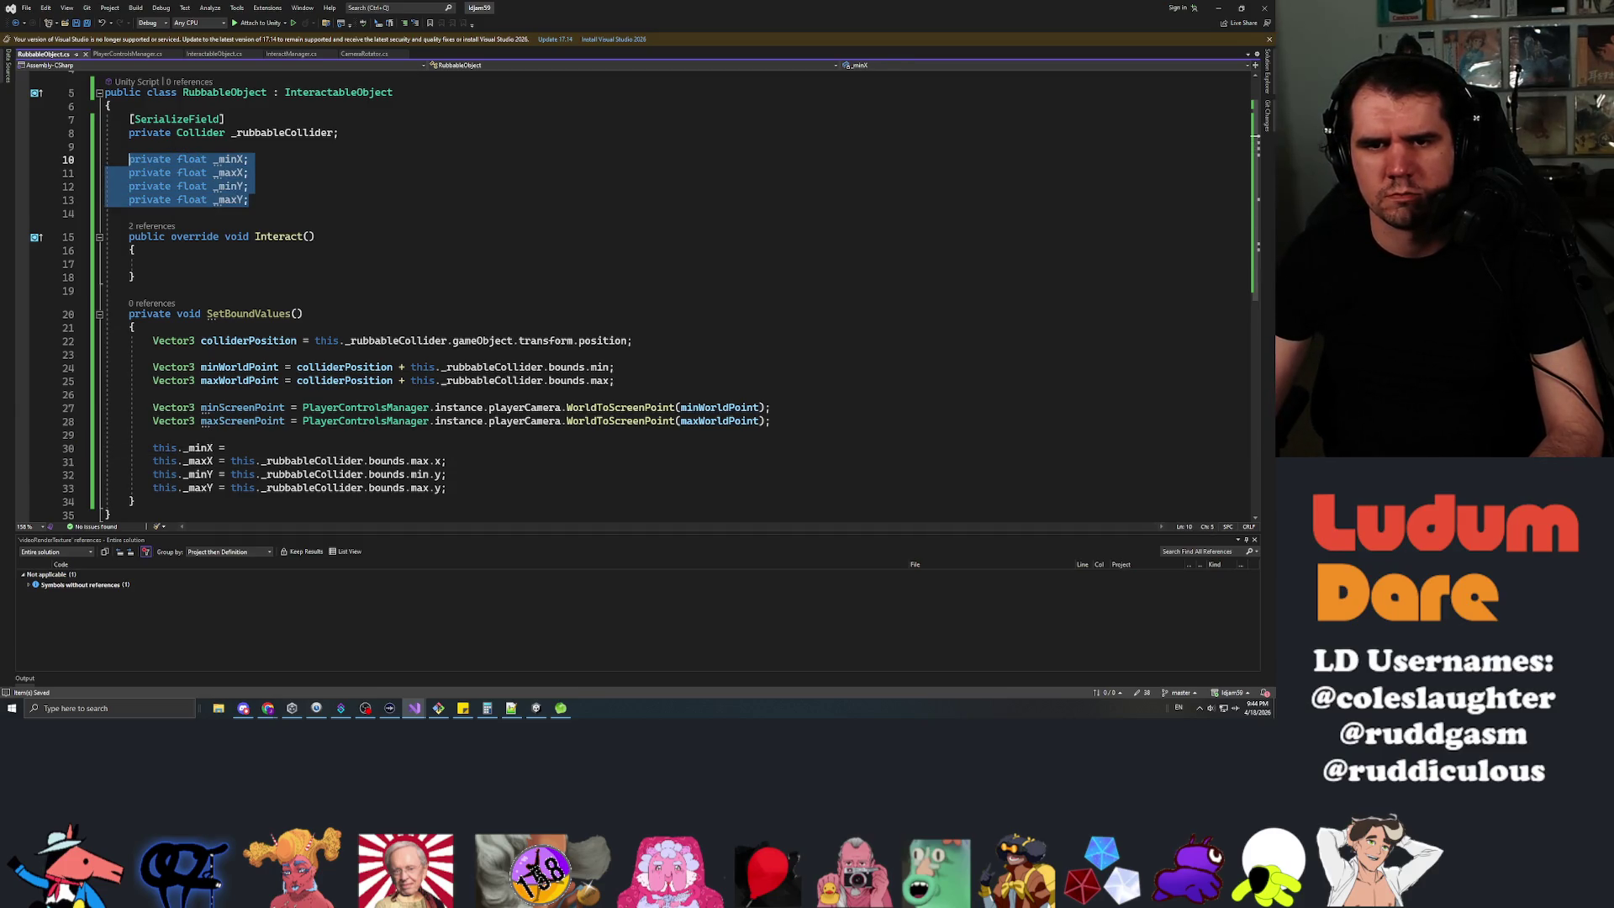
Declare private Vector3 fields _minScreenPoint and _maxScreenPoint in place of the float bounds.
text(priva)
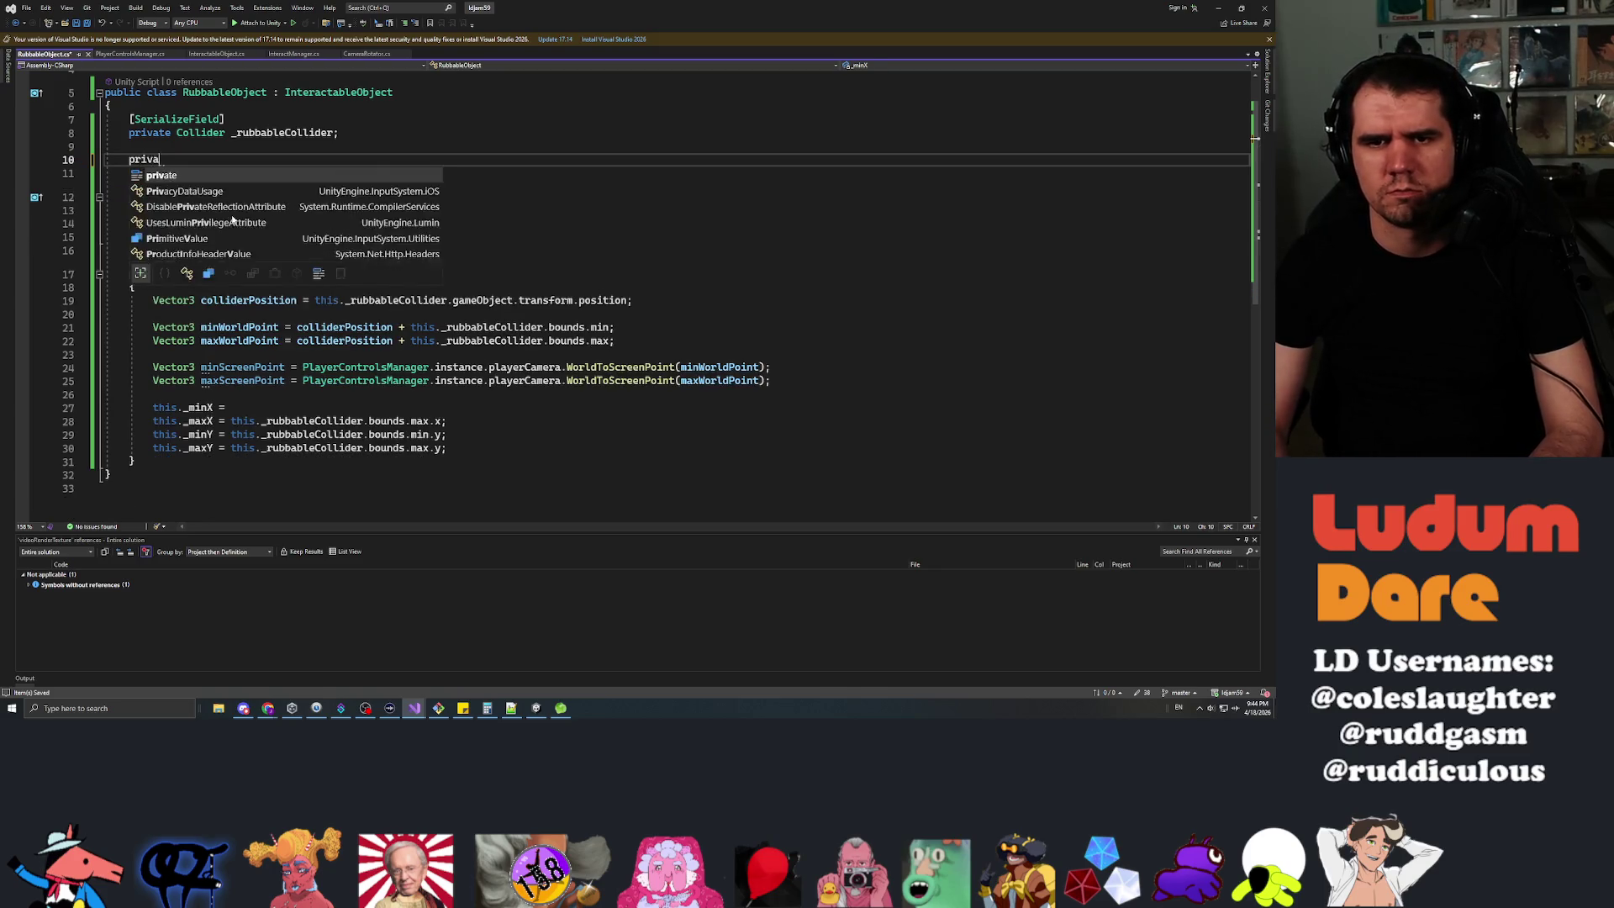
text(te Vector3 m)
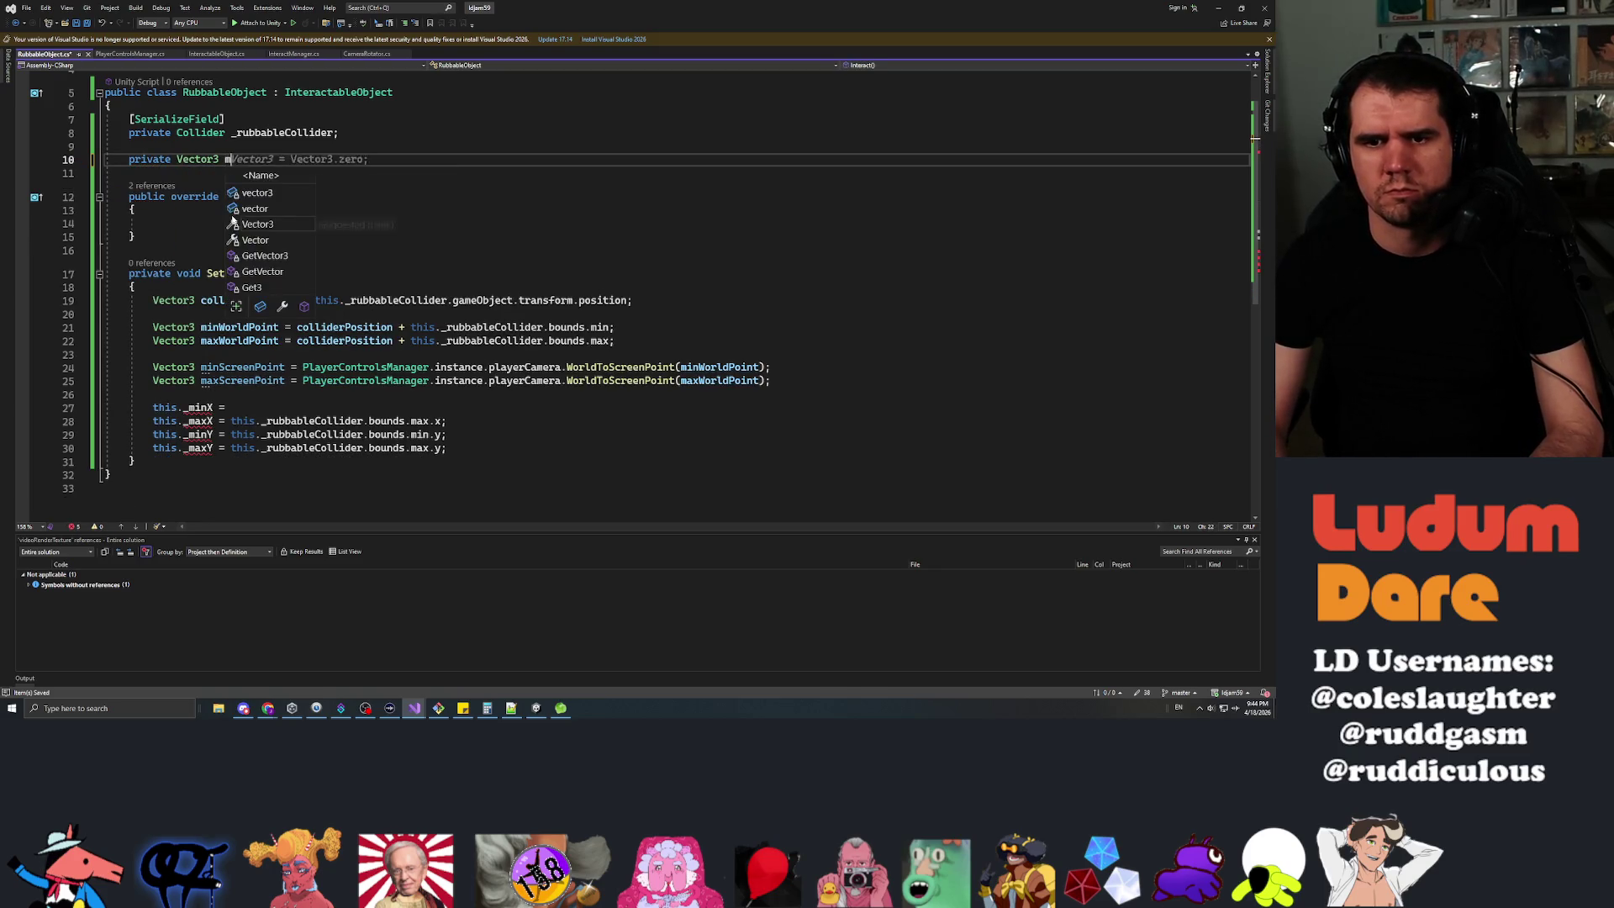
text(inScreenPoint)
key(Left)
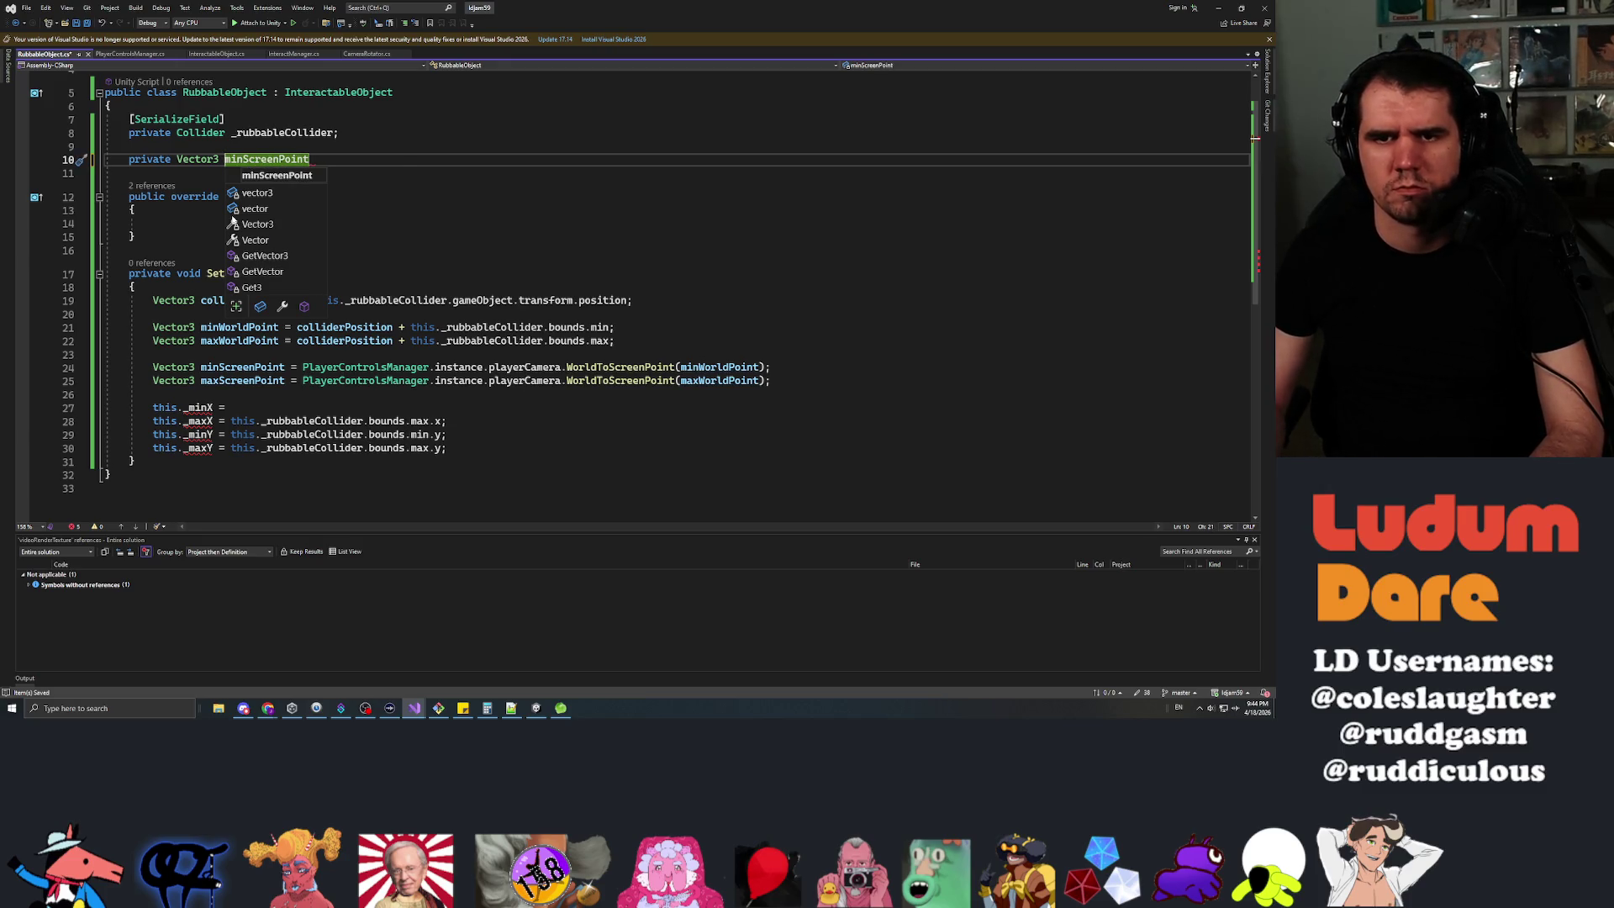
text(_)
key(End)
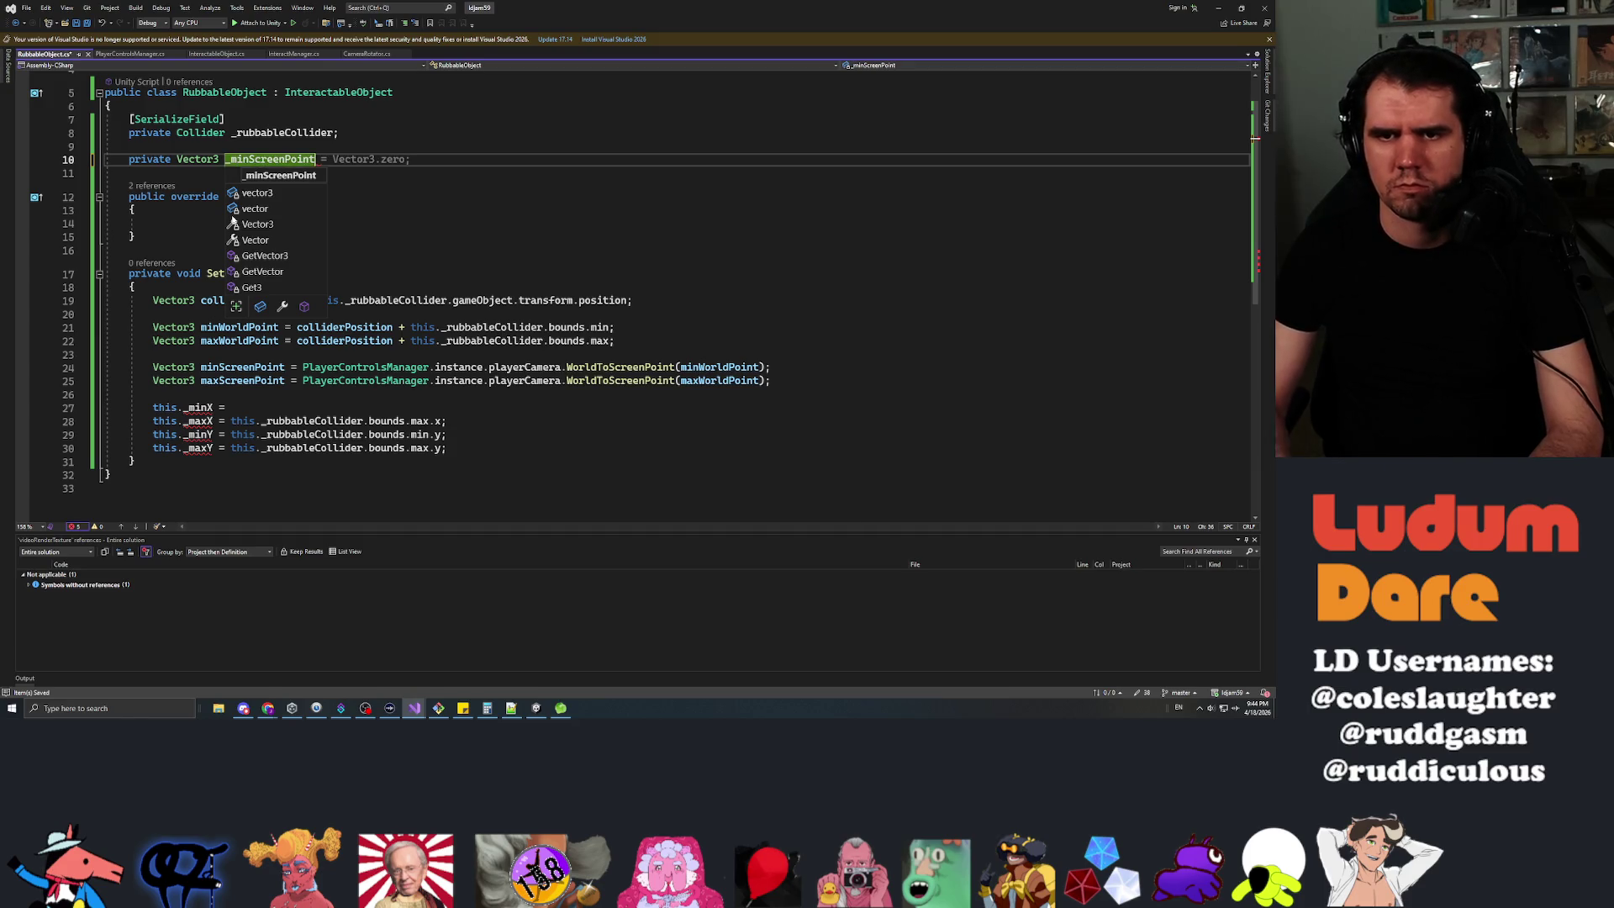
text(;)
key(Return)
text(private Vec)
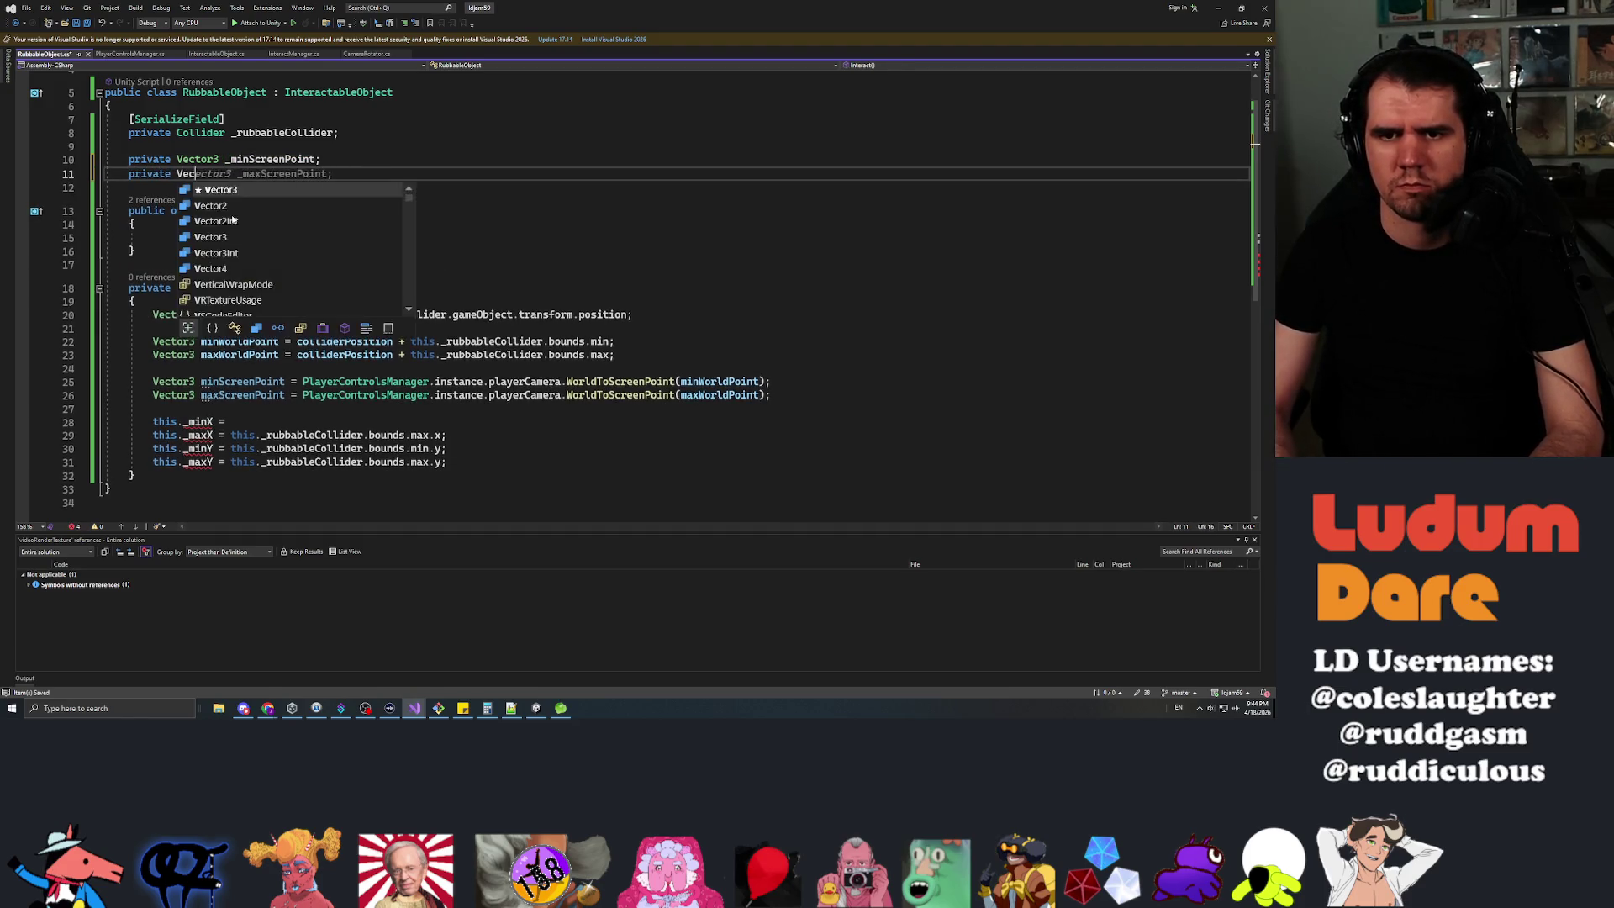
key(Tab)
Delete the old _minX, _maxX, _minY and _maxY assignments.
key(Down)
key(Down)
key(Down)
key(Down)
key(End)
key(shift+Up)
key(shift+Up)
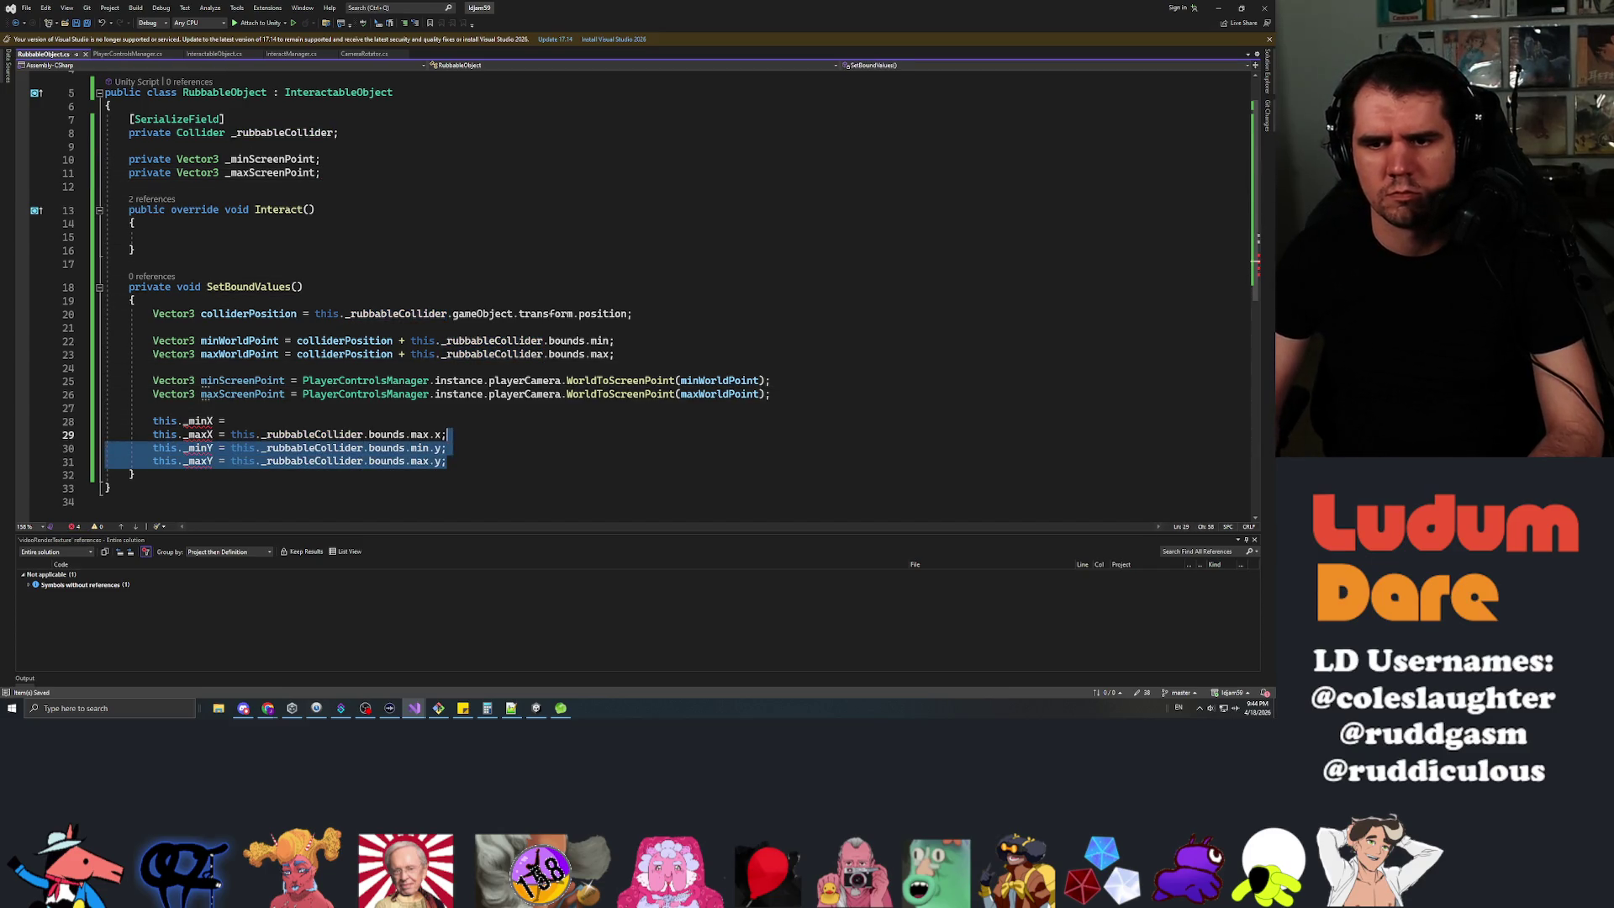
key(shift+Up)
key(shift+Up)
key(shift+Up)
key(BackSpace)
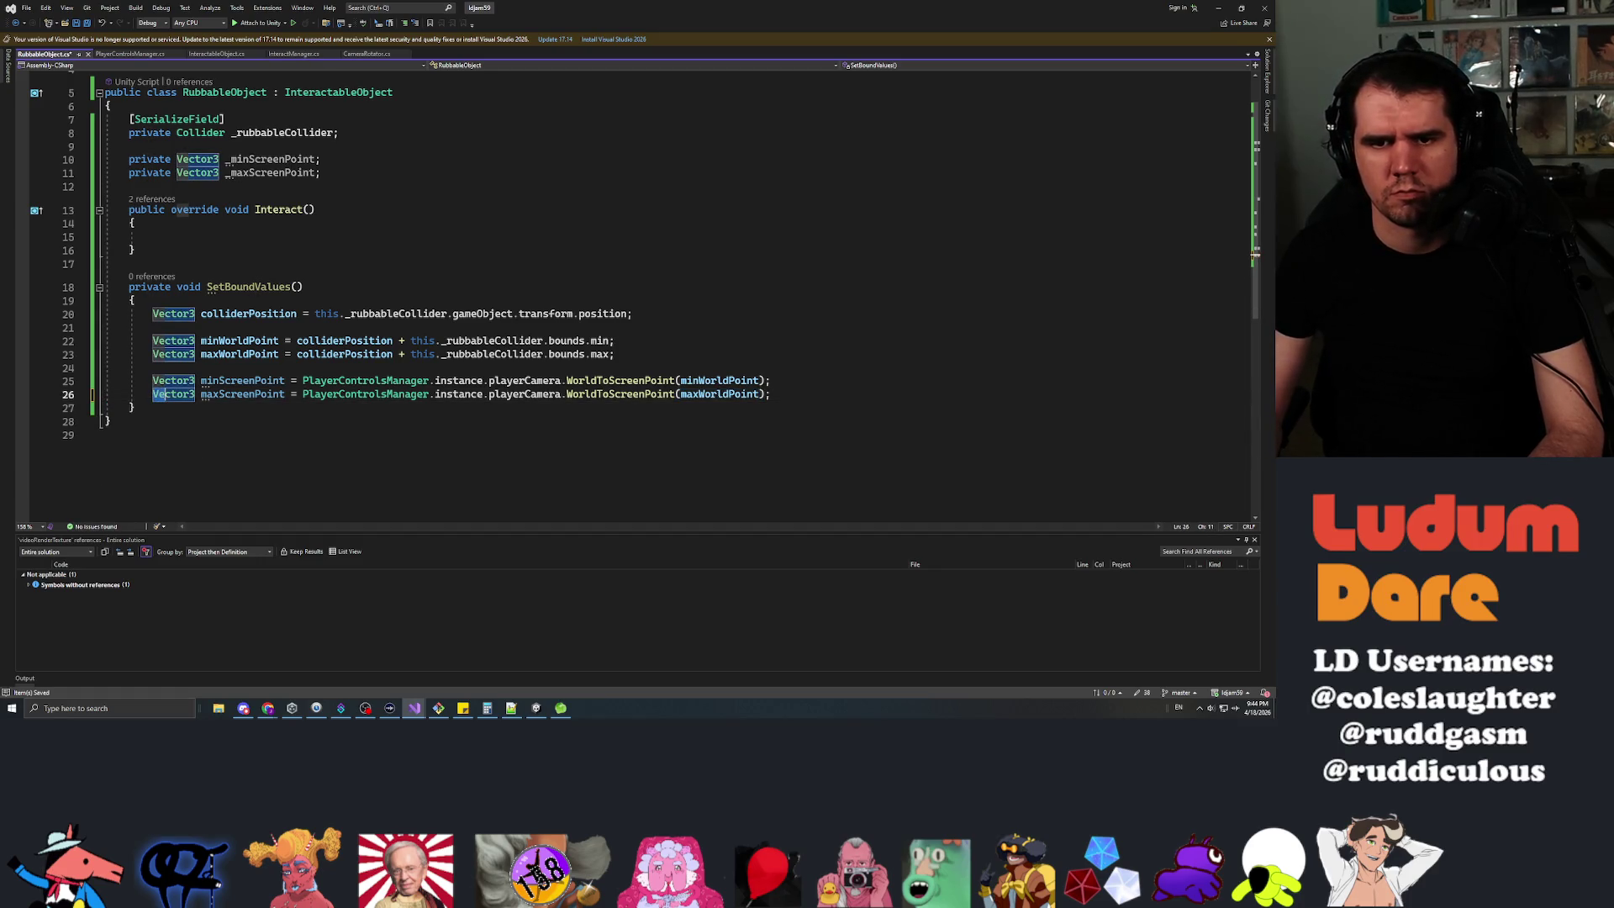
Assign the computed screen points to this._minScreenPoint and this._maxScreenPoint instead of locals.
key(ctrl+Delete)
key(Up)
key(ctrl+shift+Right)
text(this._)
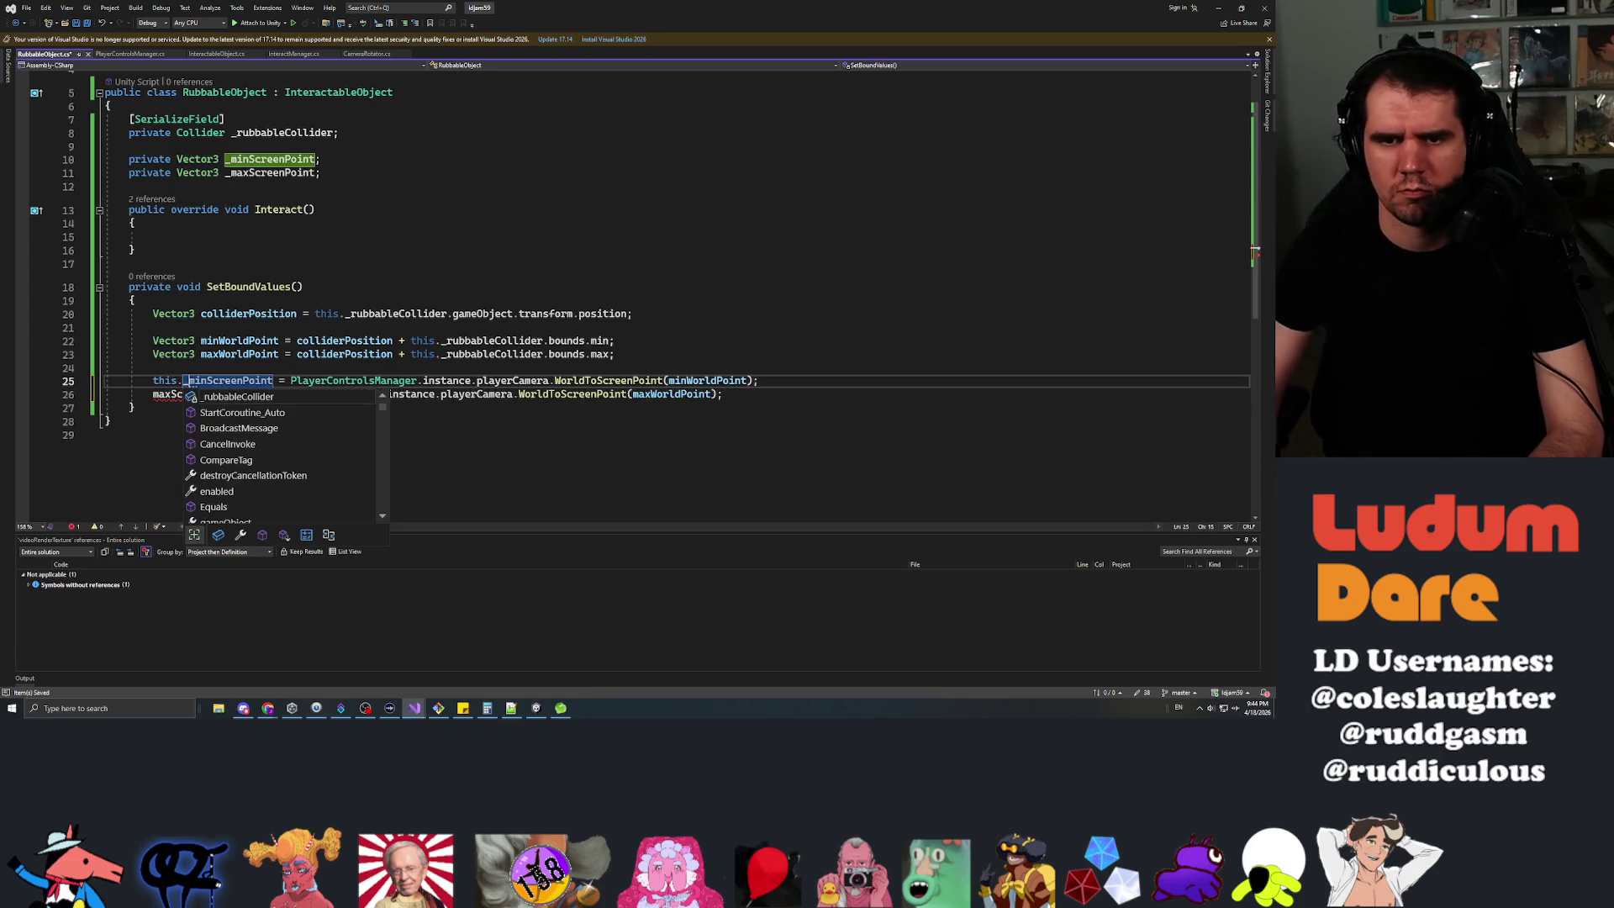
key(Escape)
key(Down)
key(Home)
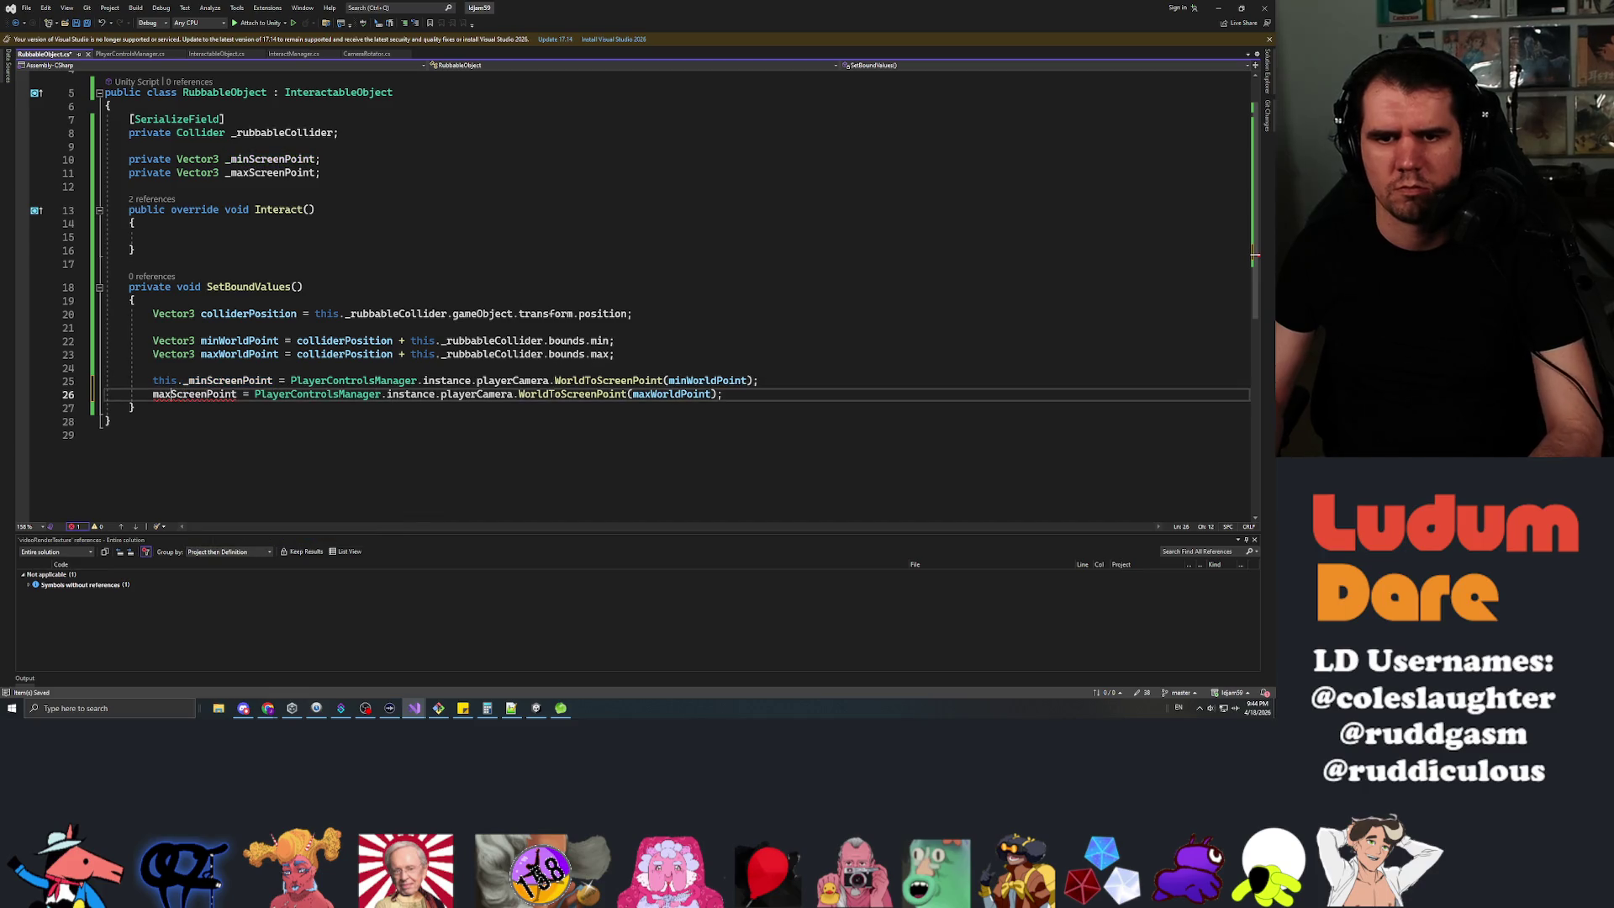
text(this._)
key(Escape)
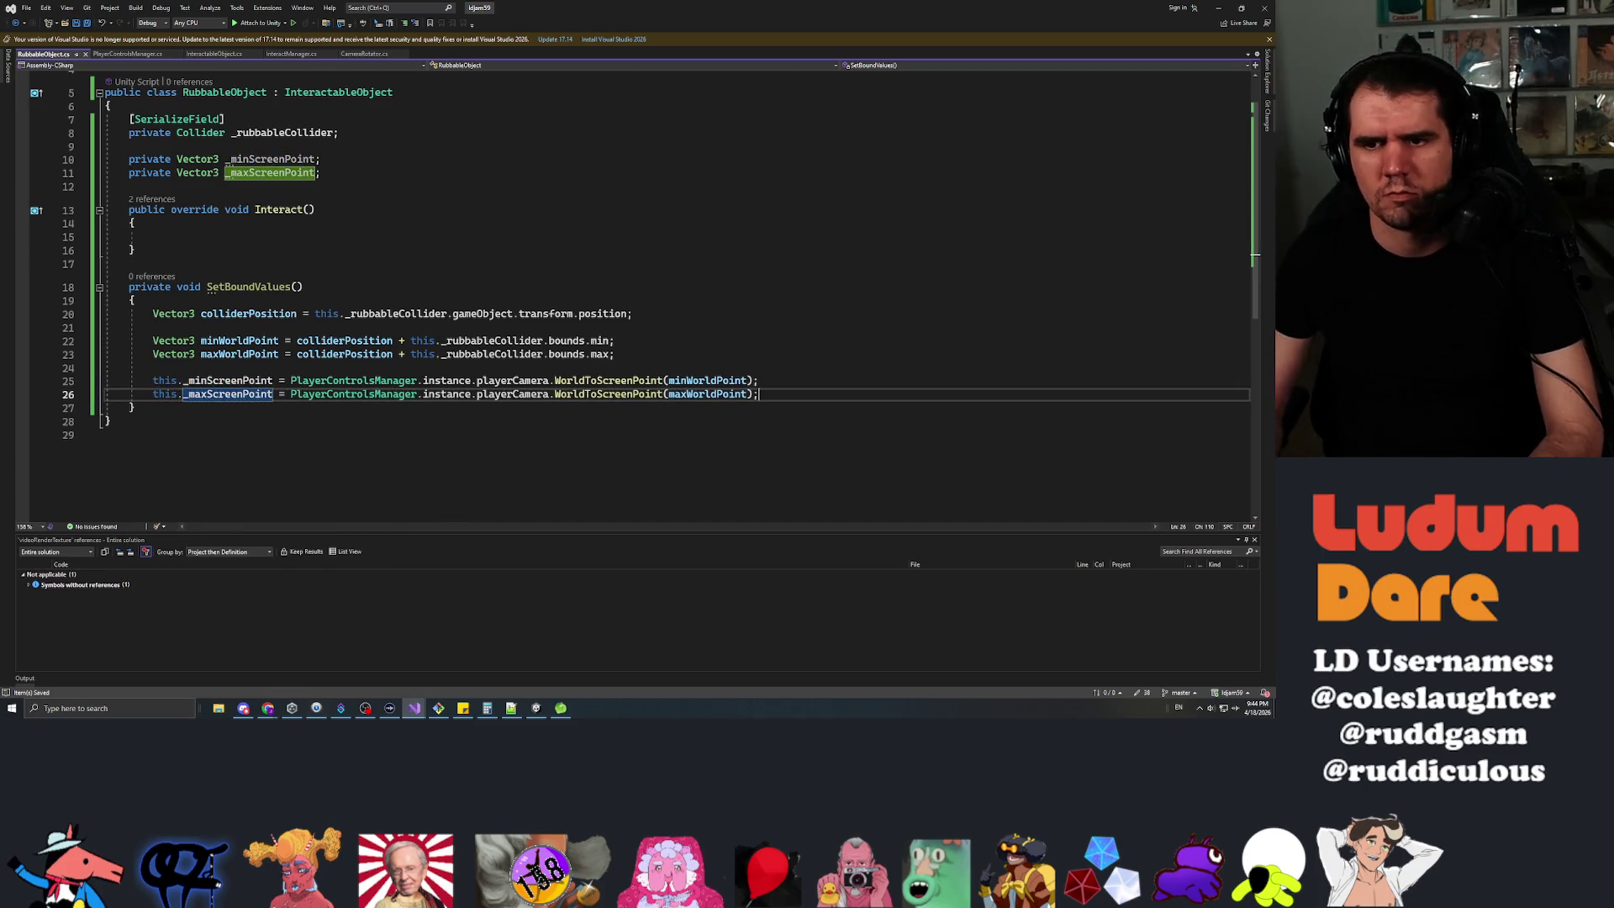
click(153, 367)
key(Up)
key(Up)
key(Up)
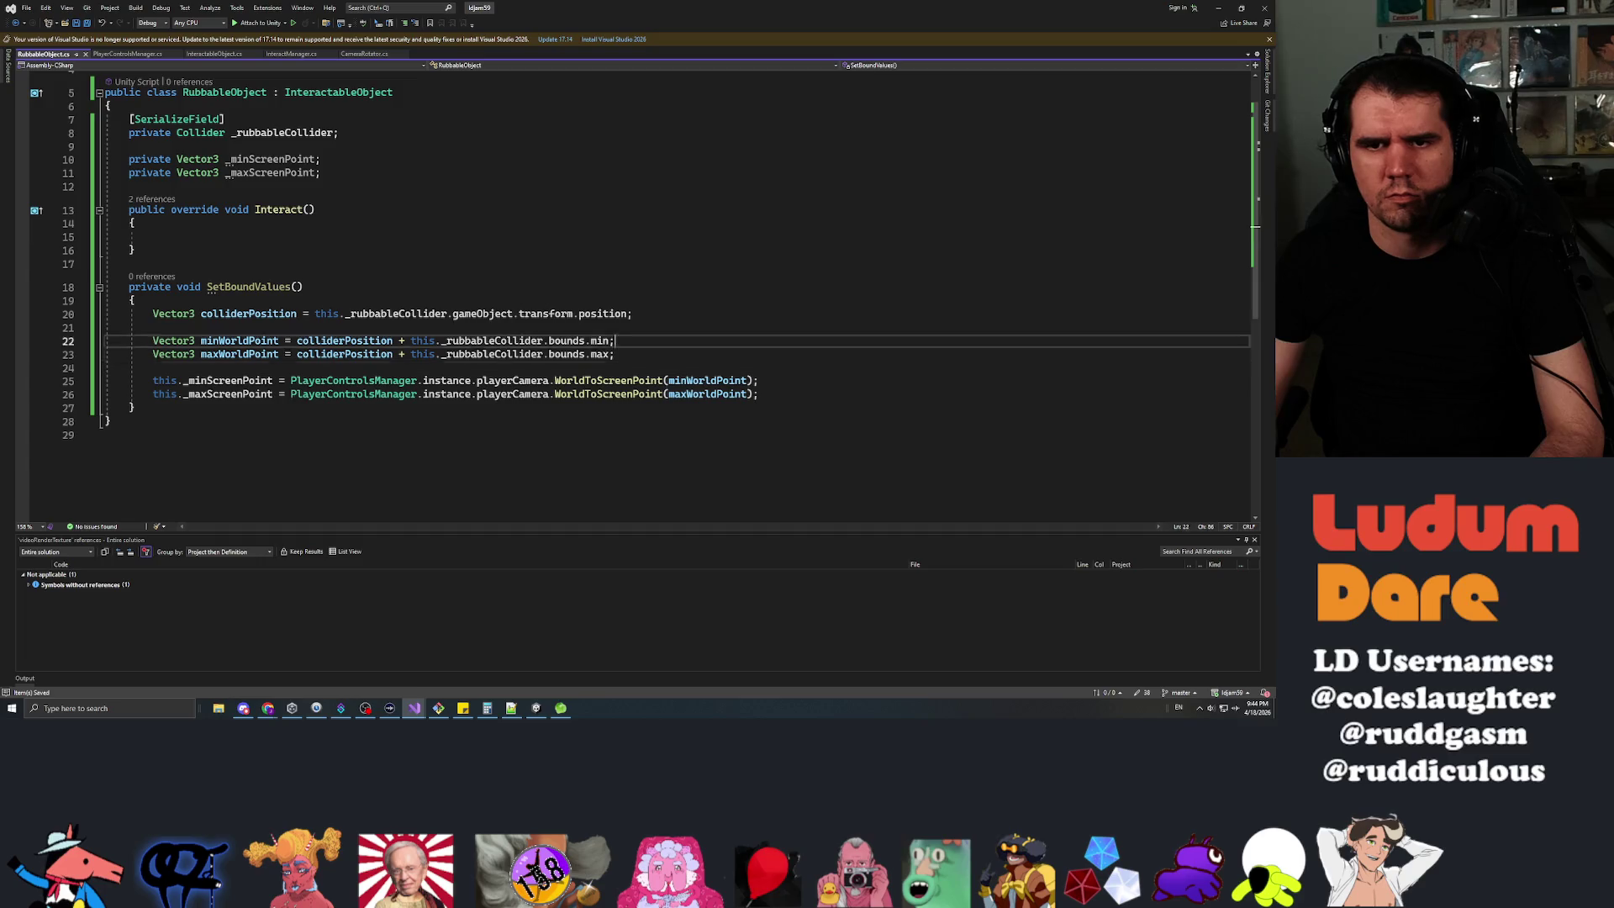
Call this.SetBoundValues() inside Interact() and save the script.
text(this.SetPo)
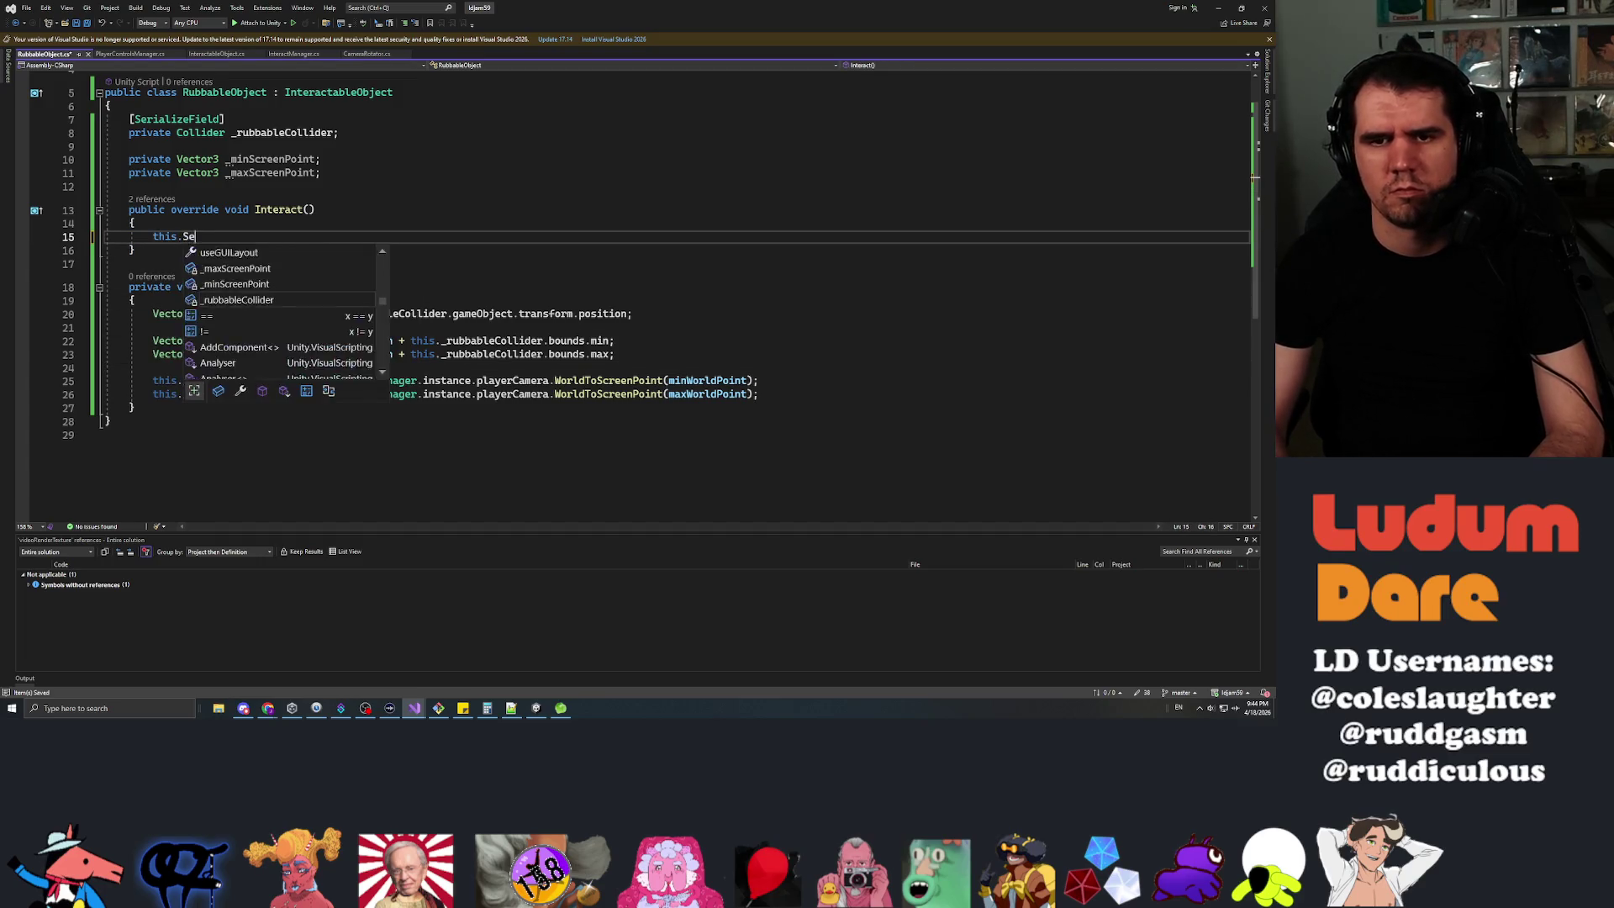
key(BackSpace)
key(BackSpace)
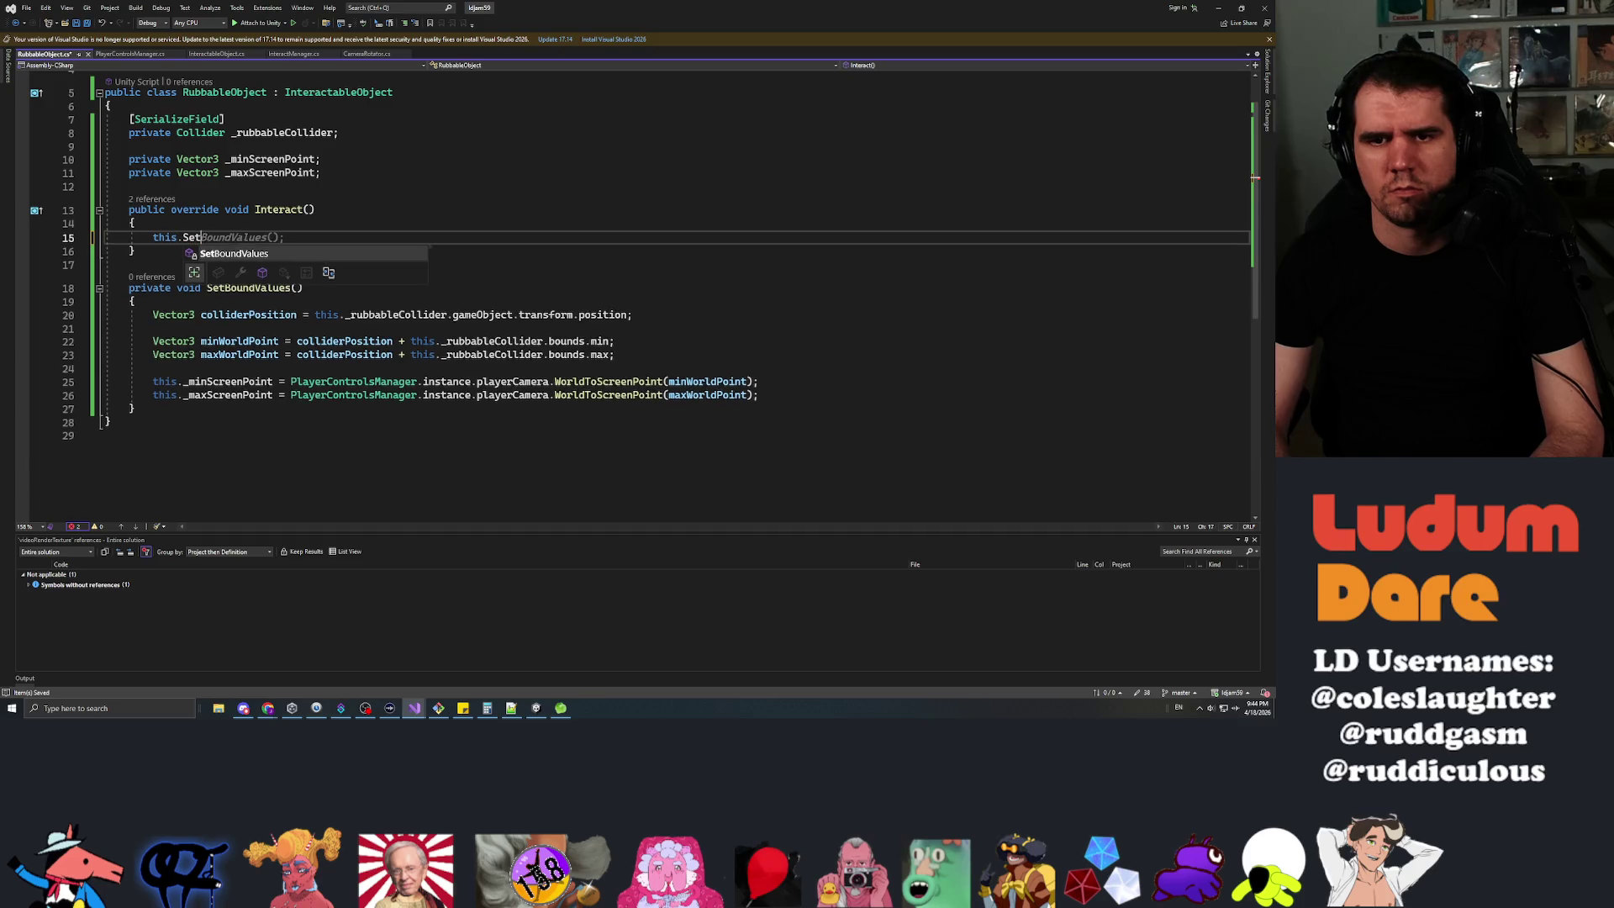
key(Tab)
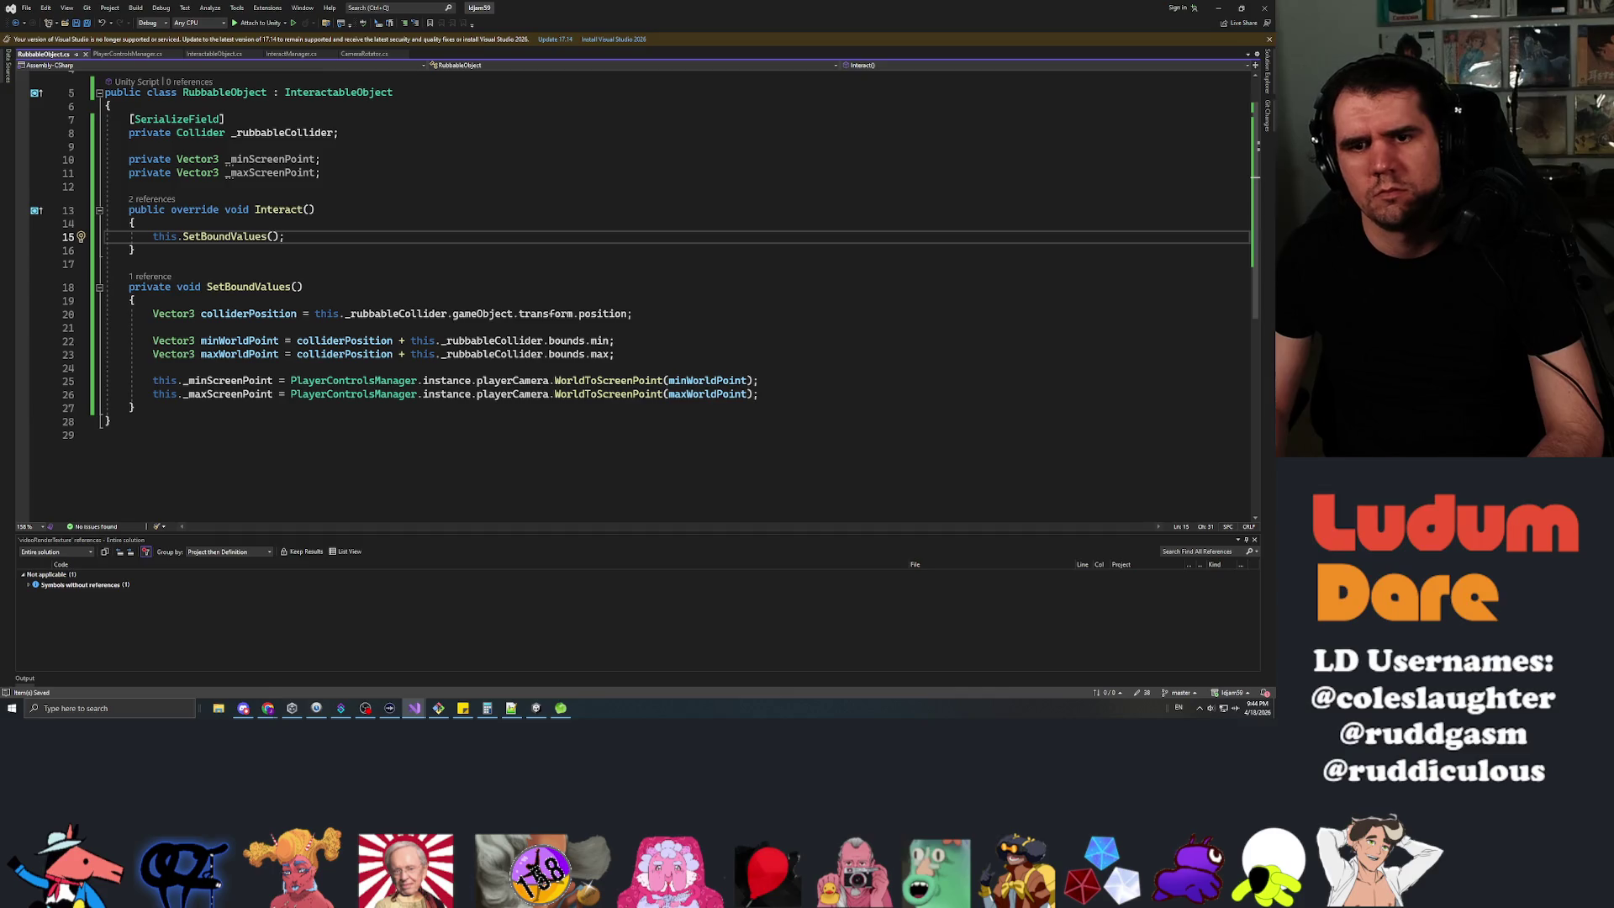
key(Return)
key(Return)
key(ctrl+s)
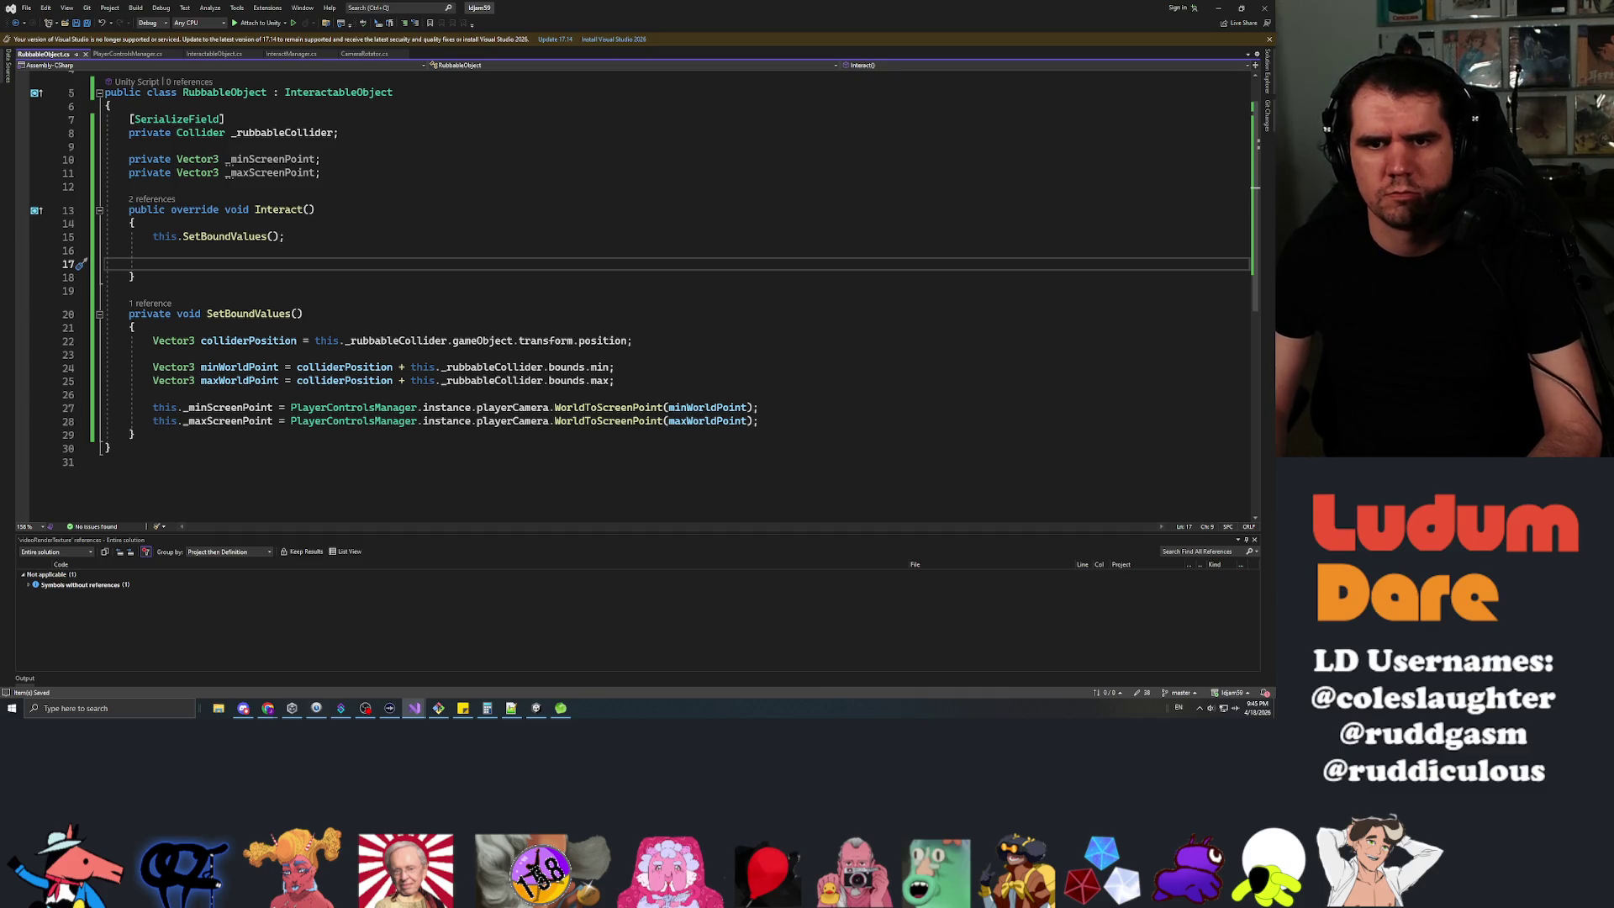
Add an empty private IEnumerator DragCoroutine() method at the end of the class.
key(Down)
key(Down)
key(Down)
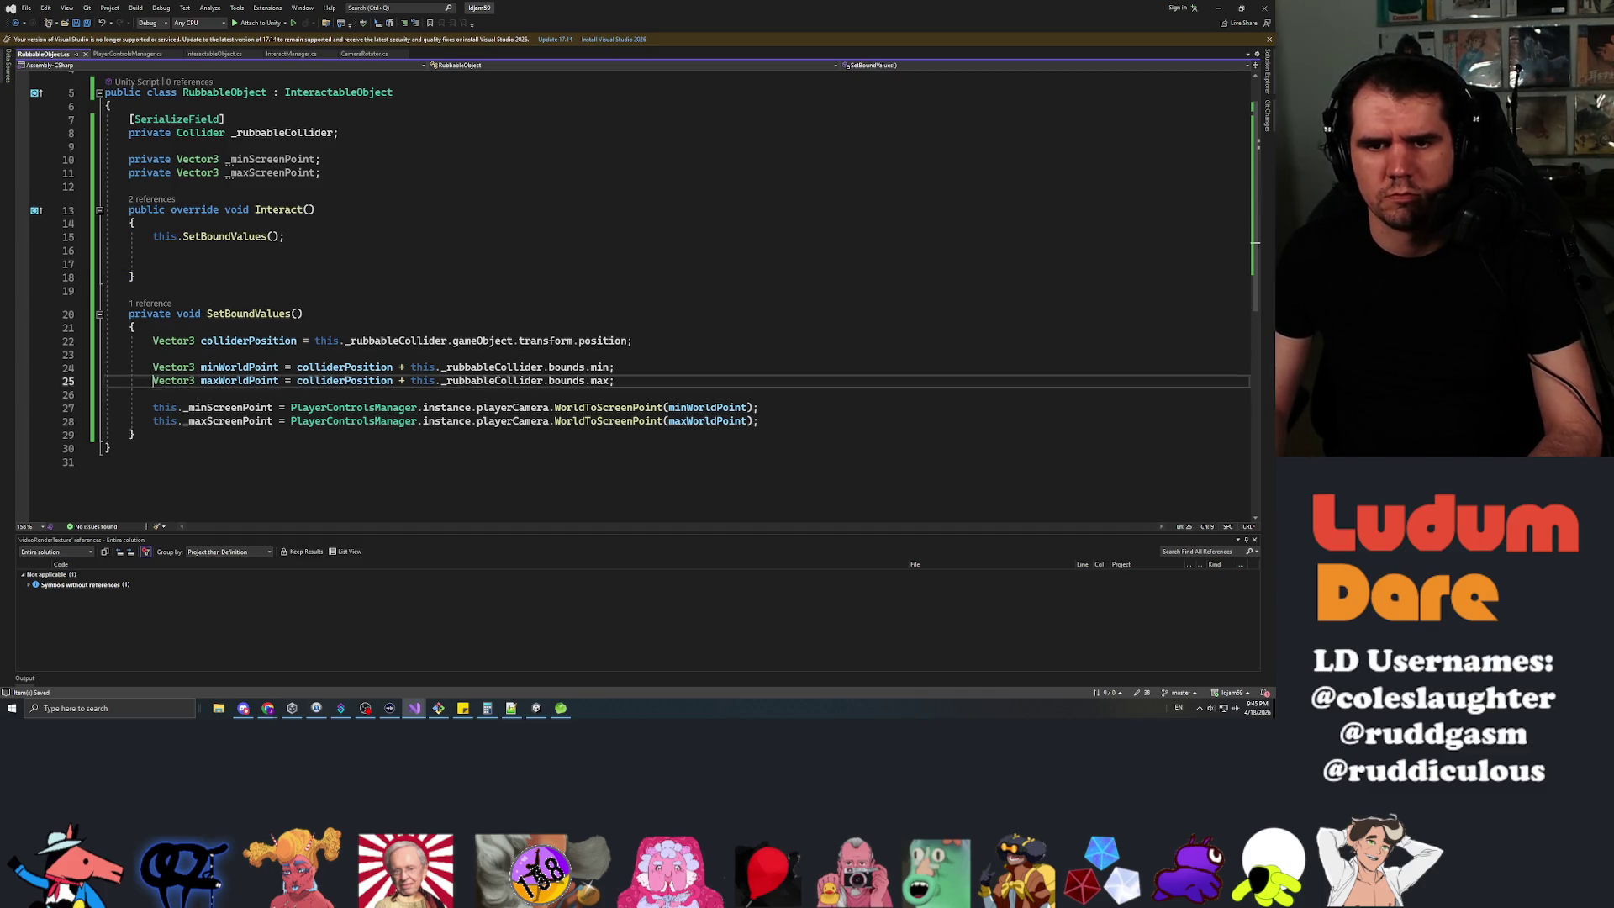
key(Return)
key(Return)
text(private IEnumerator)
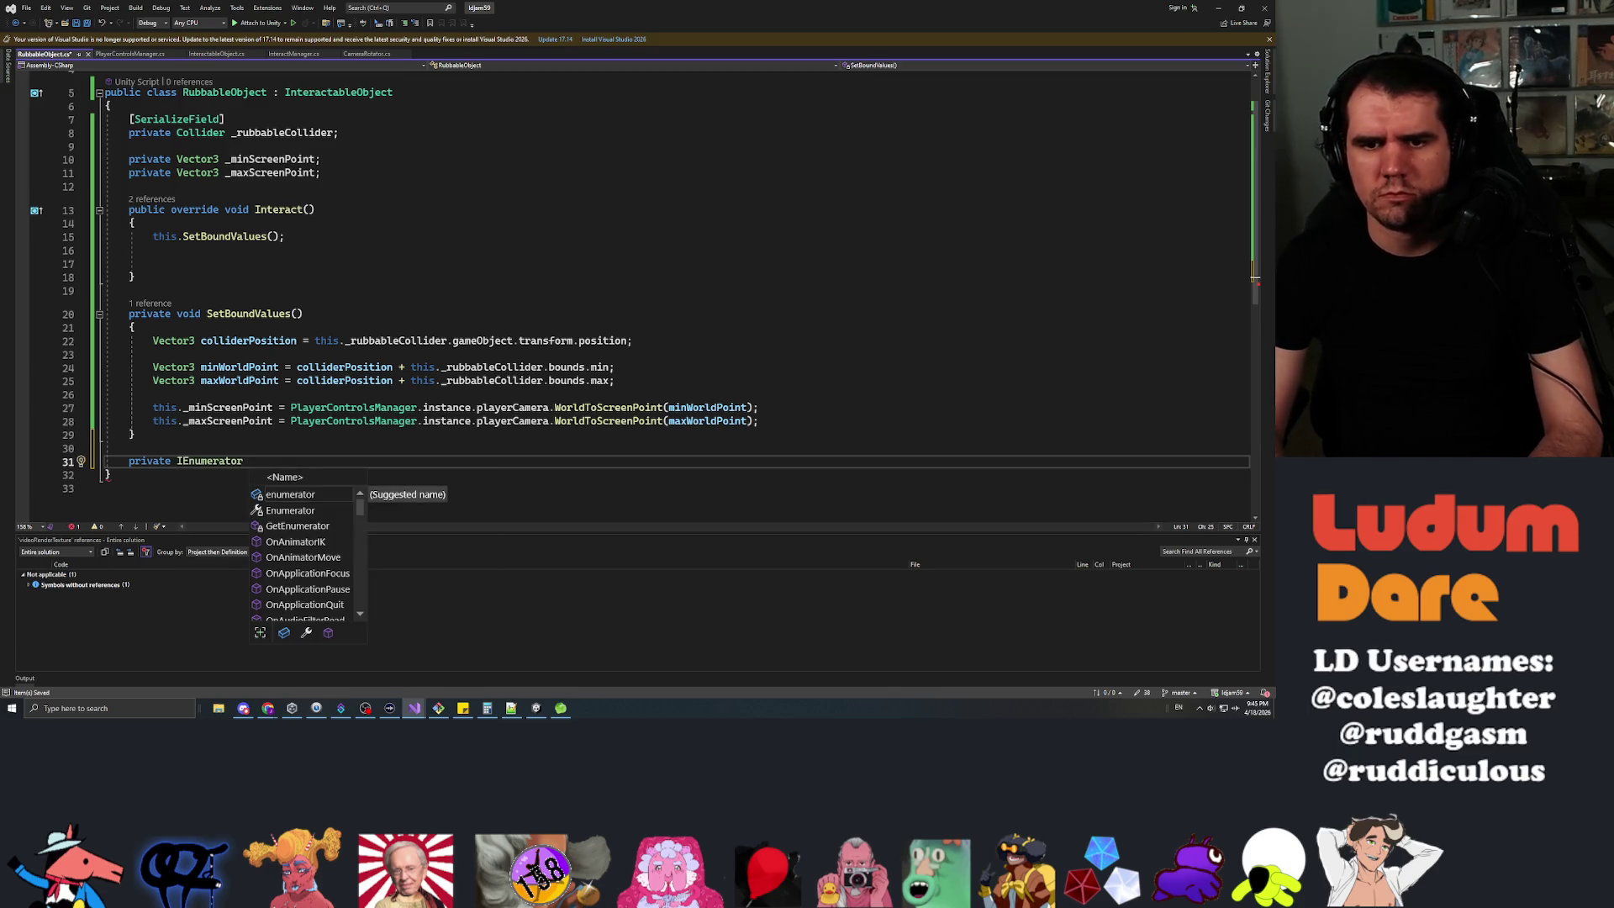
text(DragCoroutn)
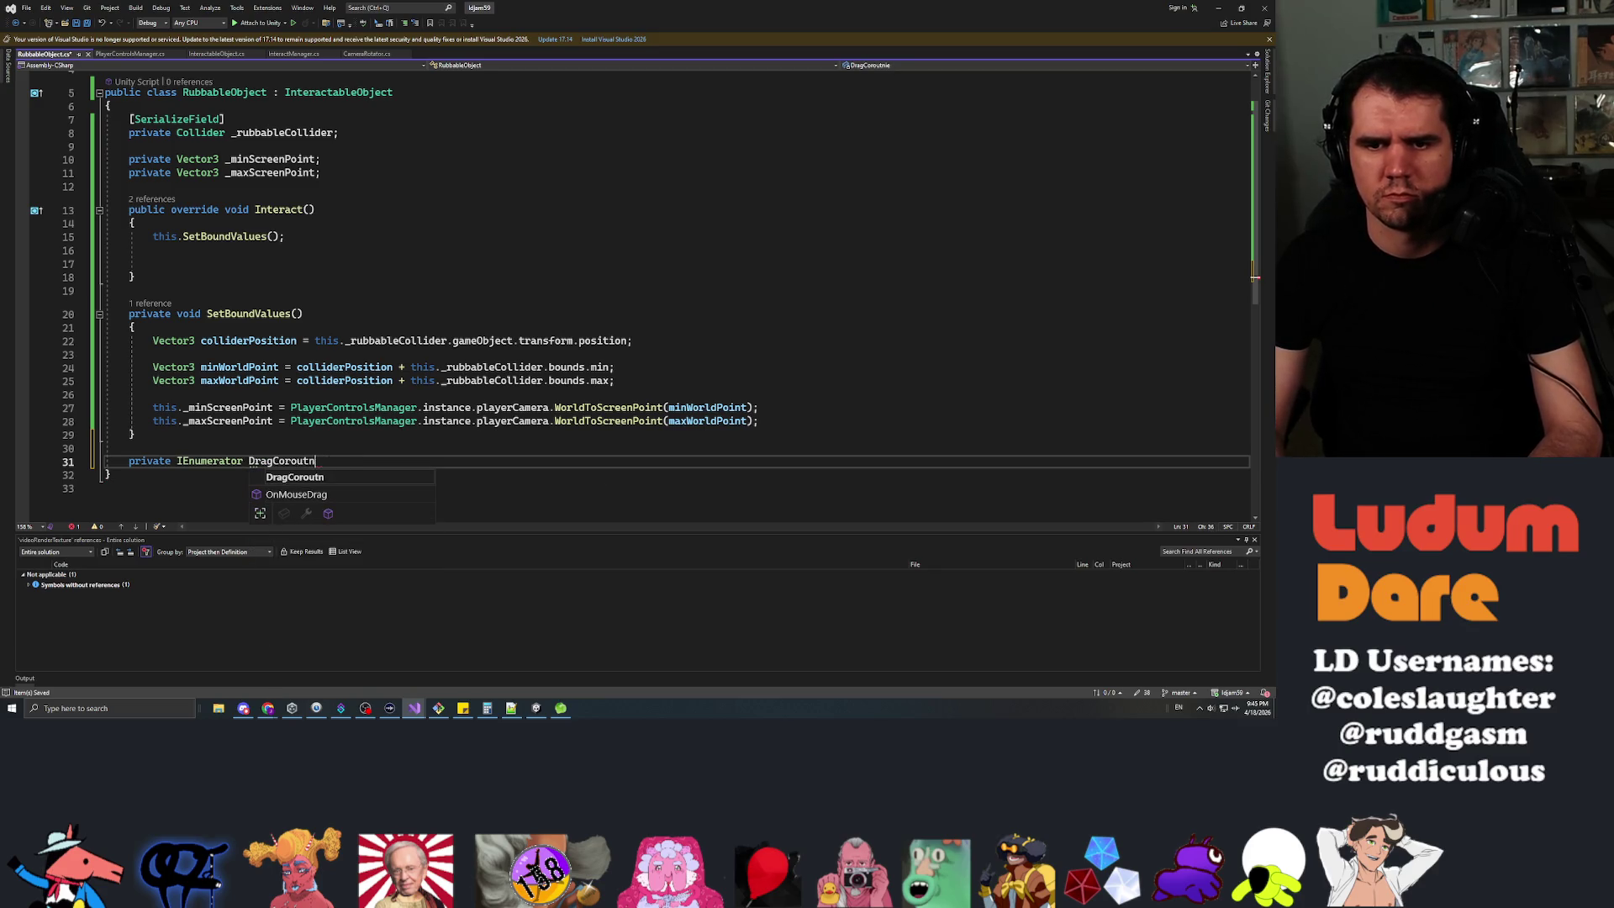
key(BackSpace)
key(BackSpace)
text(tine())
key(Return)
text({)
key(Return)
key(Up)
key(Up)
key(Up)
key(Return)
key(Return)
key(Up)
key(Up)
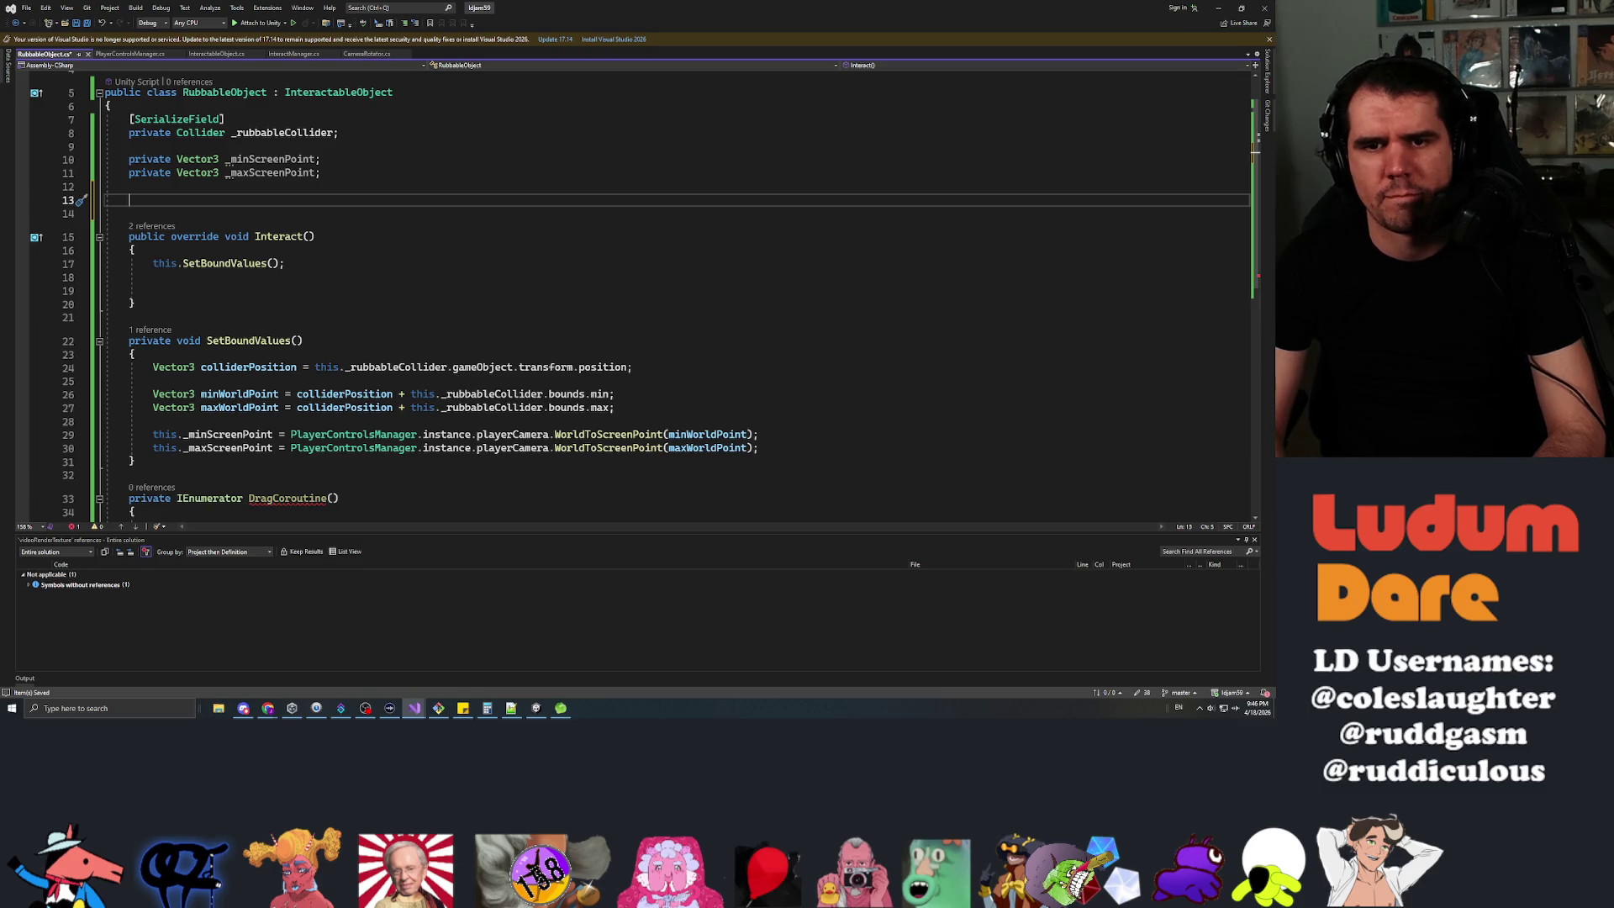
Declare a public float timeDragged field above Interact().
text(po)
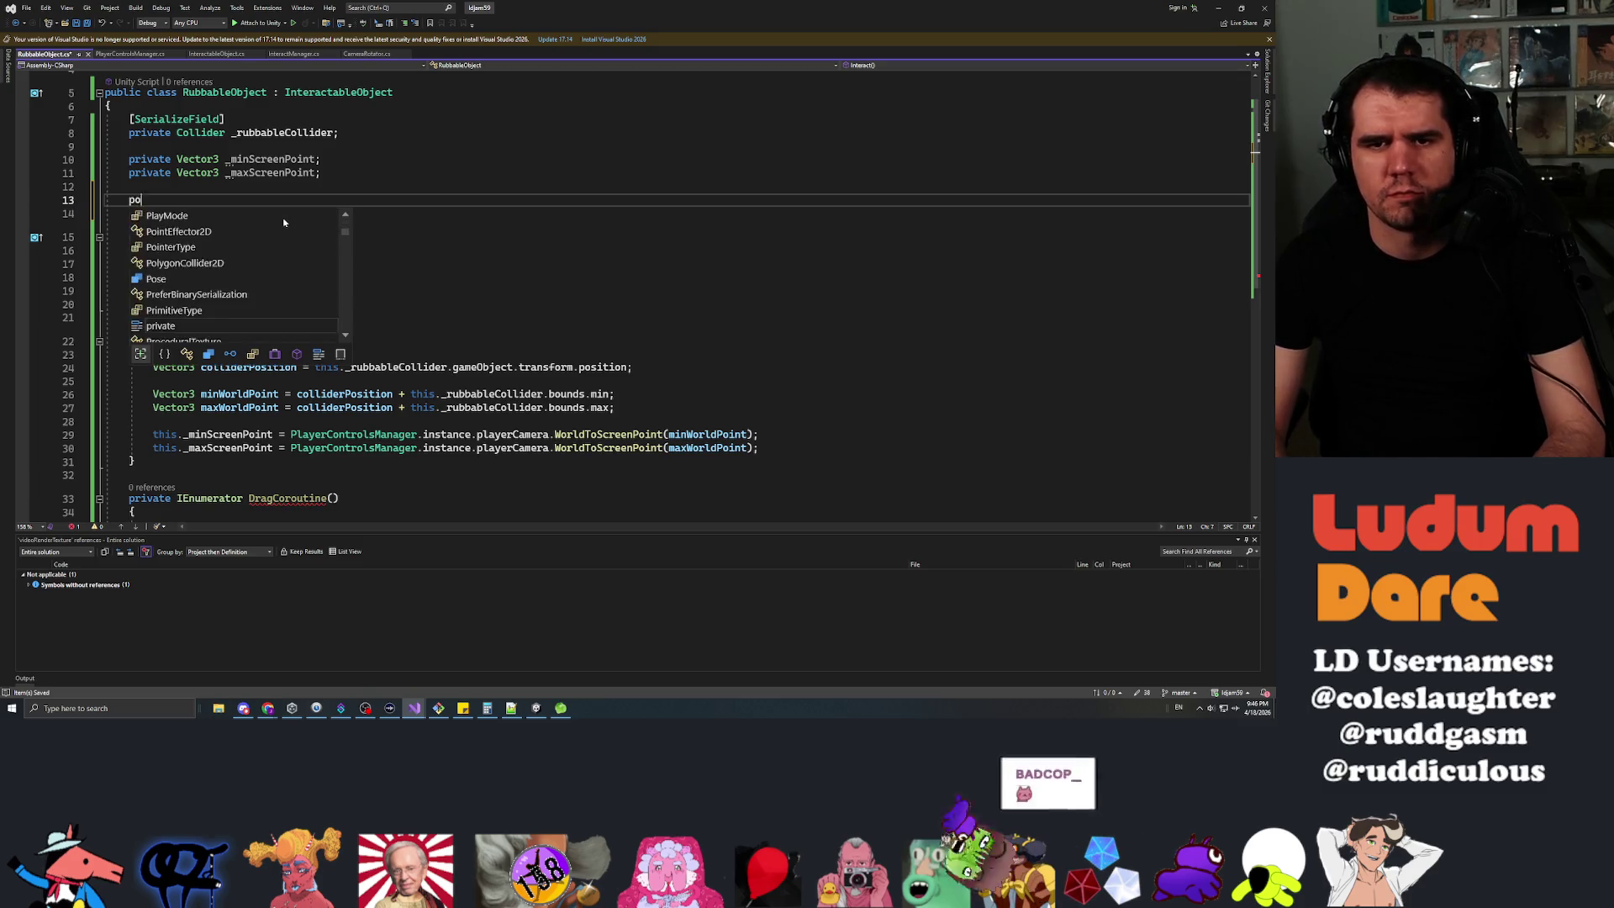
key(BackSpace)
text(ubl)
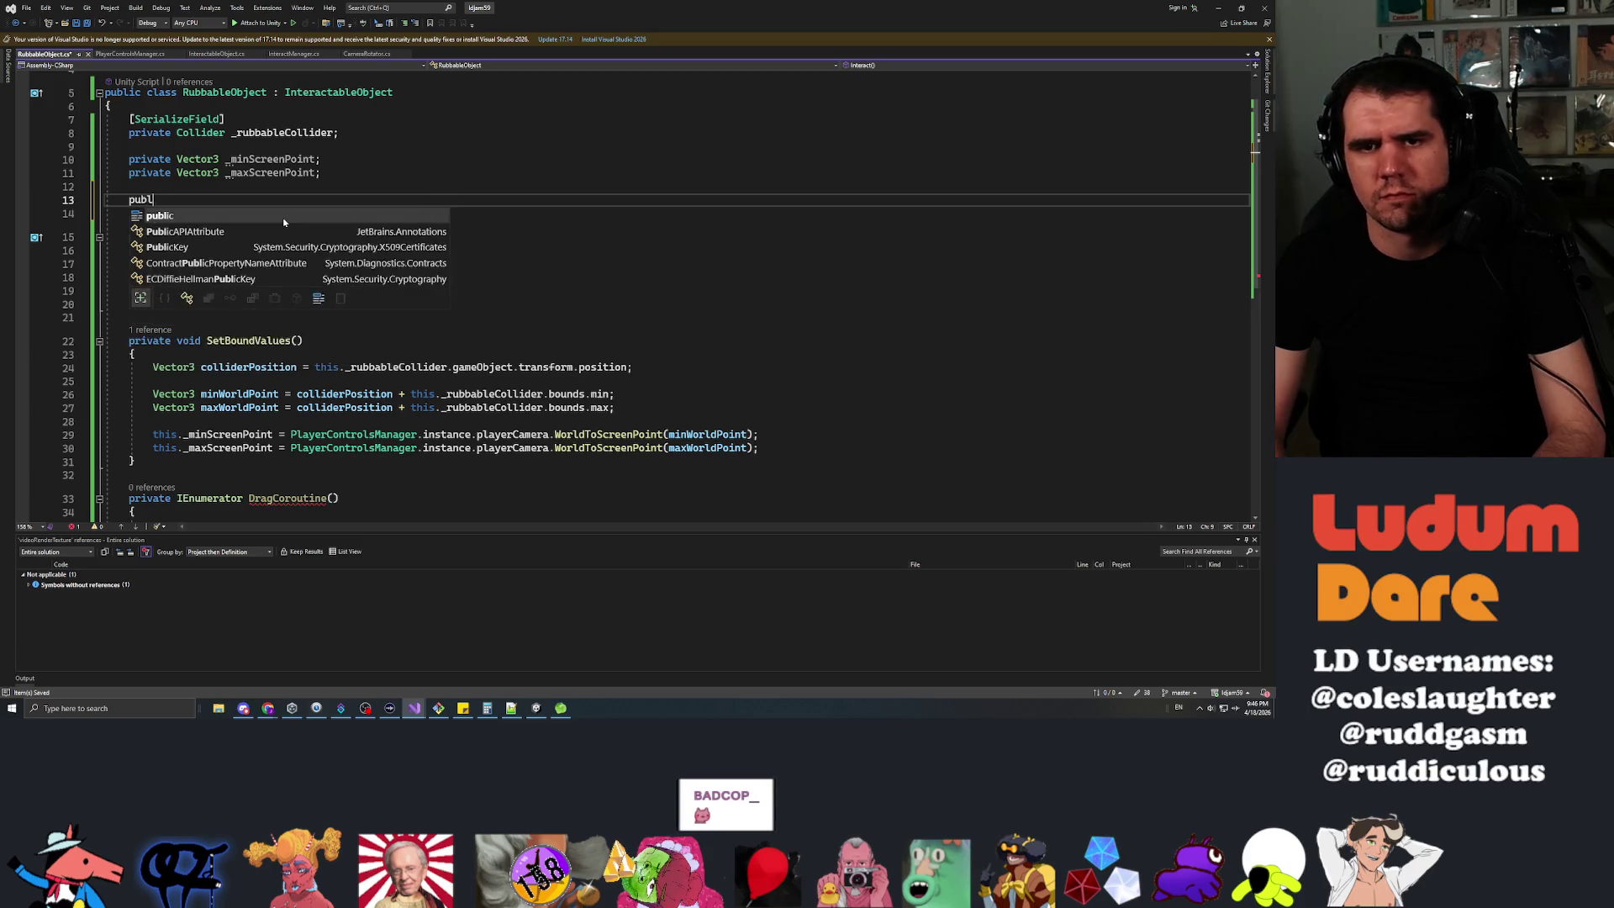
text(ic flo)
key(space)
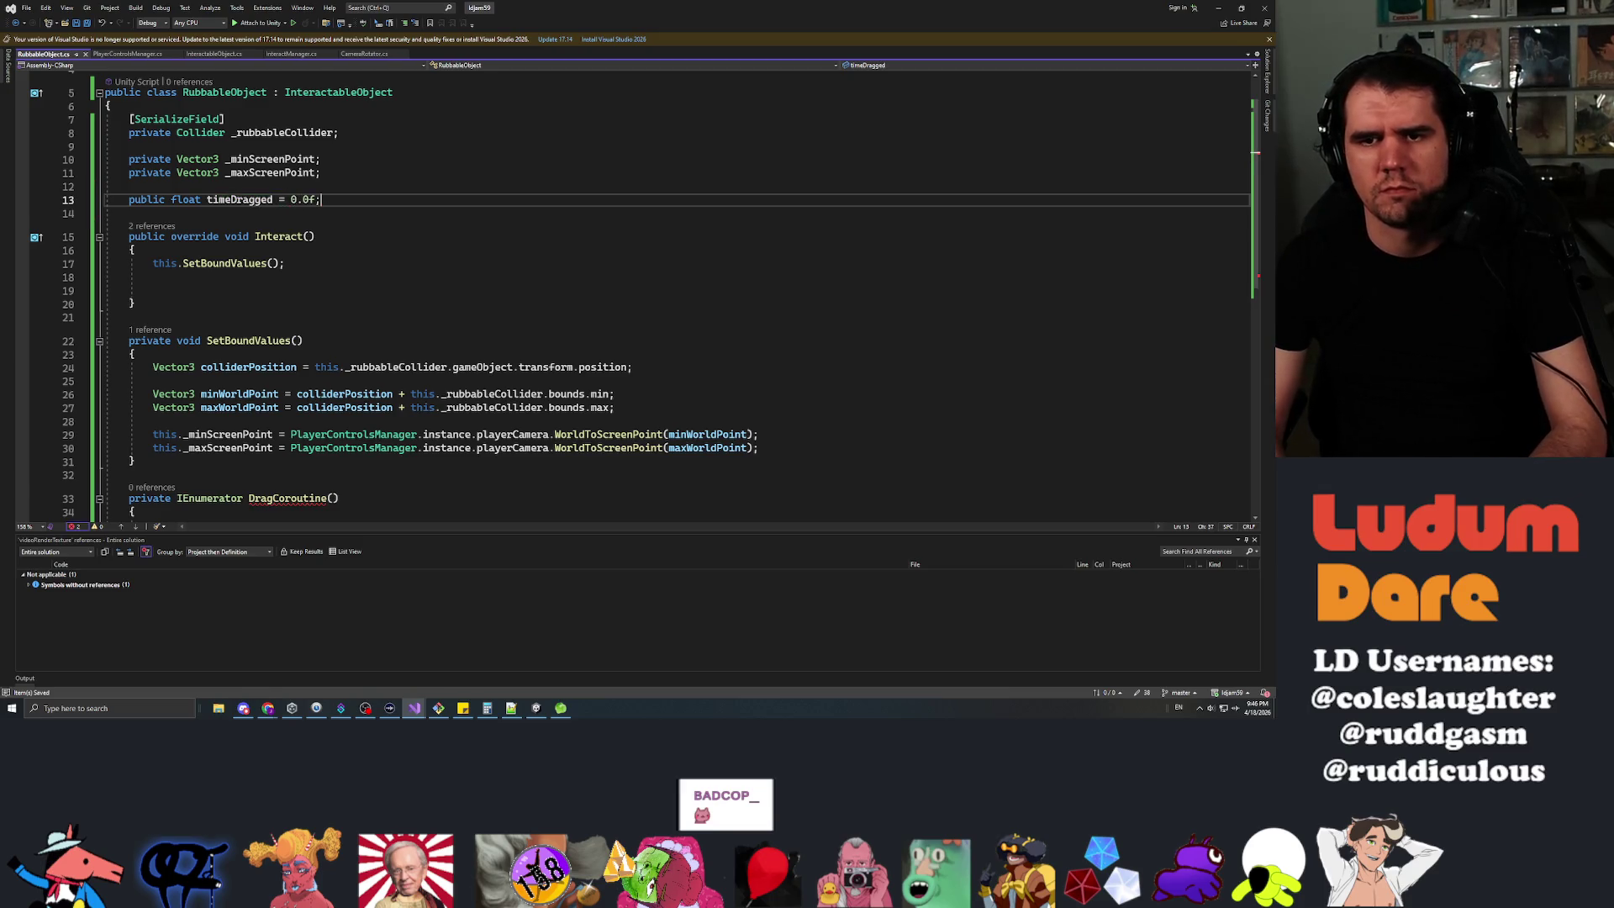
Reset this.timeDragged at the top of Interact() and save the script.
key(Down)
key(Down)
key(Down)
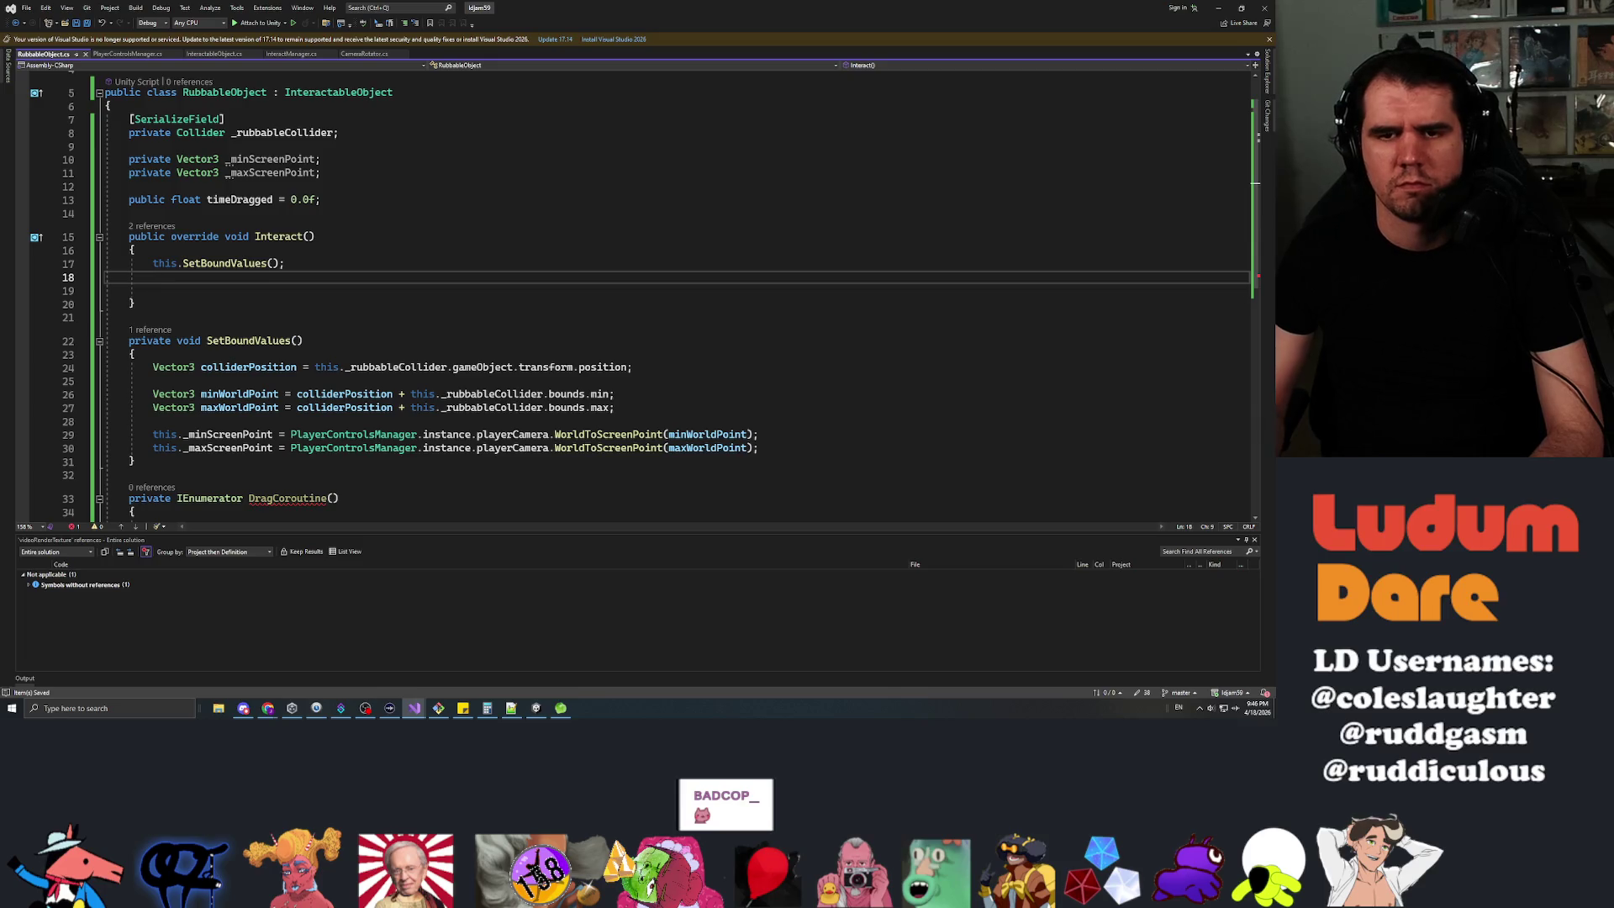
key(Return)
key(Up)
key(Up)
key(Home)
key(Return)
key(Up)
text(this.timeDragged)
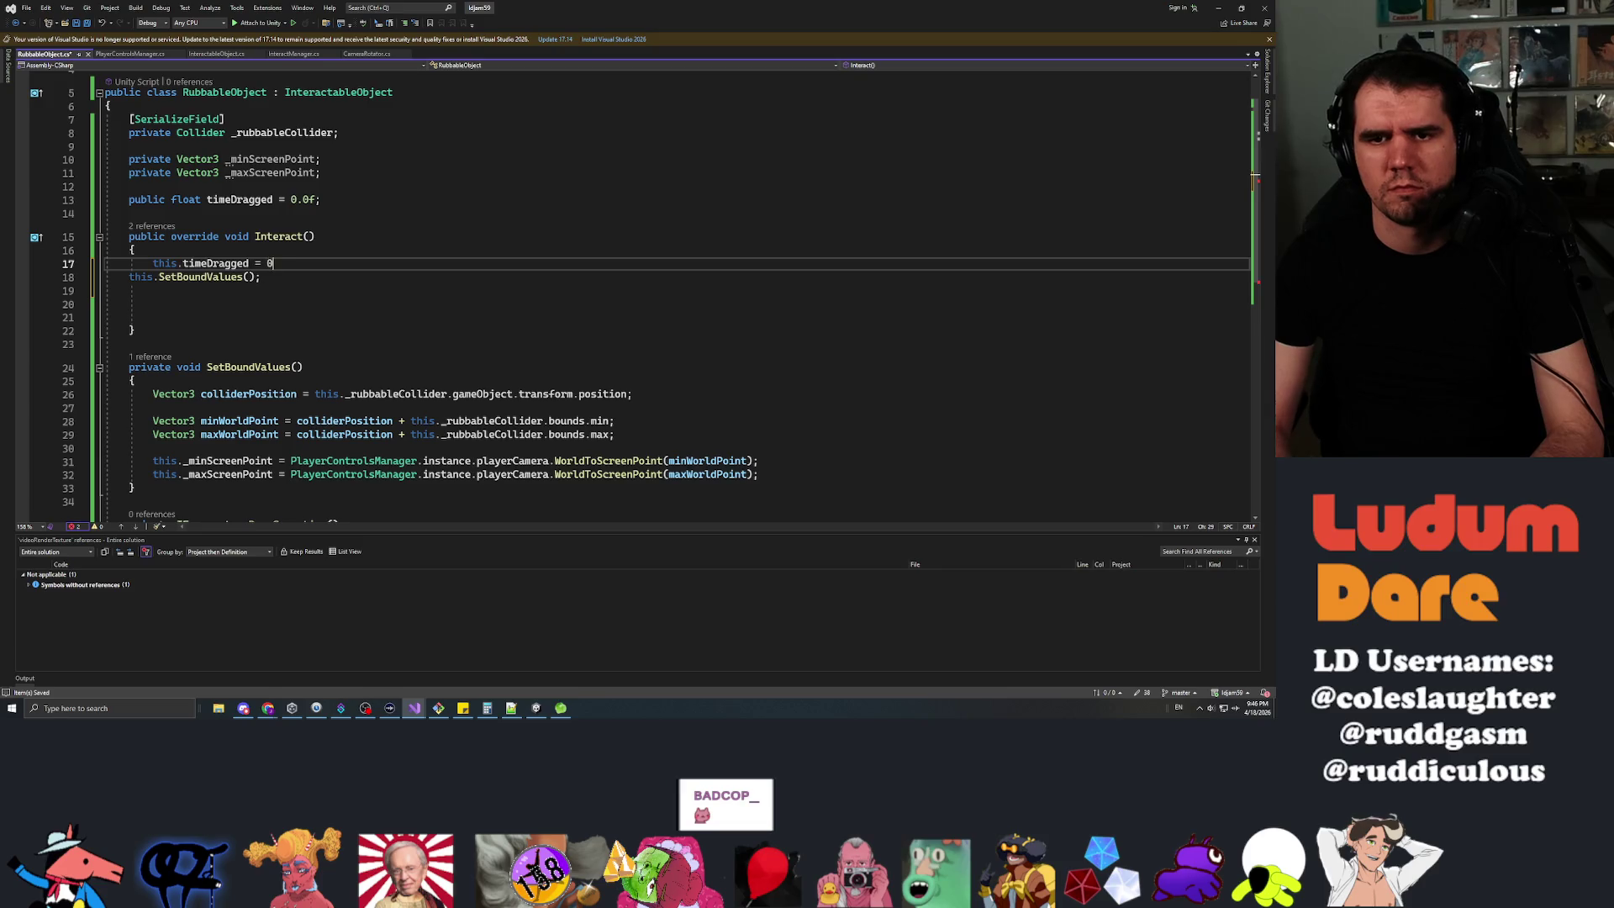
key(Down)
key(ctrl+s)
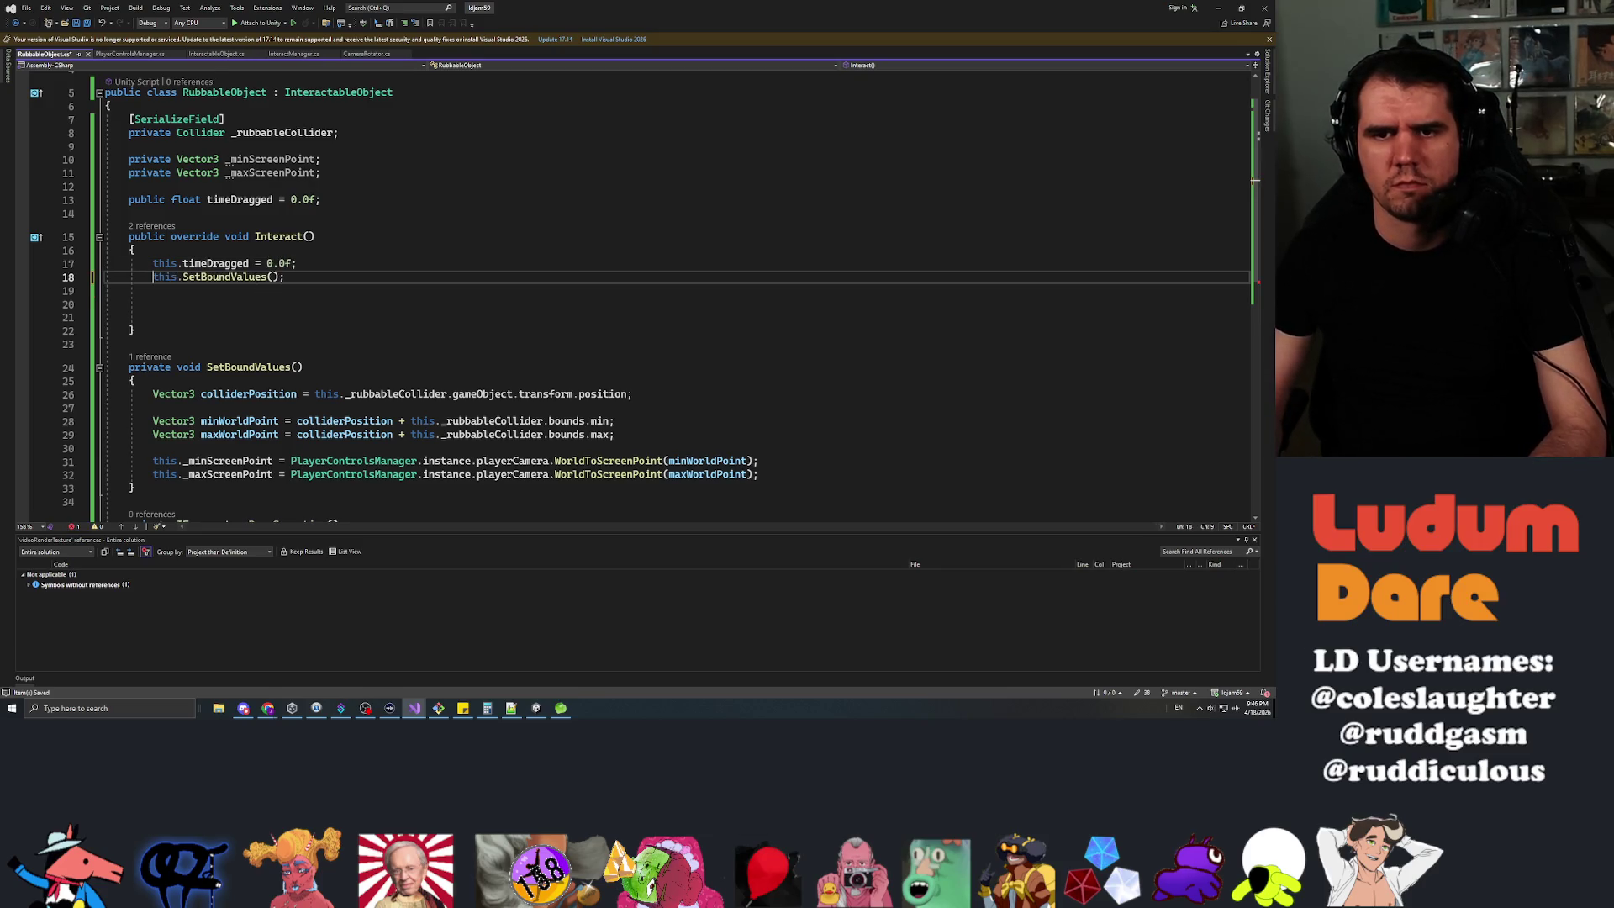
Start the coroutine in Interact() with StartCoroutine(this.DragCoroutine()).
key(Down)
key(Down)
key(Down)
key(Up)
key(Up)
key(Down)
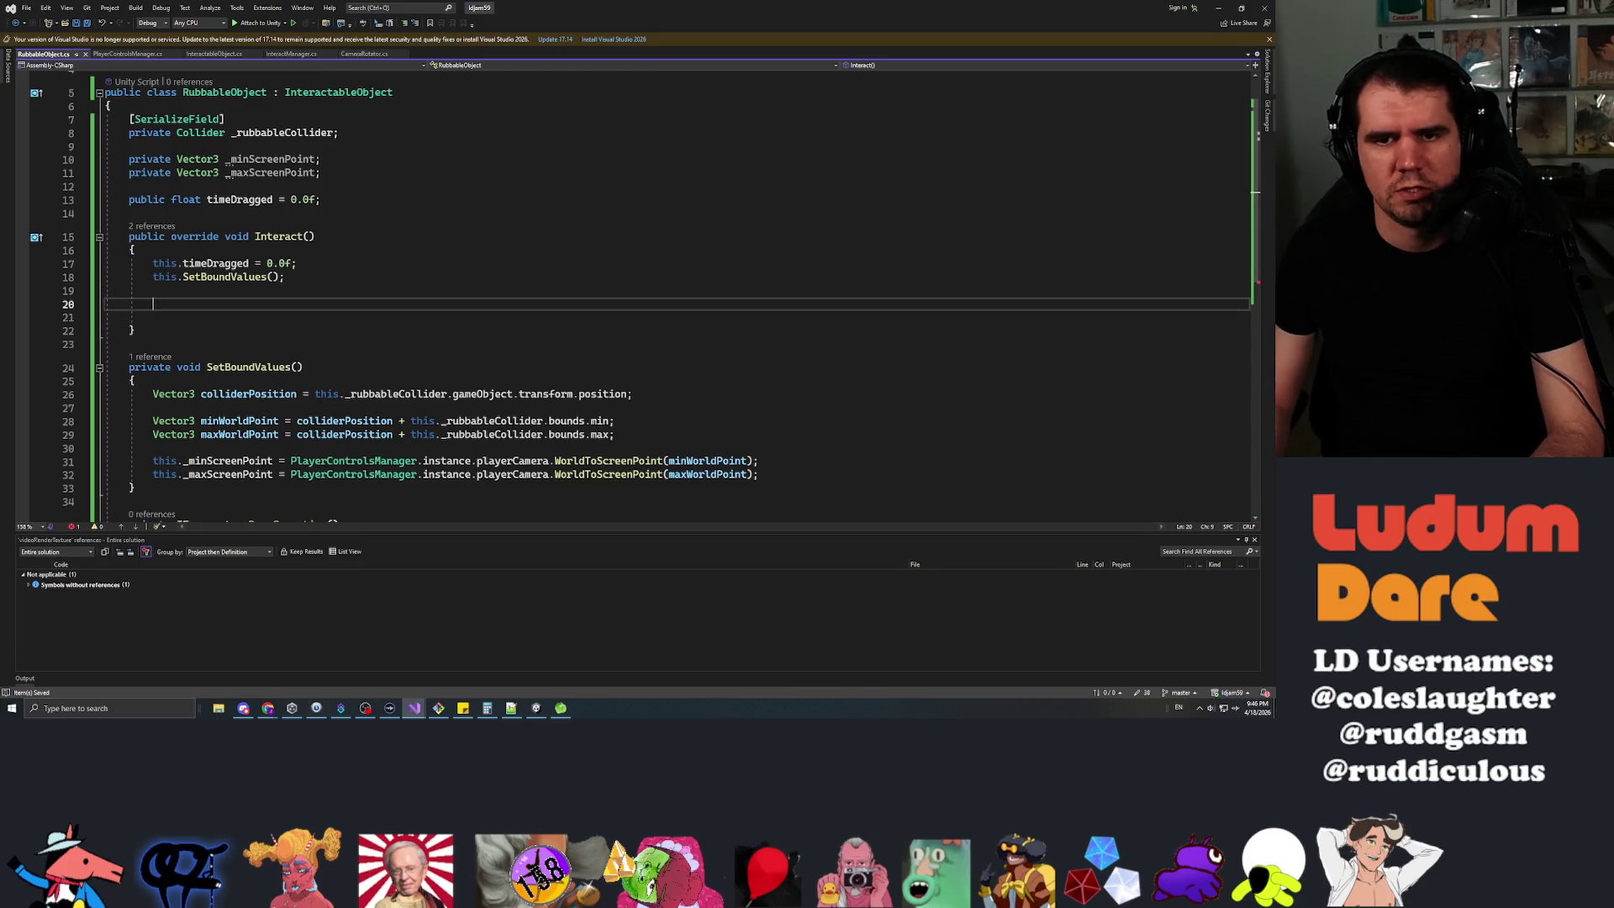
key(Down)
key(Down)
key(Down)
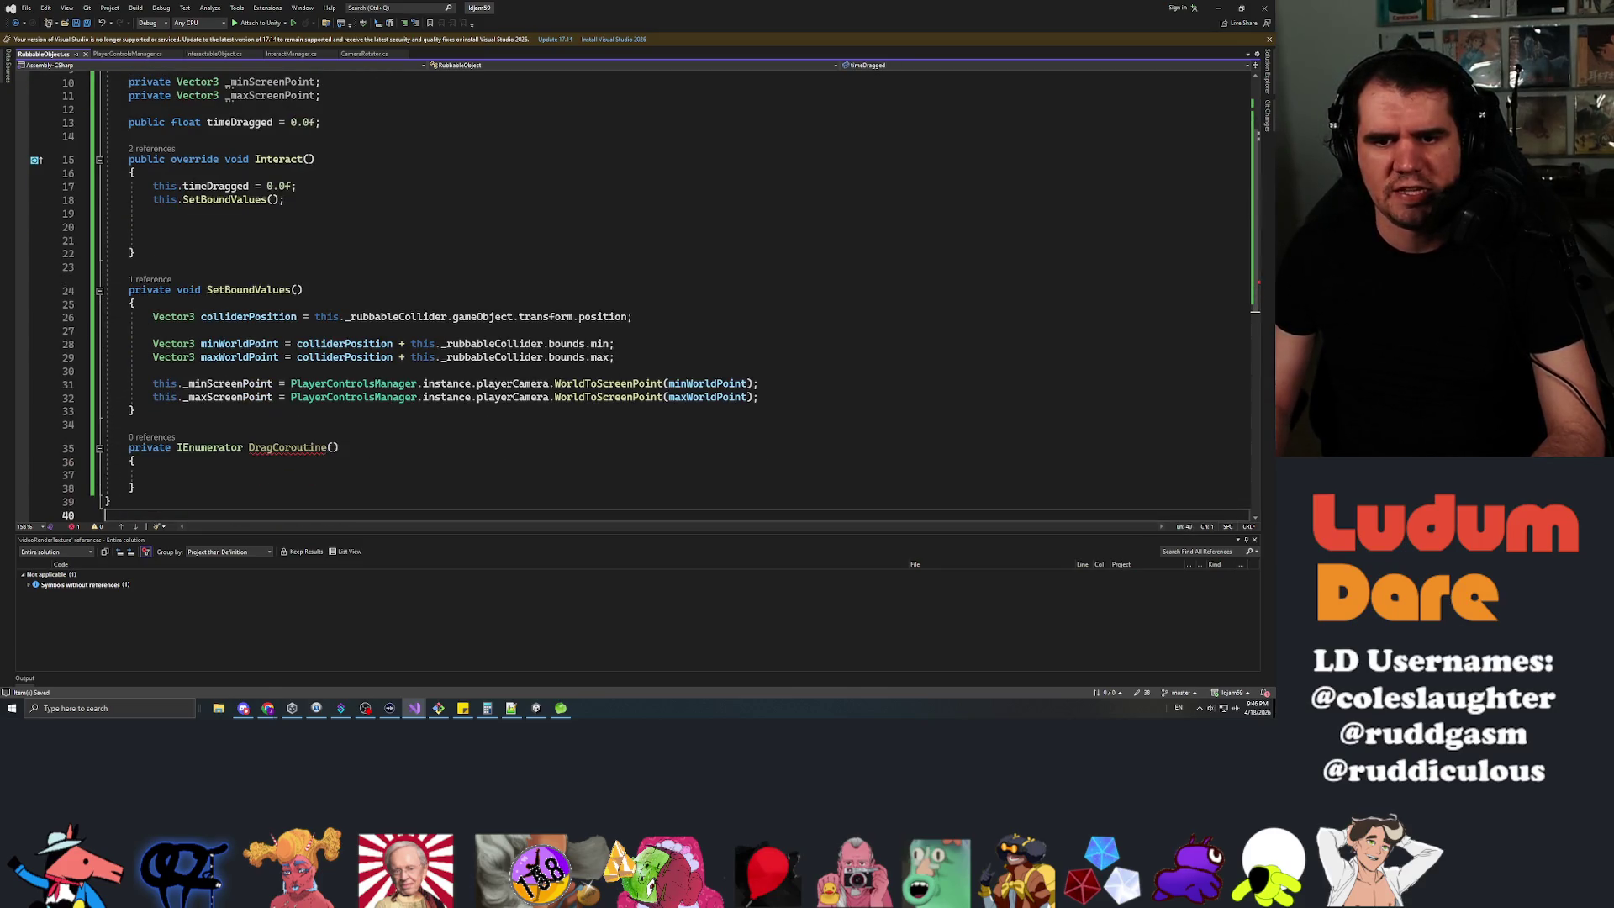
key(Up)
key(Up)
key(Up)
key(Up)
key(Up)
key(Up)
text(StartC)
key(Tab)
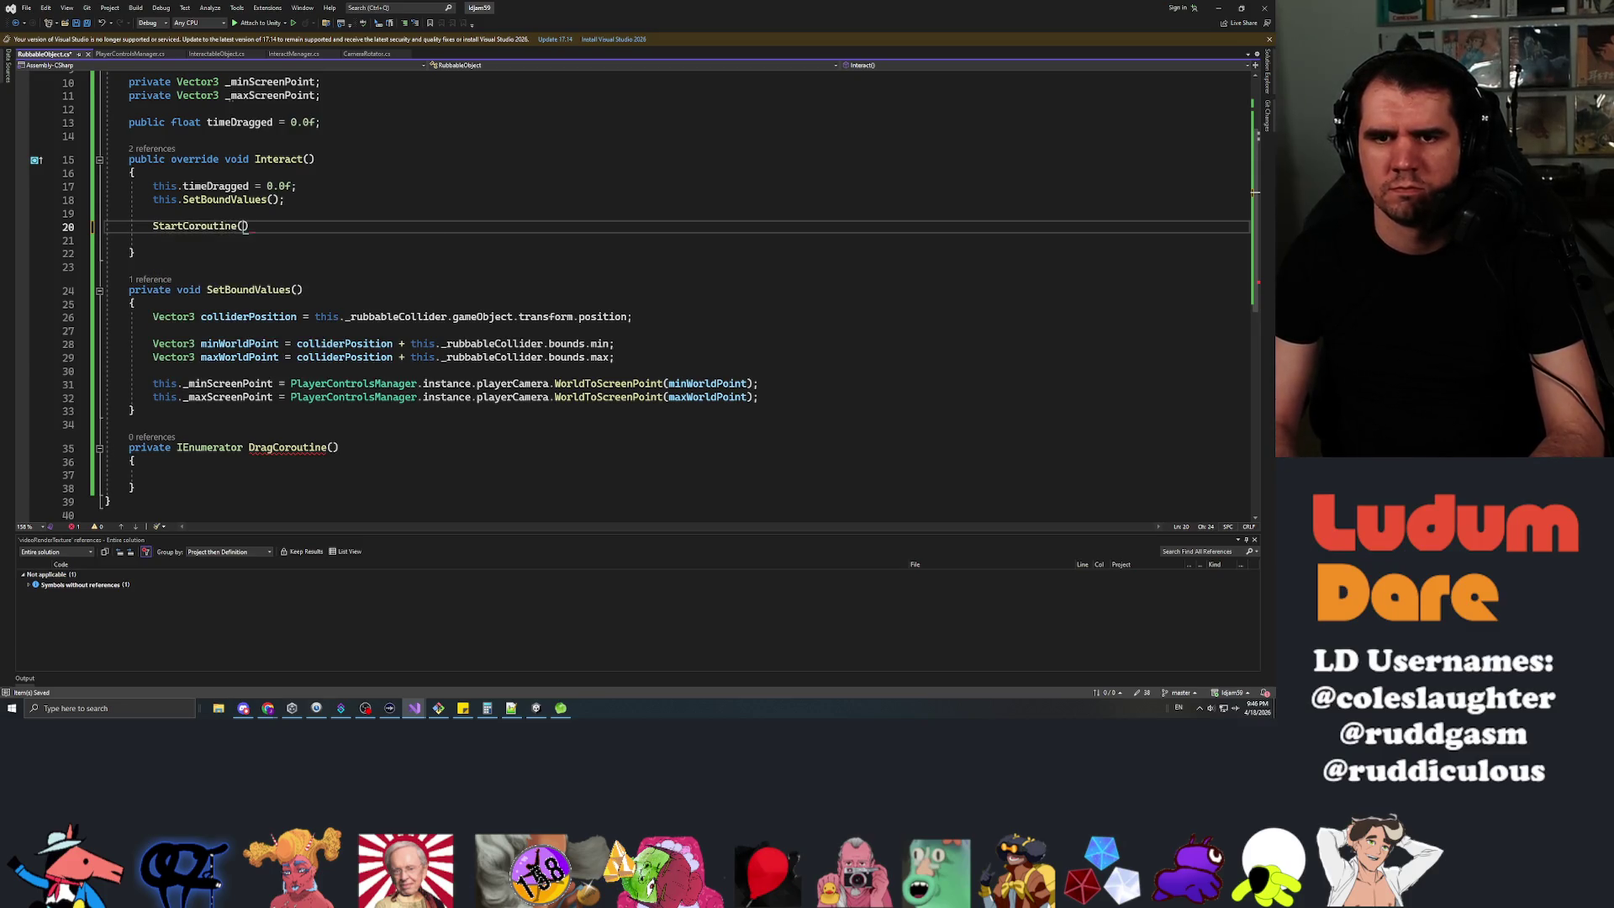
text(())
text(this.DragCoroutine)
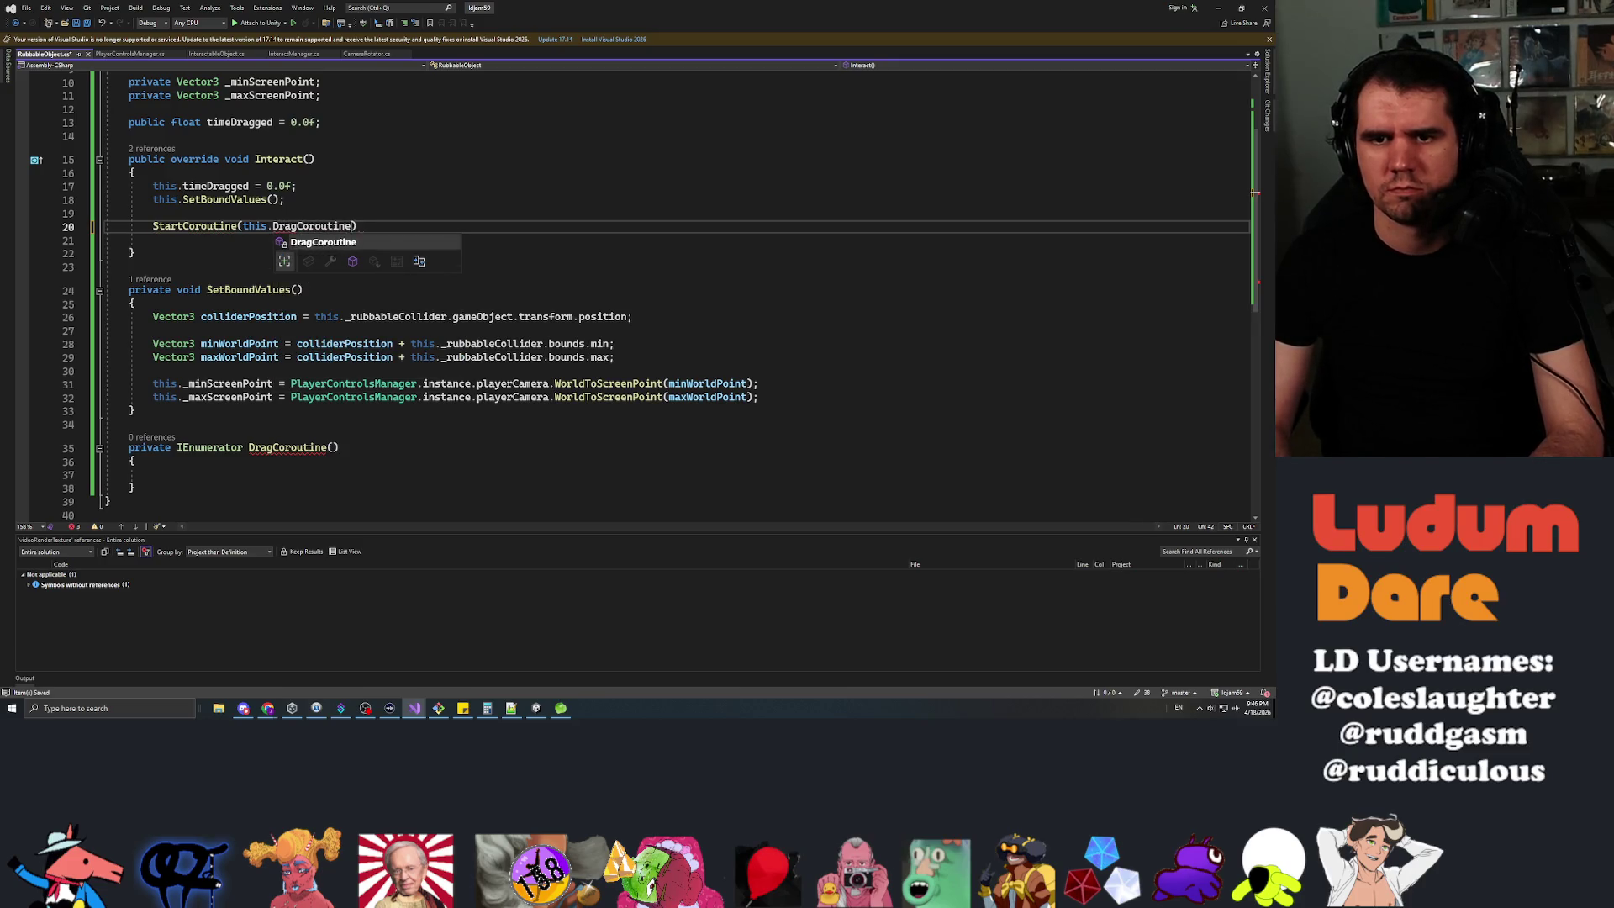
text(());)
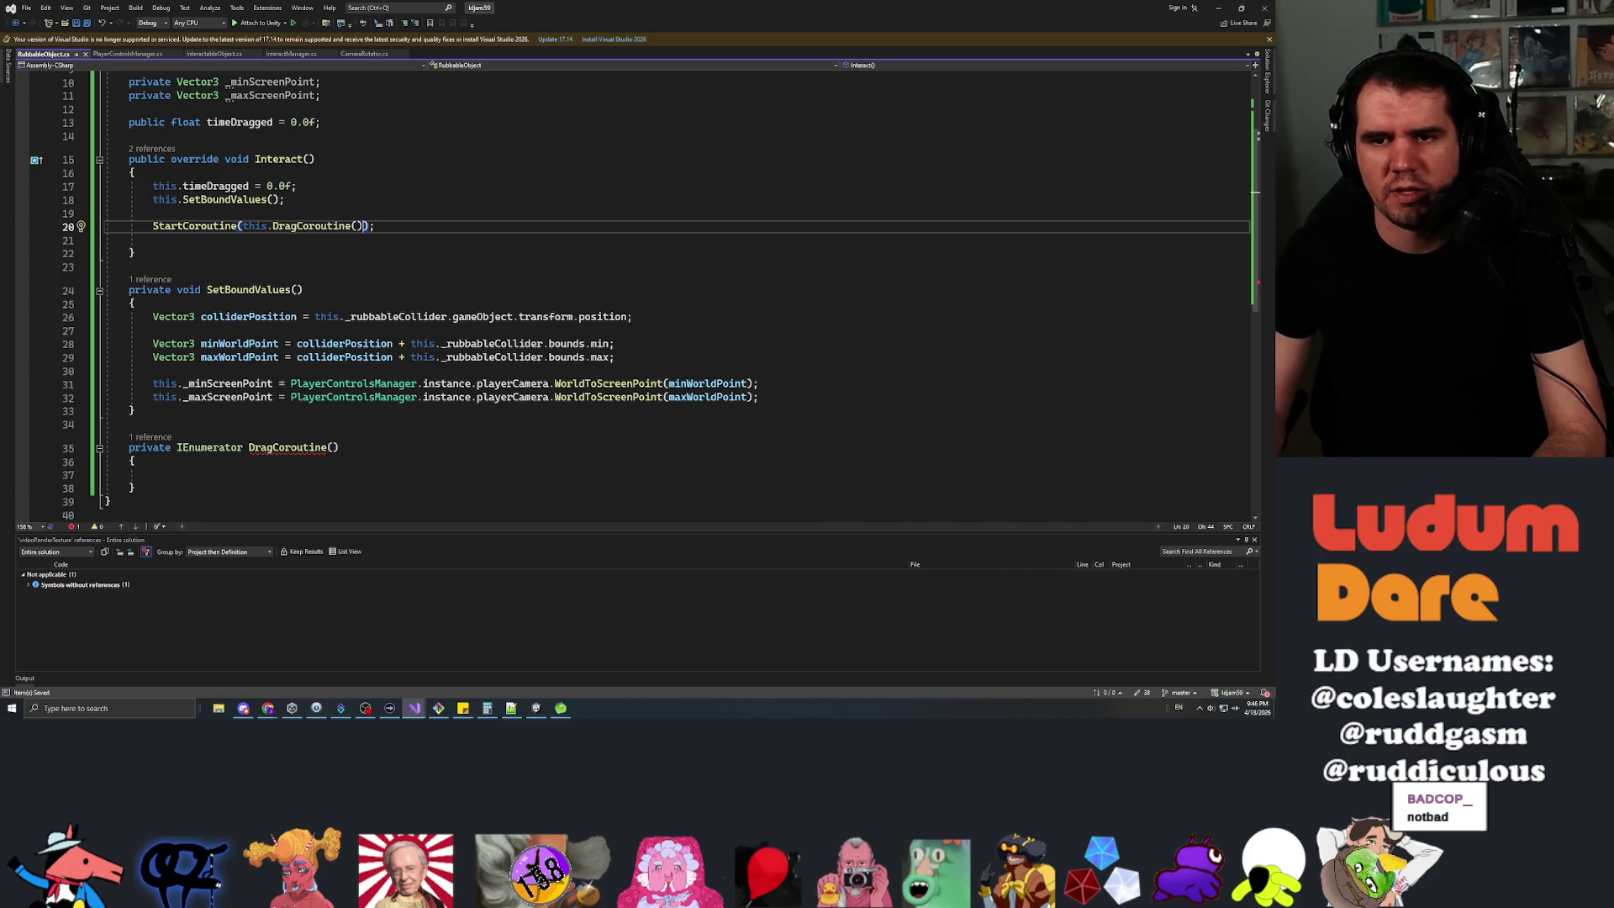
key(Down)
key(Down)
key(Down)
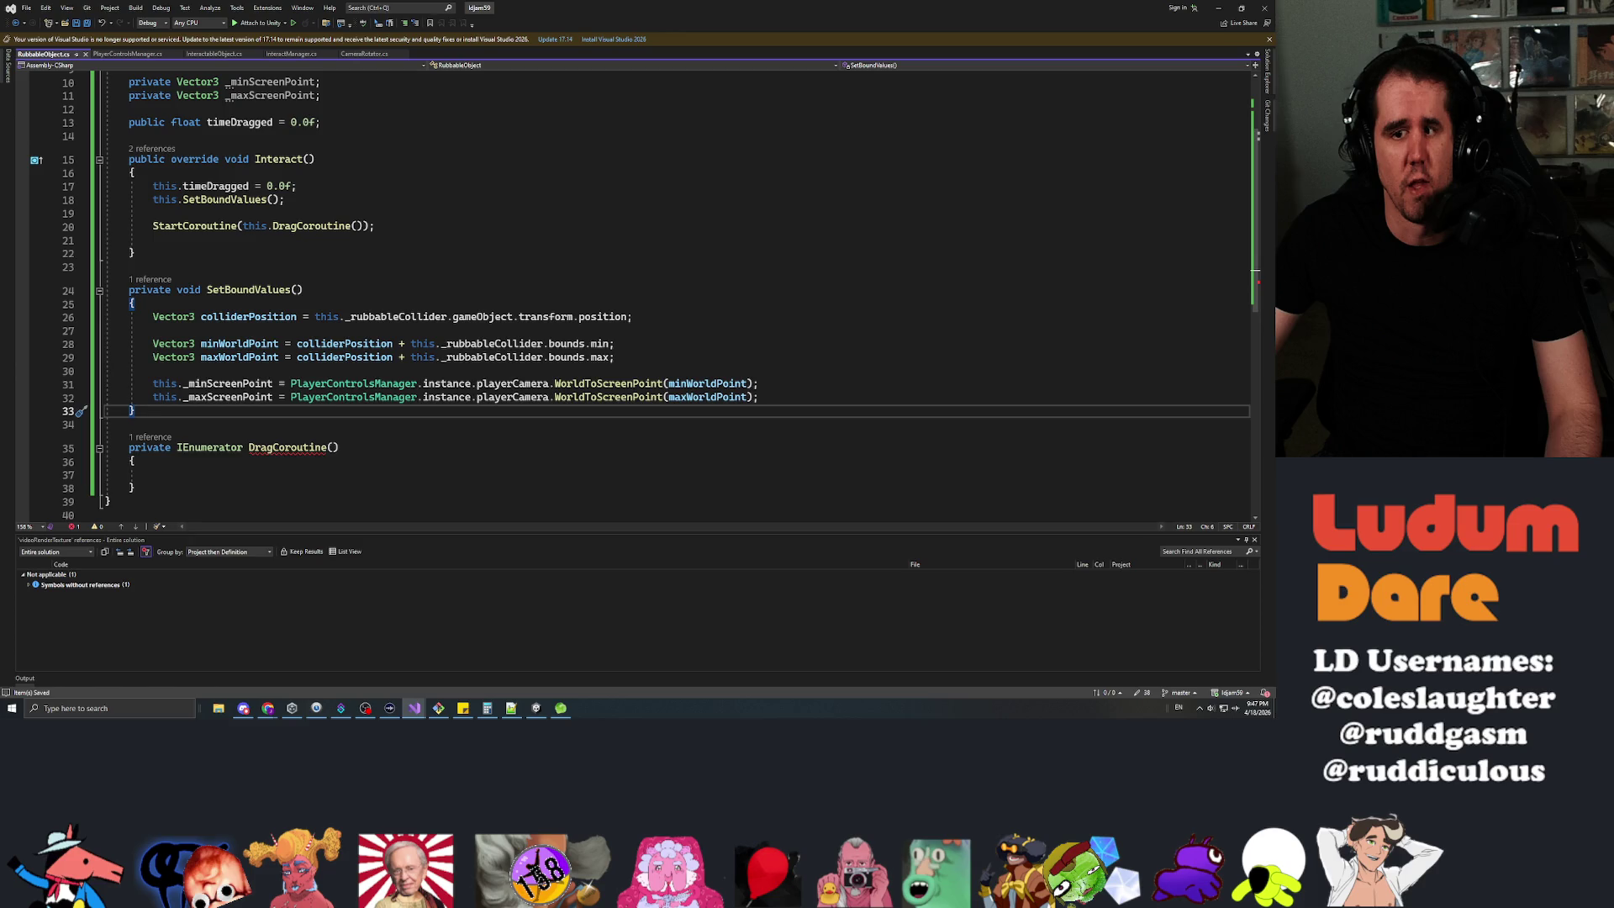
Start a DragCoroutine while loop on ControlsManager.instance.IsPressingLeftMouse == true &&.
click(130, 475)
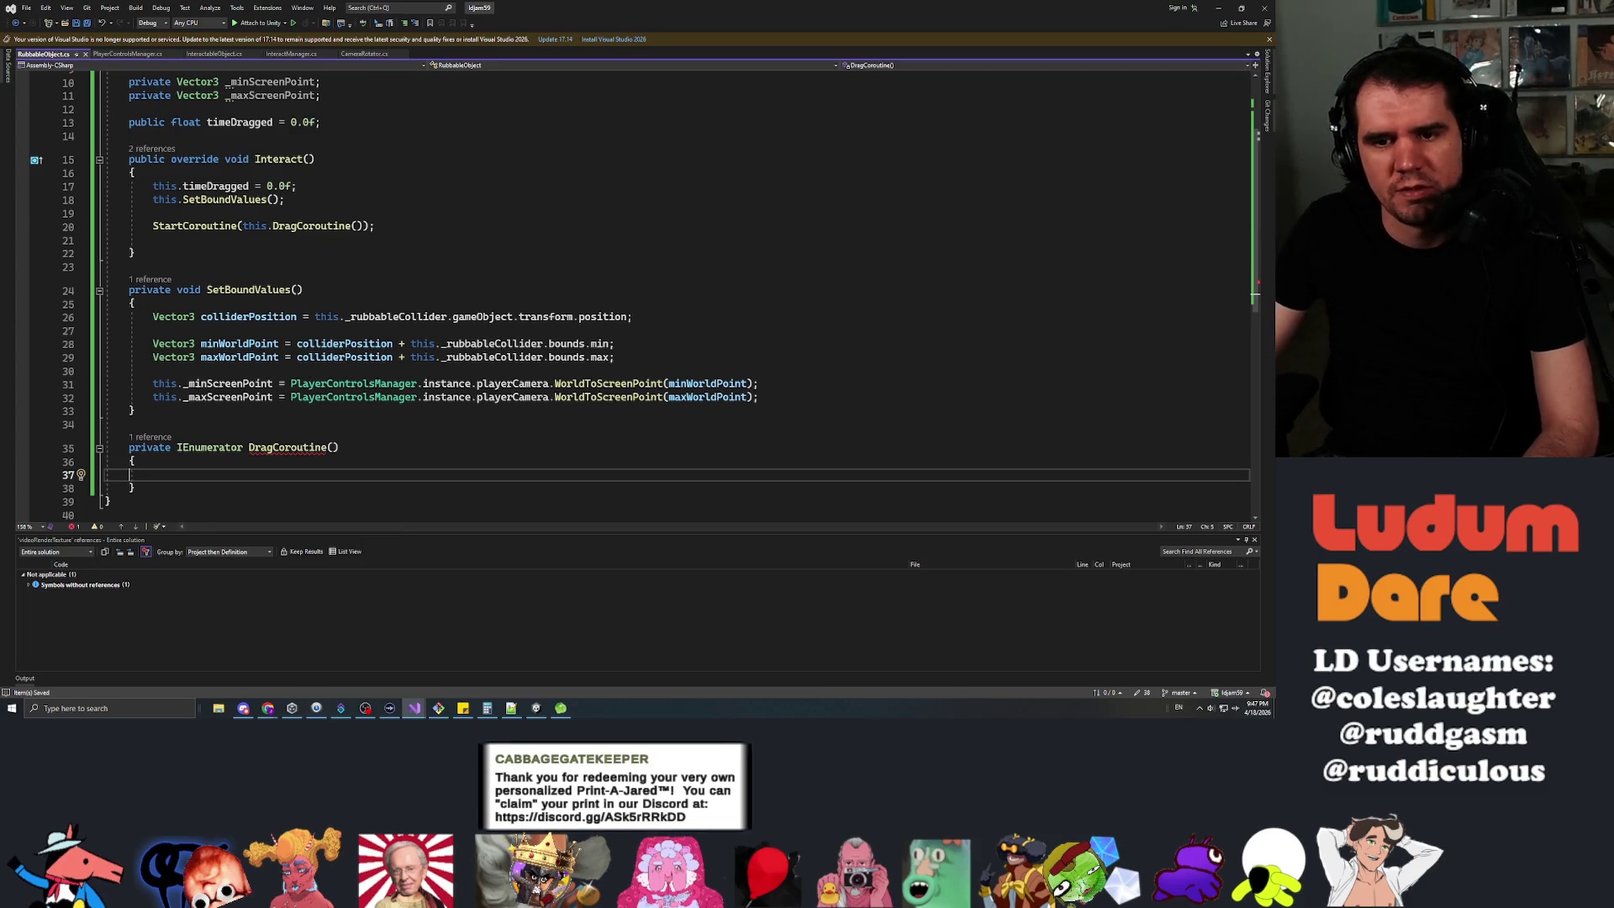
scroll(631, 294, down, 4)
scroll(630, 294, up, 3)
text(w)
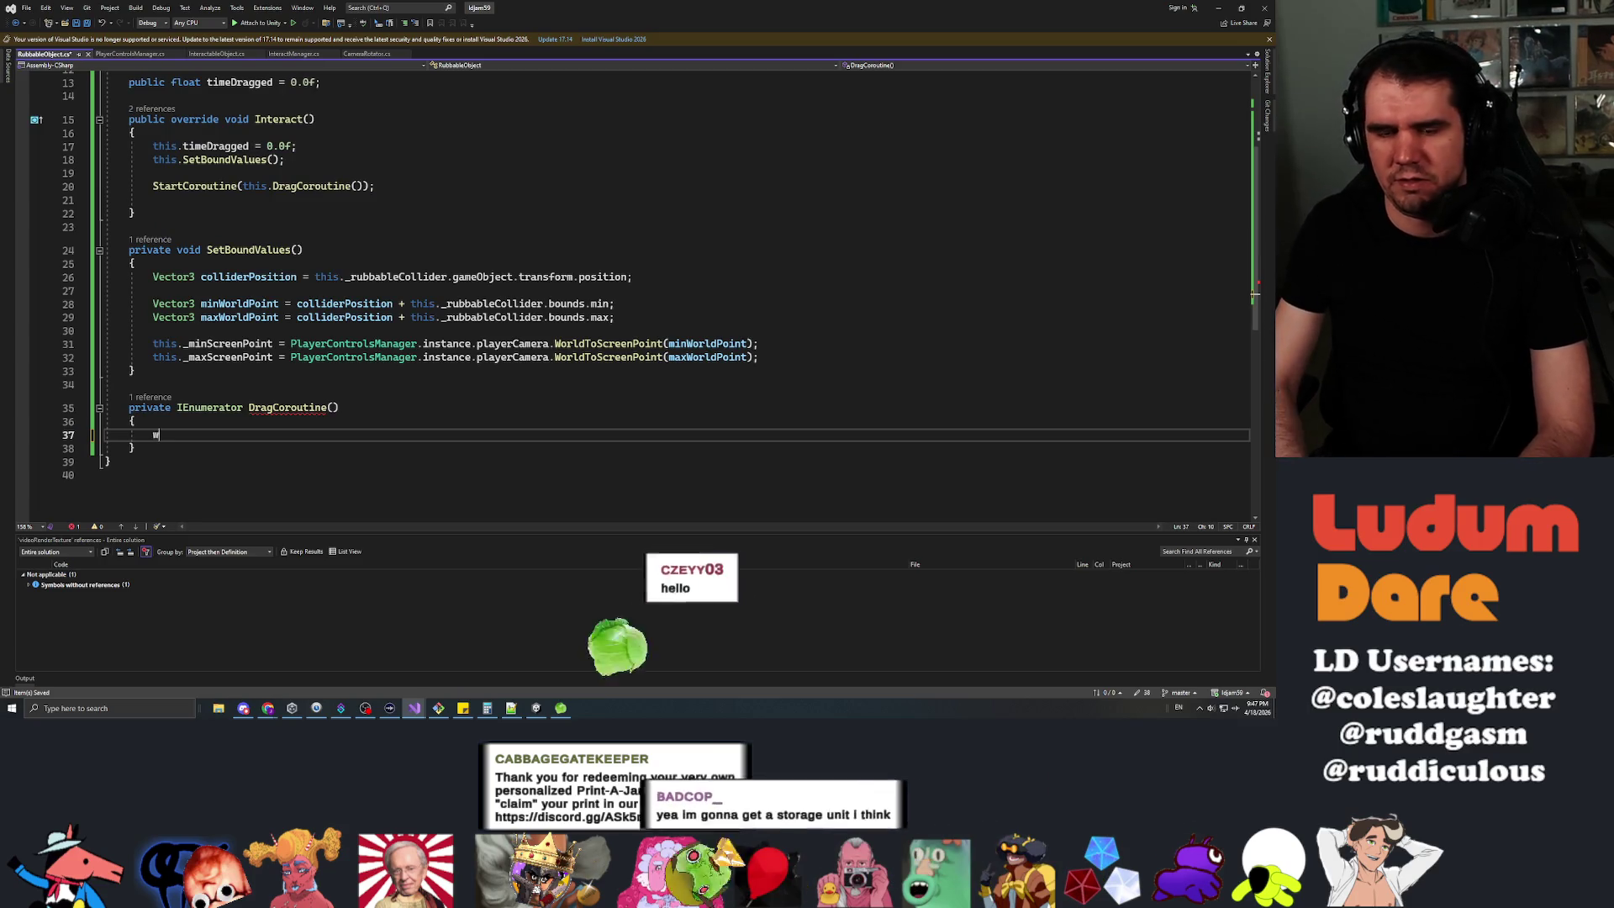
text(hile (Player)
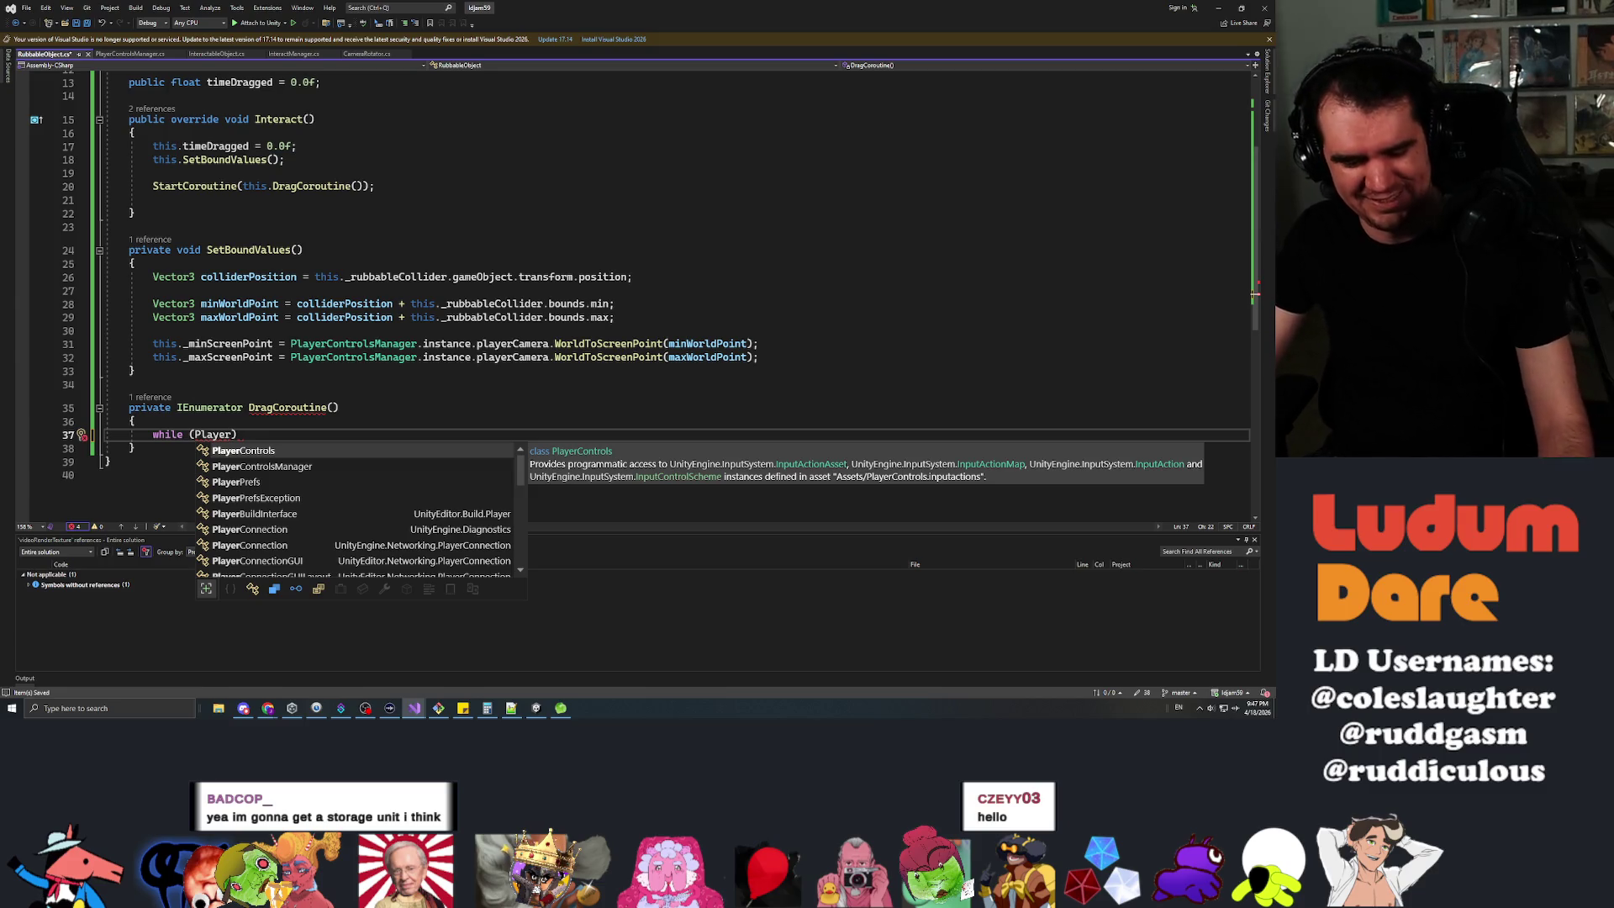
key(Right)
key(Left)
text(ControlsManag)
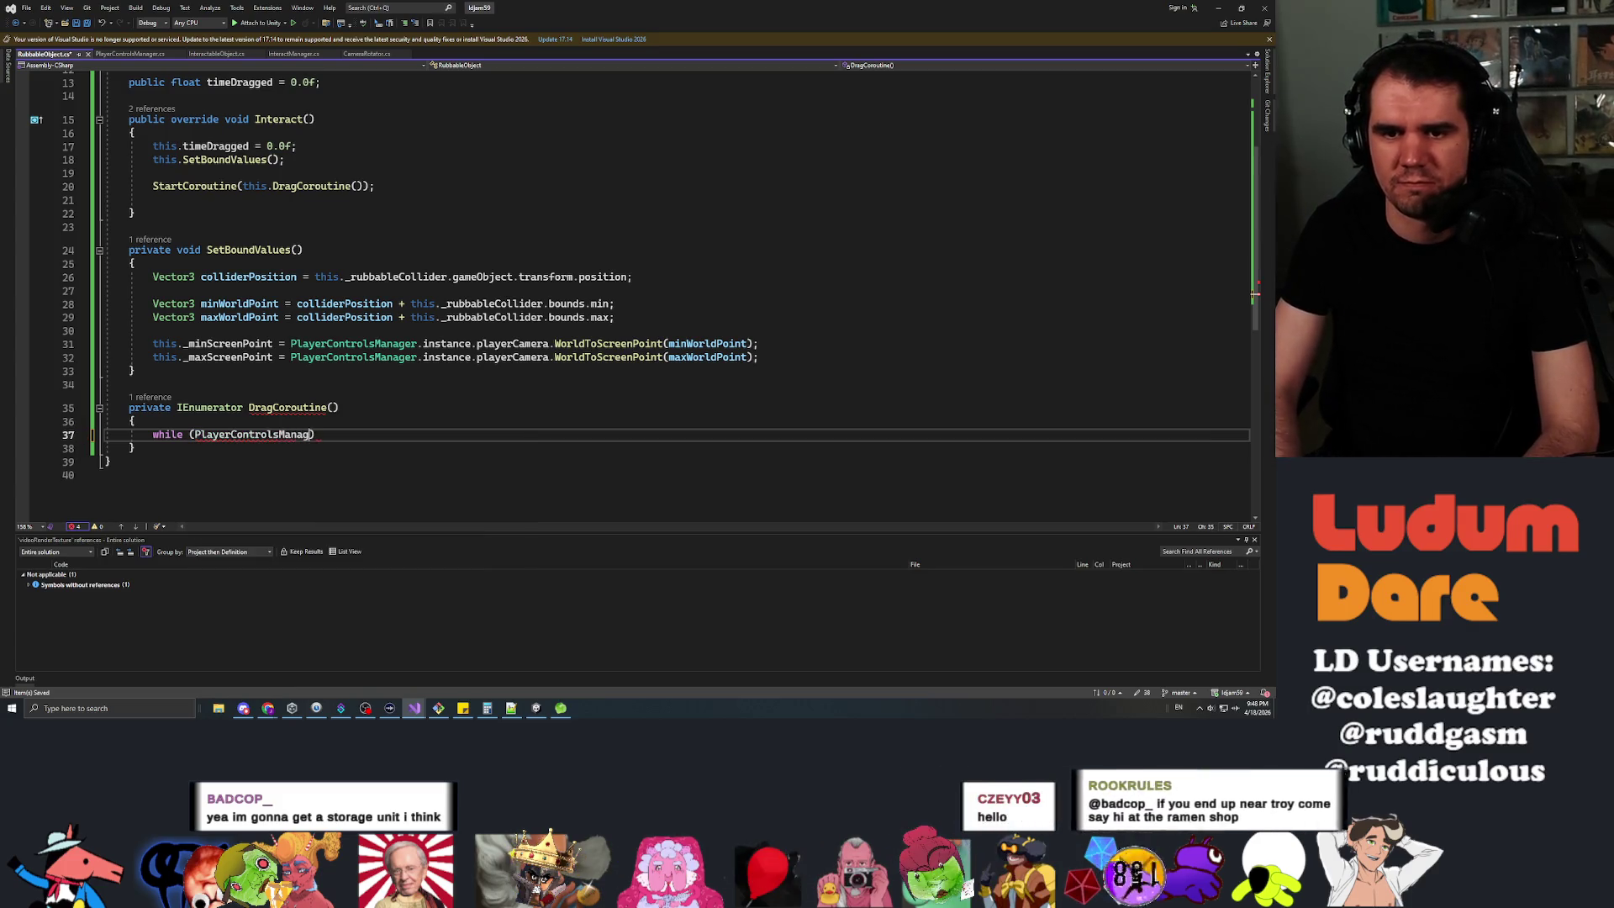
text(er.instance.)
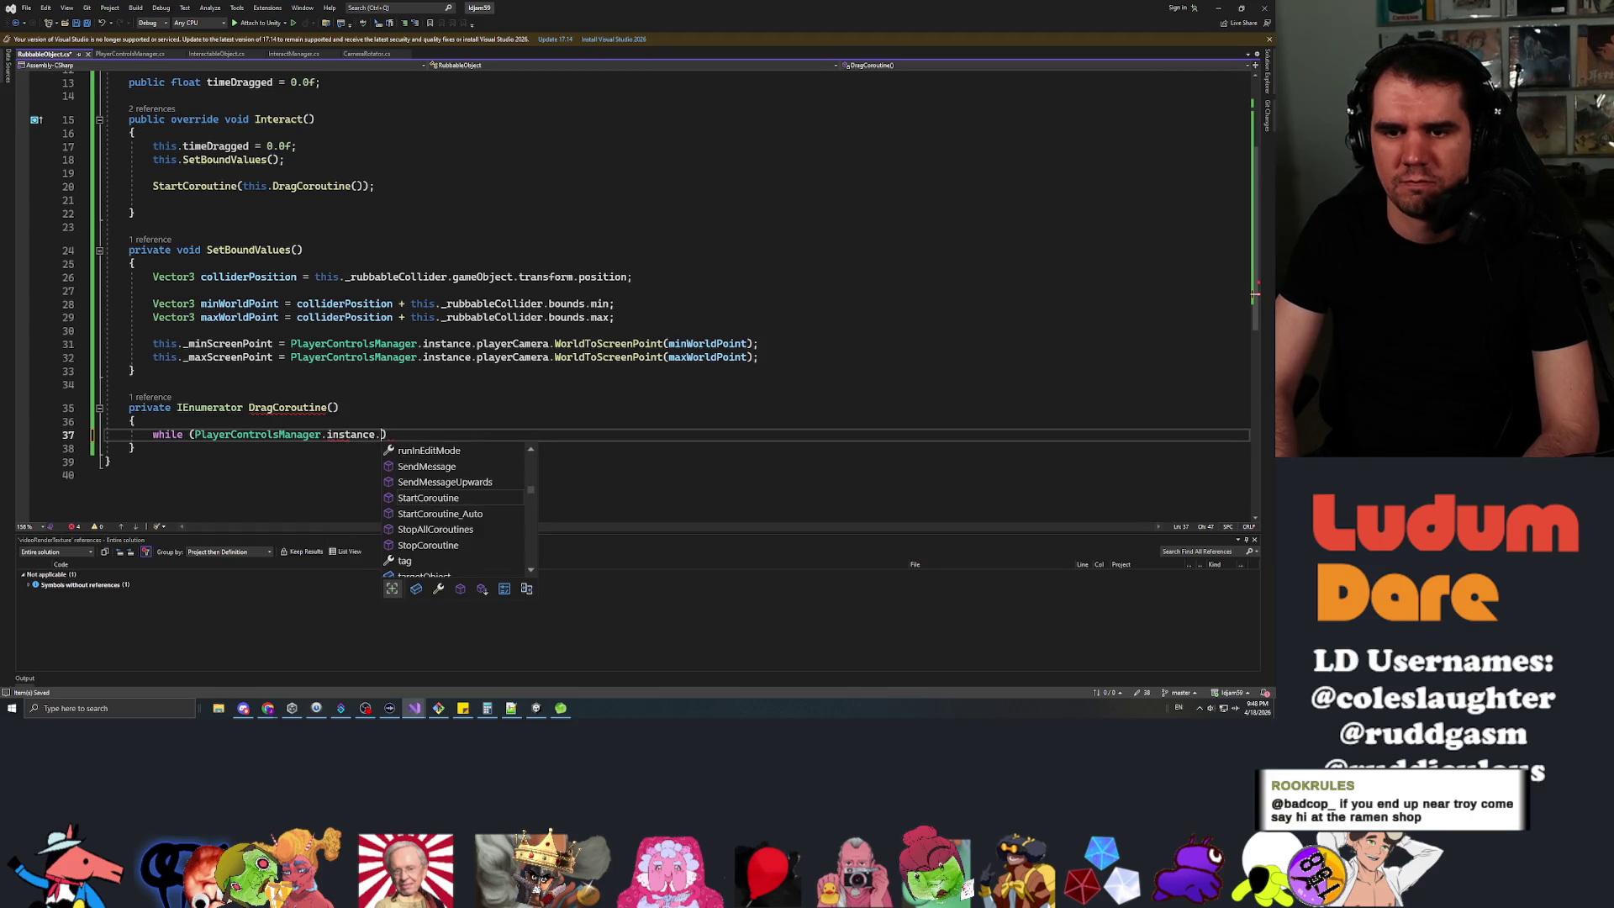
text(IsPress)
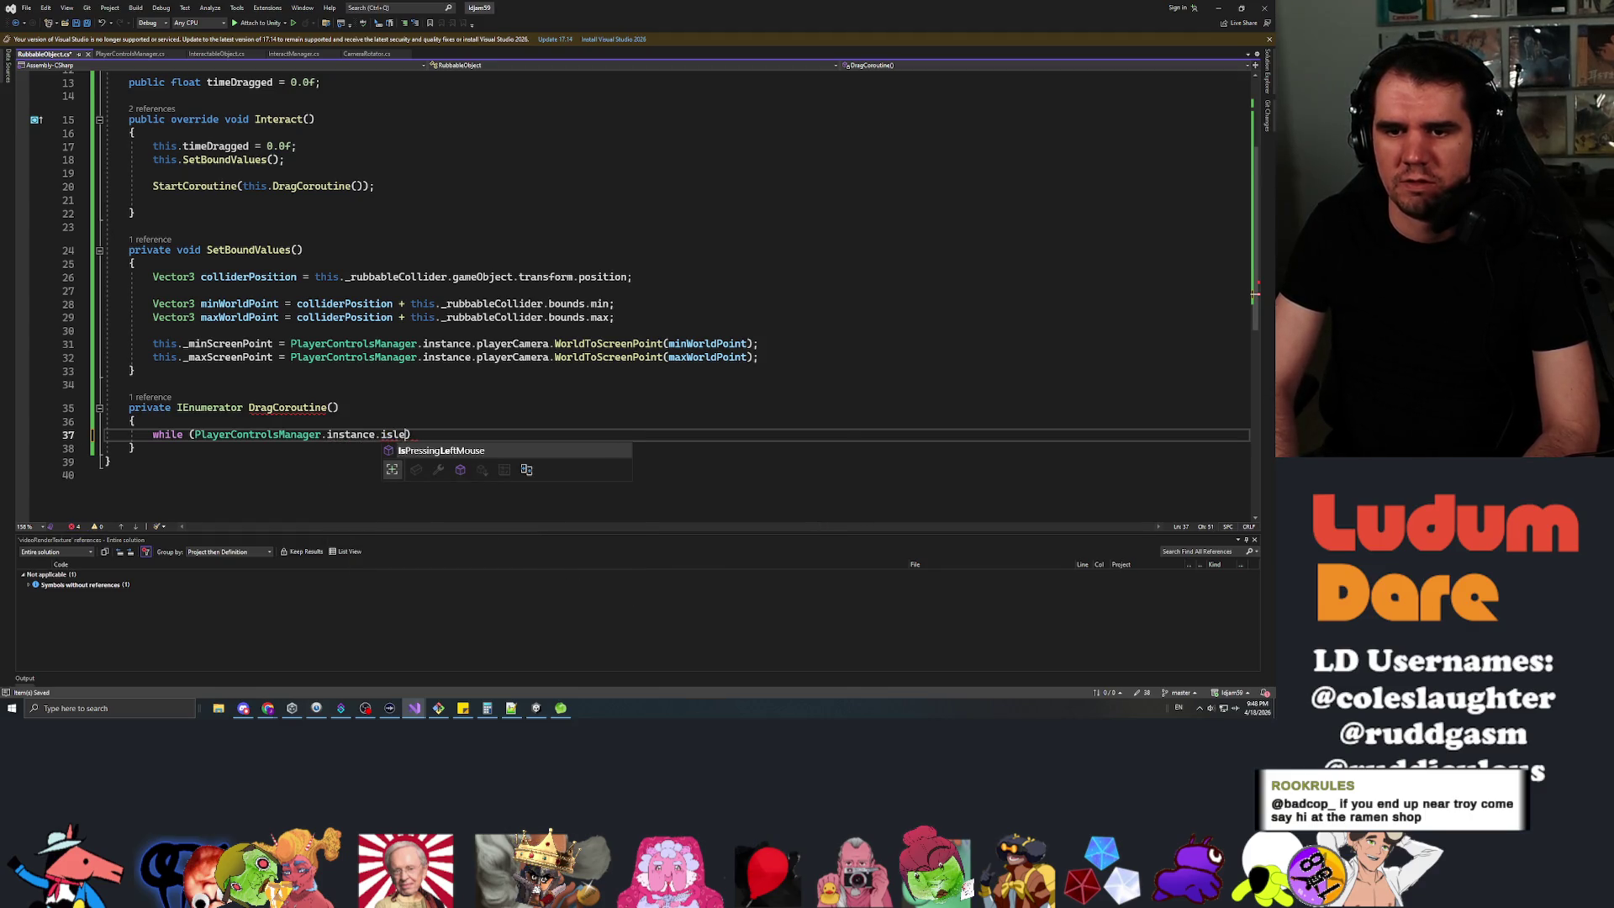
key(Tab)
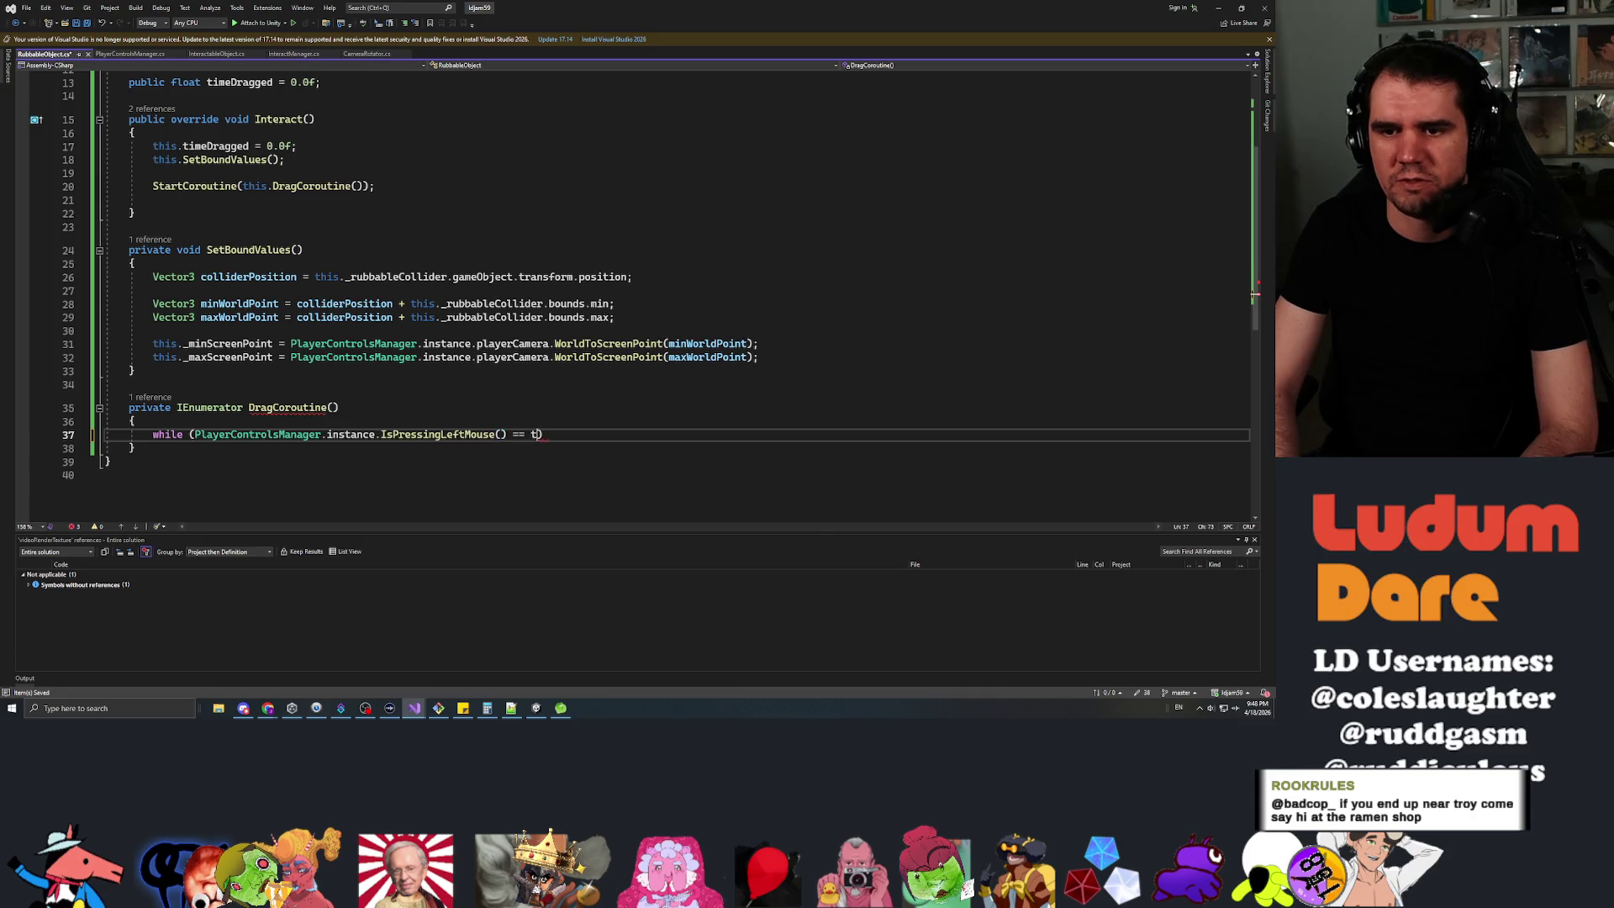
text(rue &&)
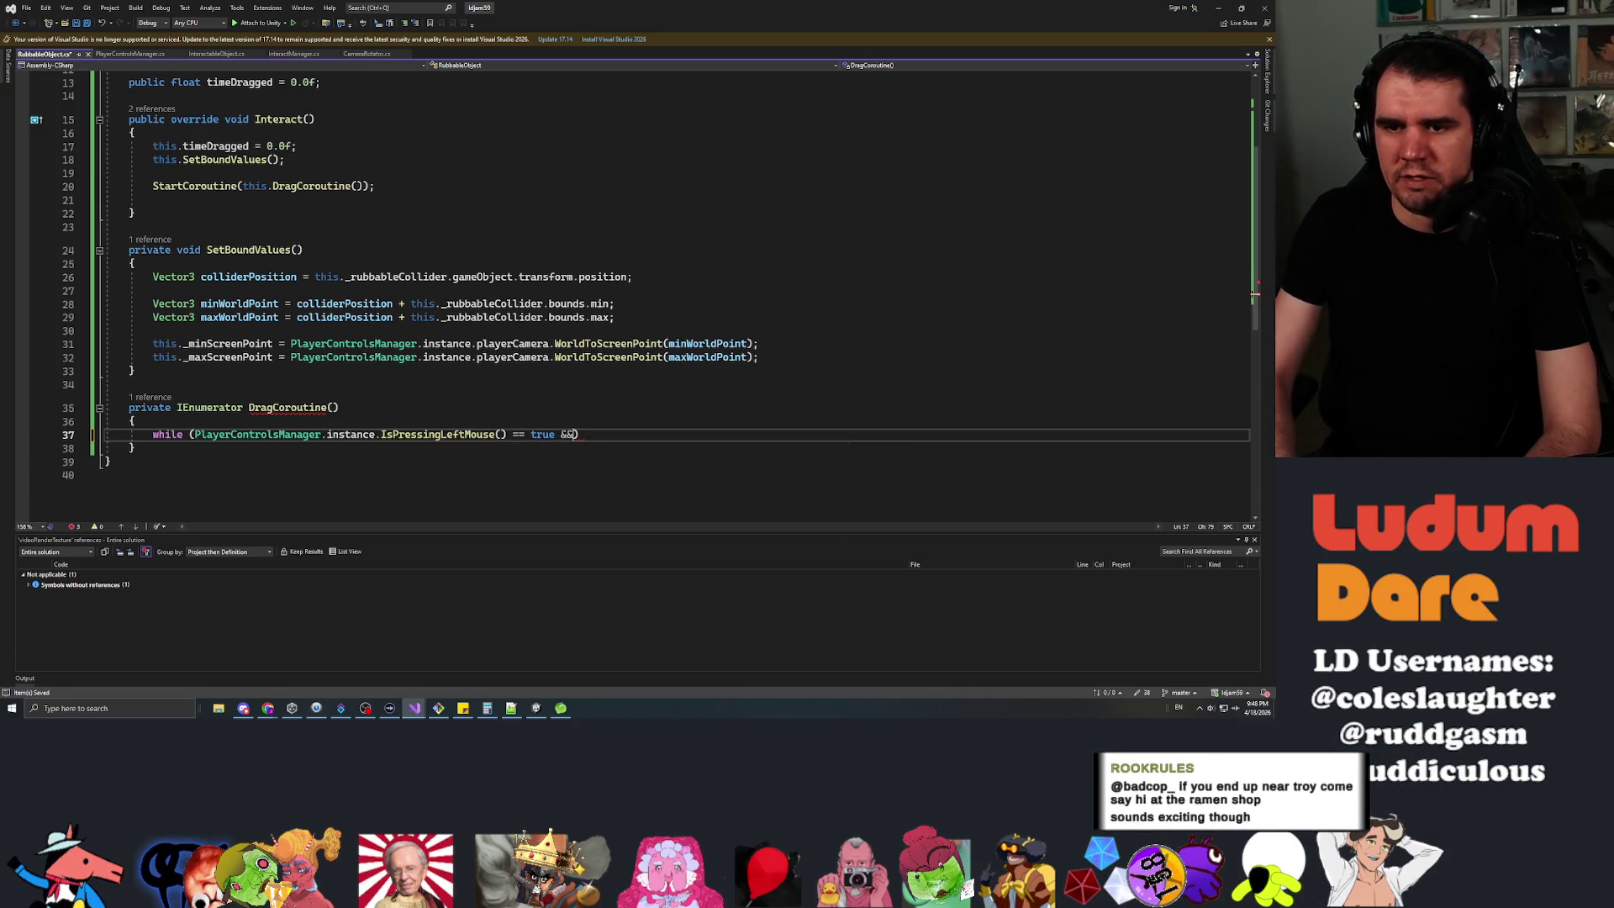
Add a private bool IsInsideBounds() method that returns false as a placeholder.
key(Up)
key(Up)
key(Up)
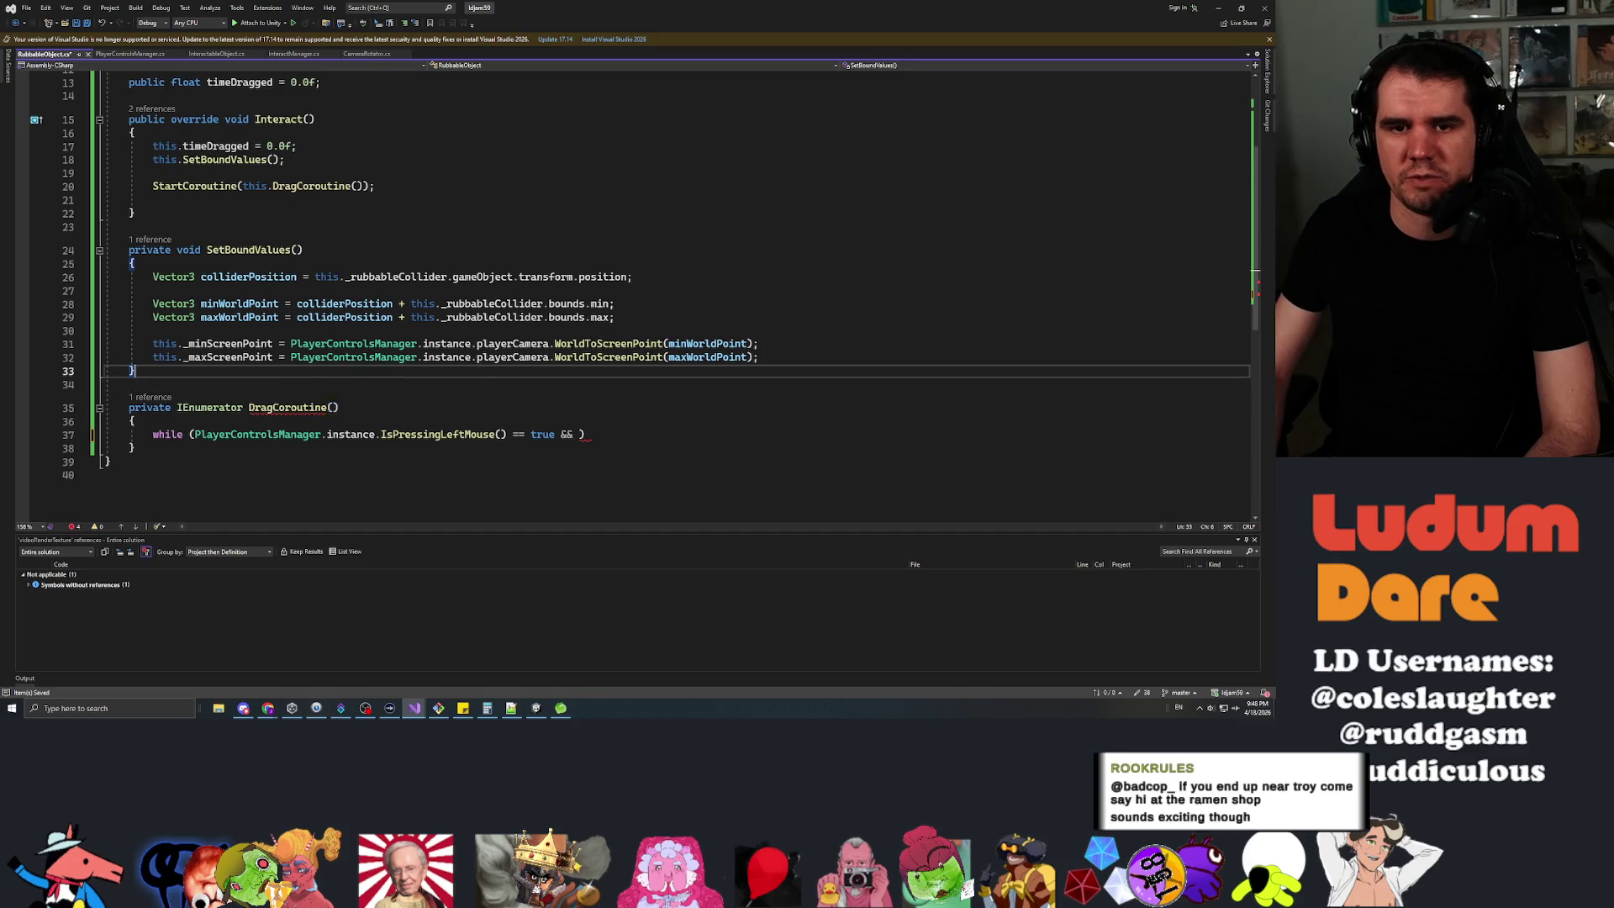
key(Return)
key(Return)
text(private )
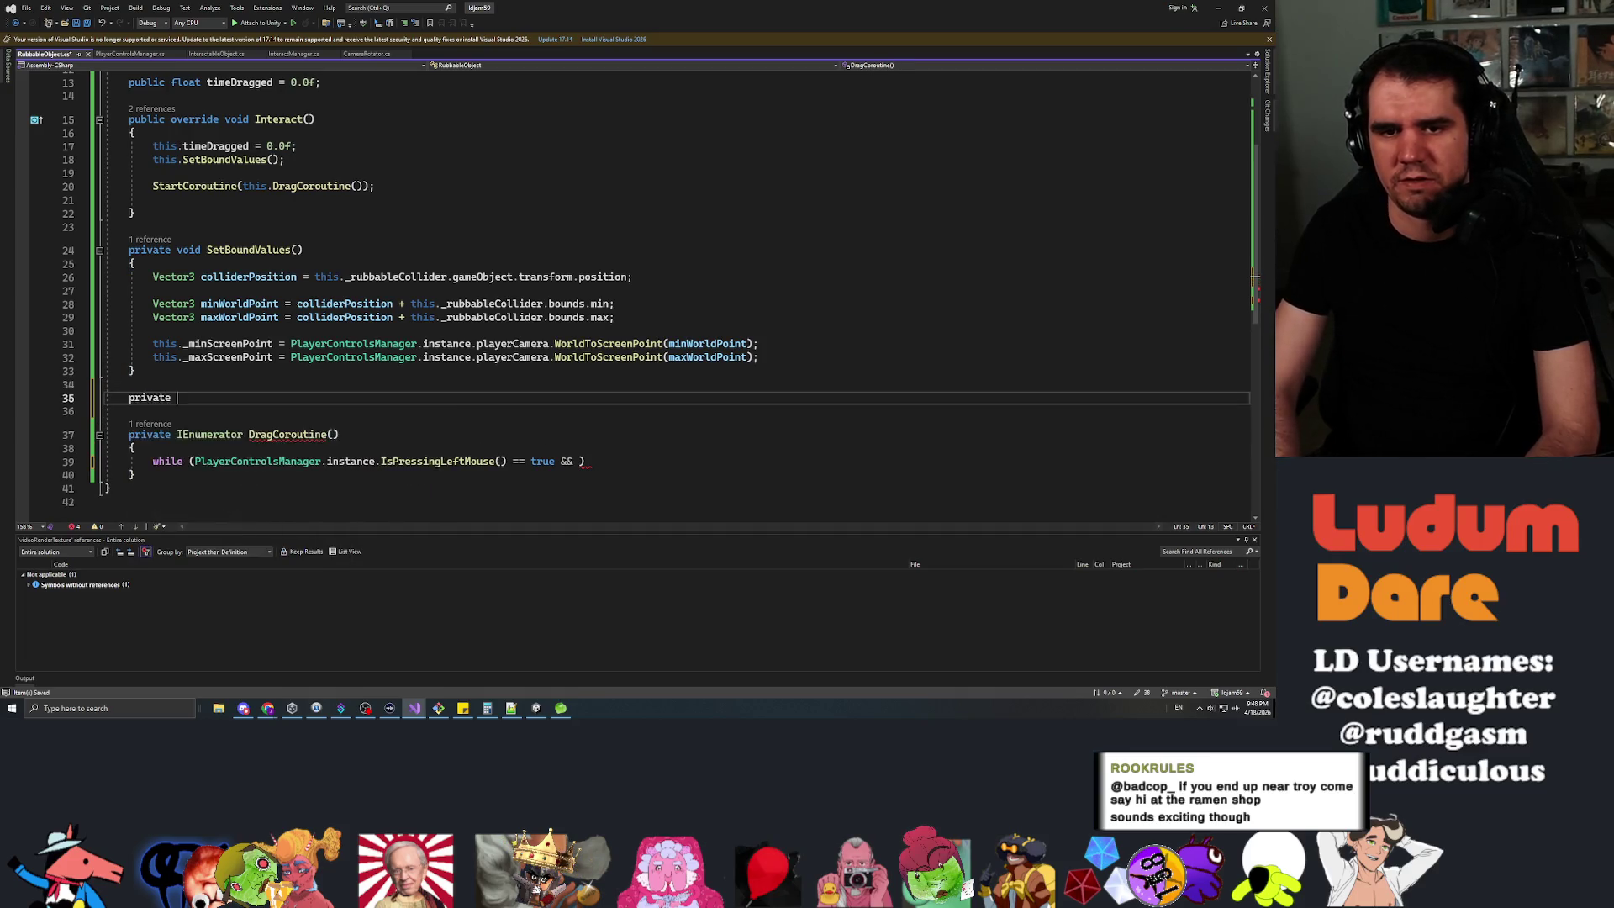
text(bool IssInsideBounds()
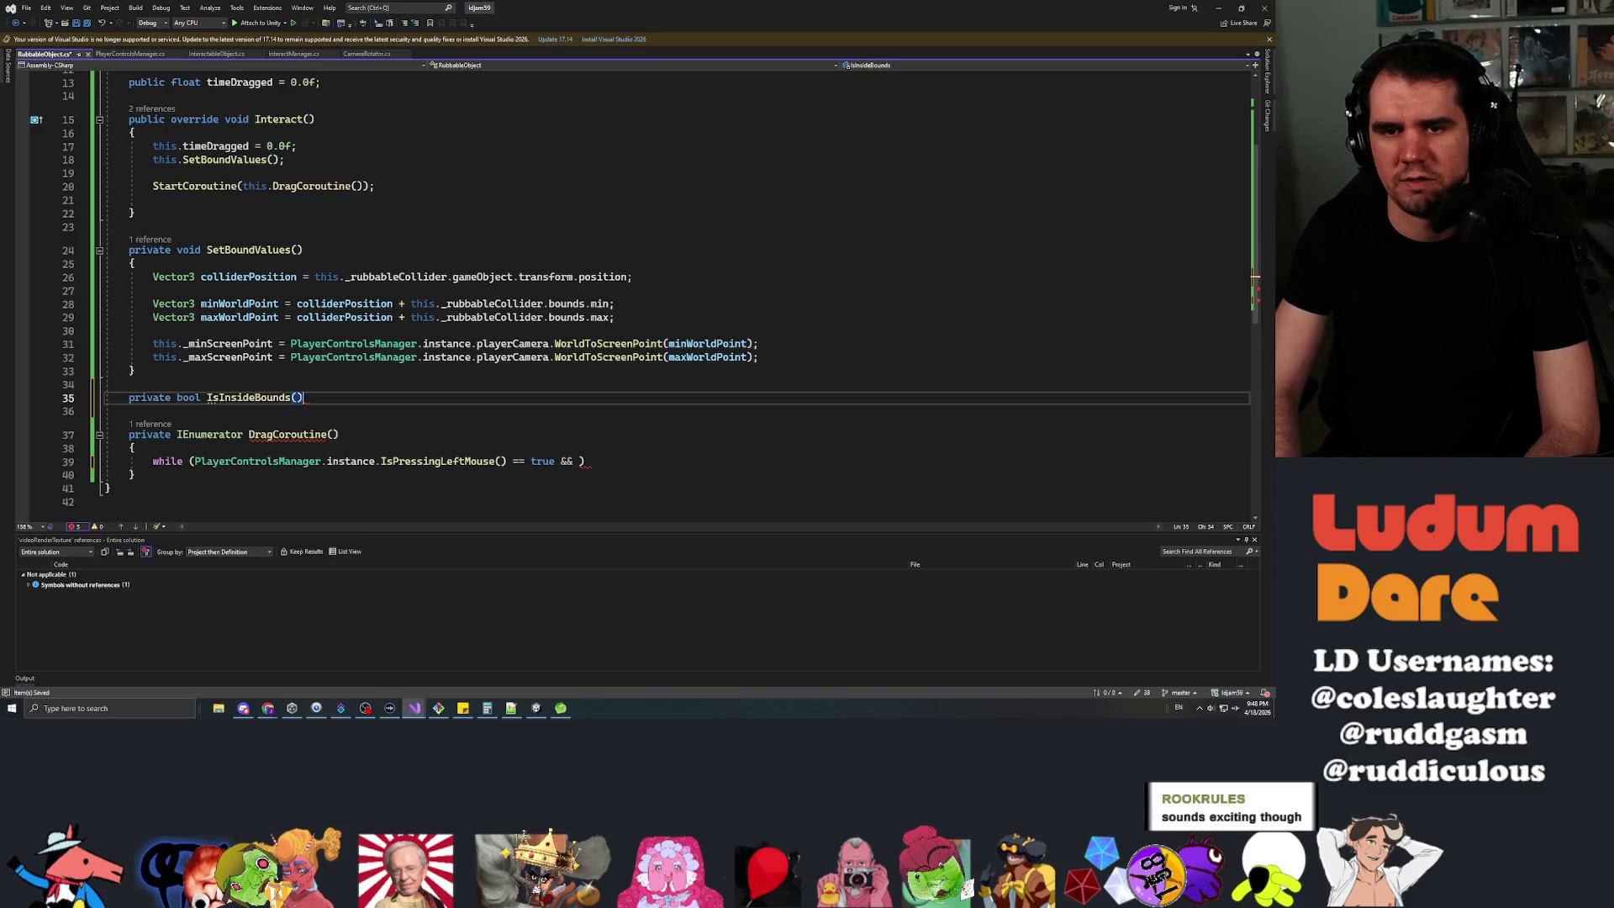
key(Return)
text({)
key(Return)
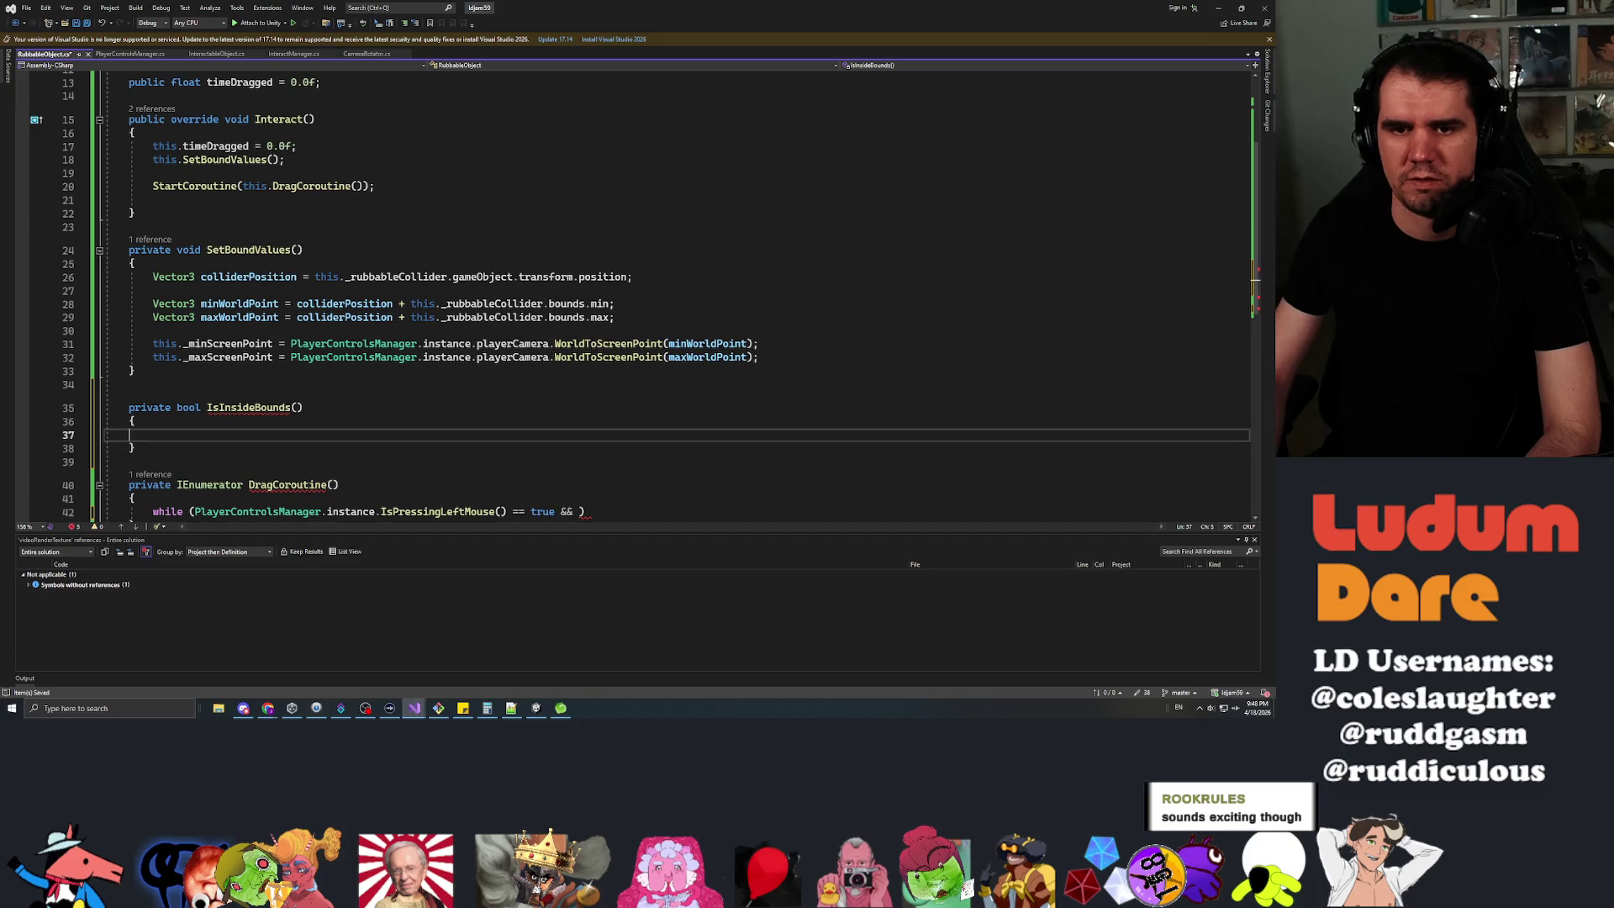
scroll(639, 294, down, 1)
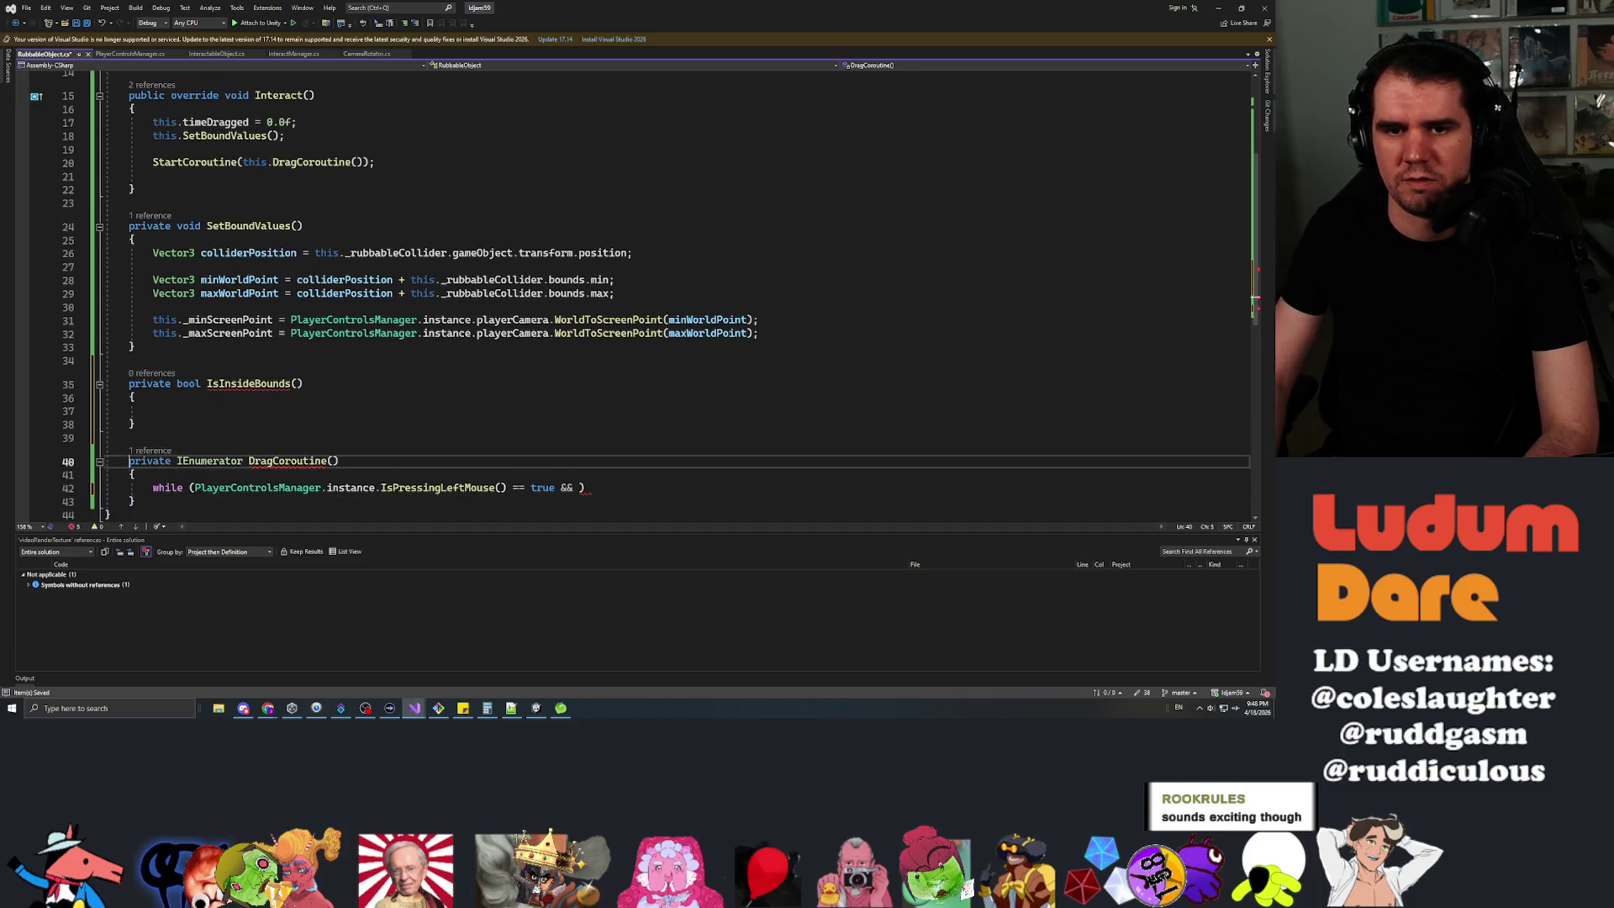
key(Tab)
text(return false;)
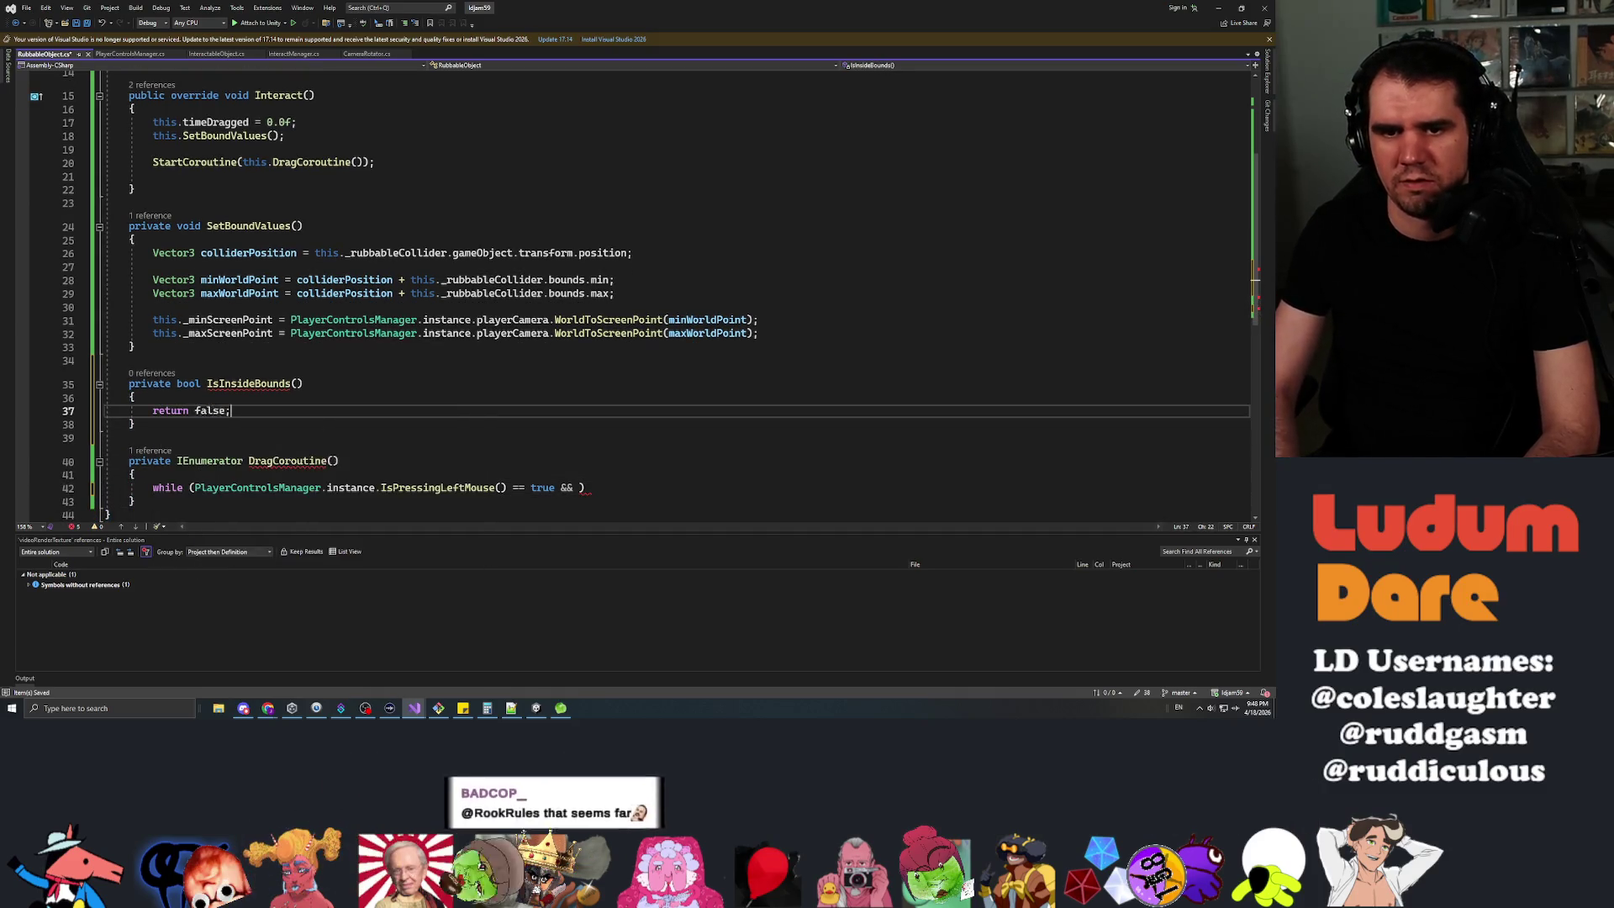
Append this.IsInsideBounds() == true to the while condition and open the loop body.
key(Down)
key(Down)
key(Down)
key(End)
key(Left)
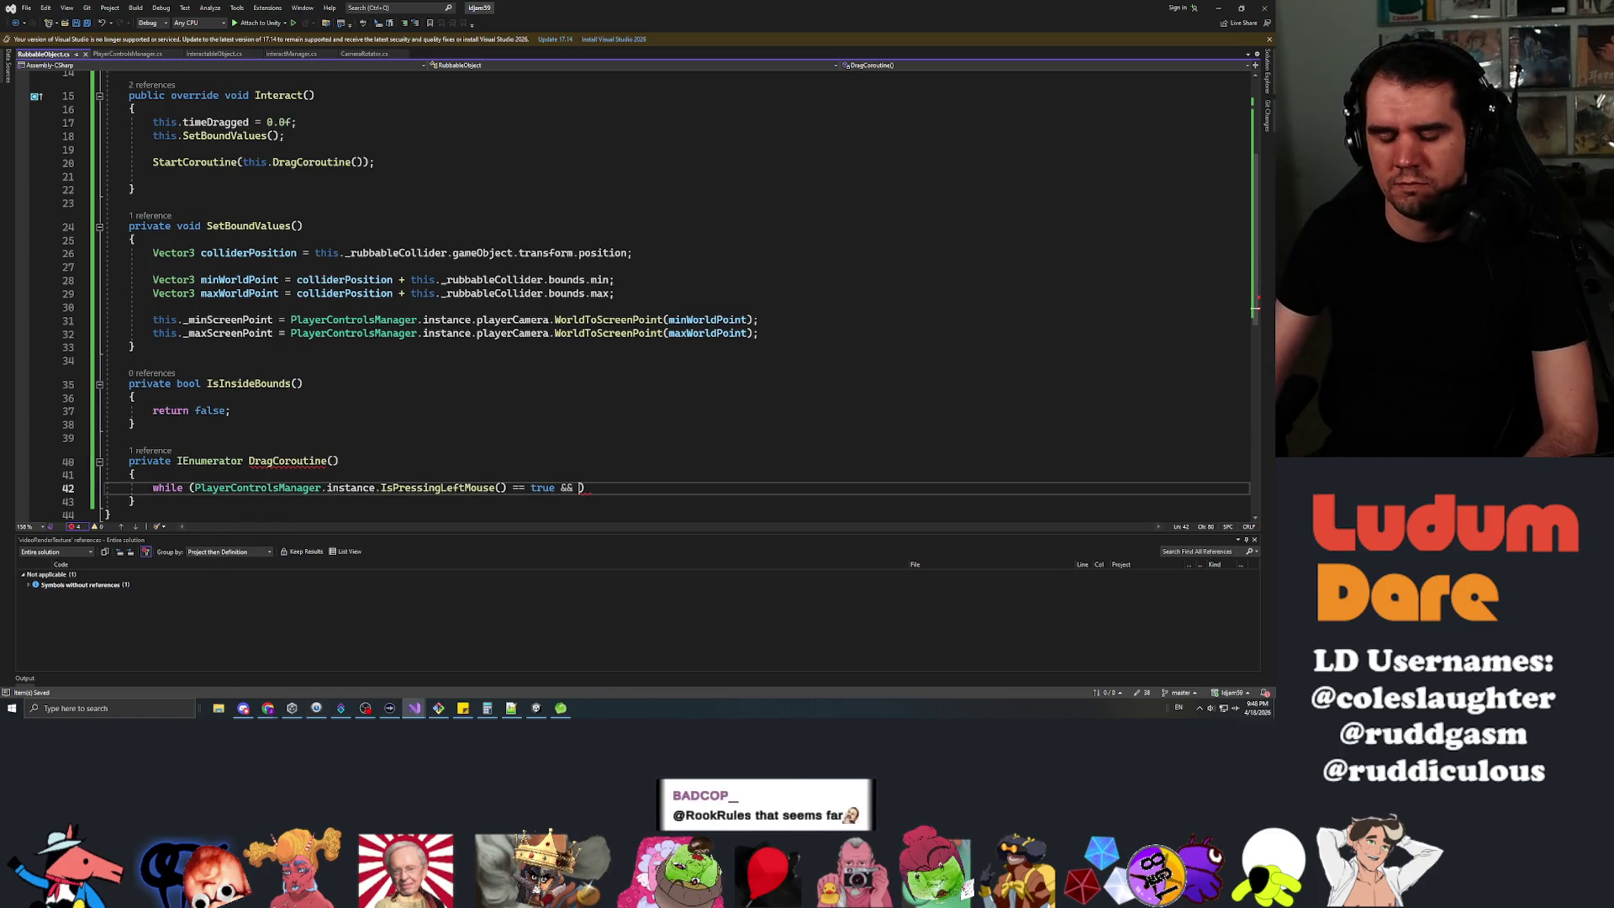
text(this.IsInsideBounds)
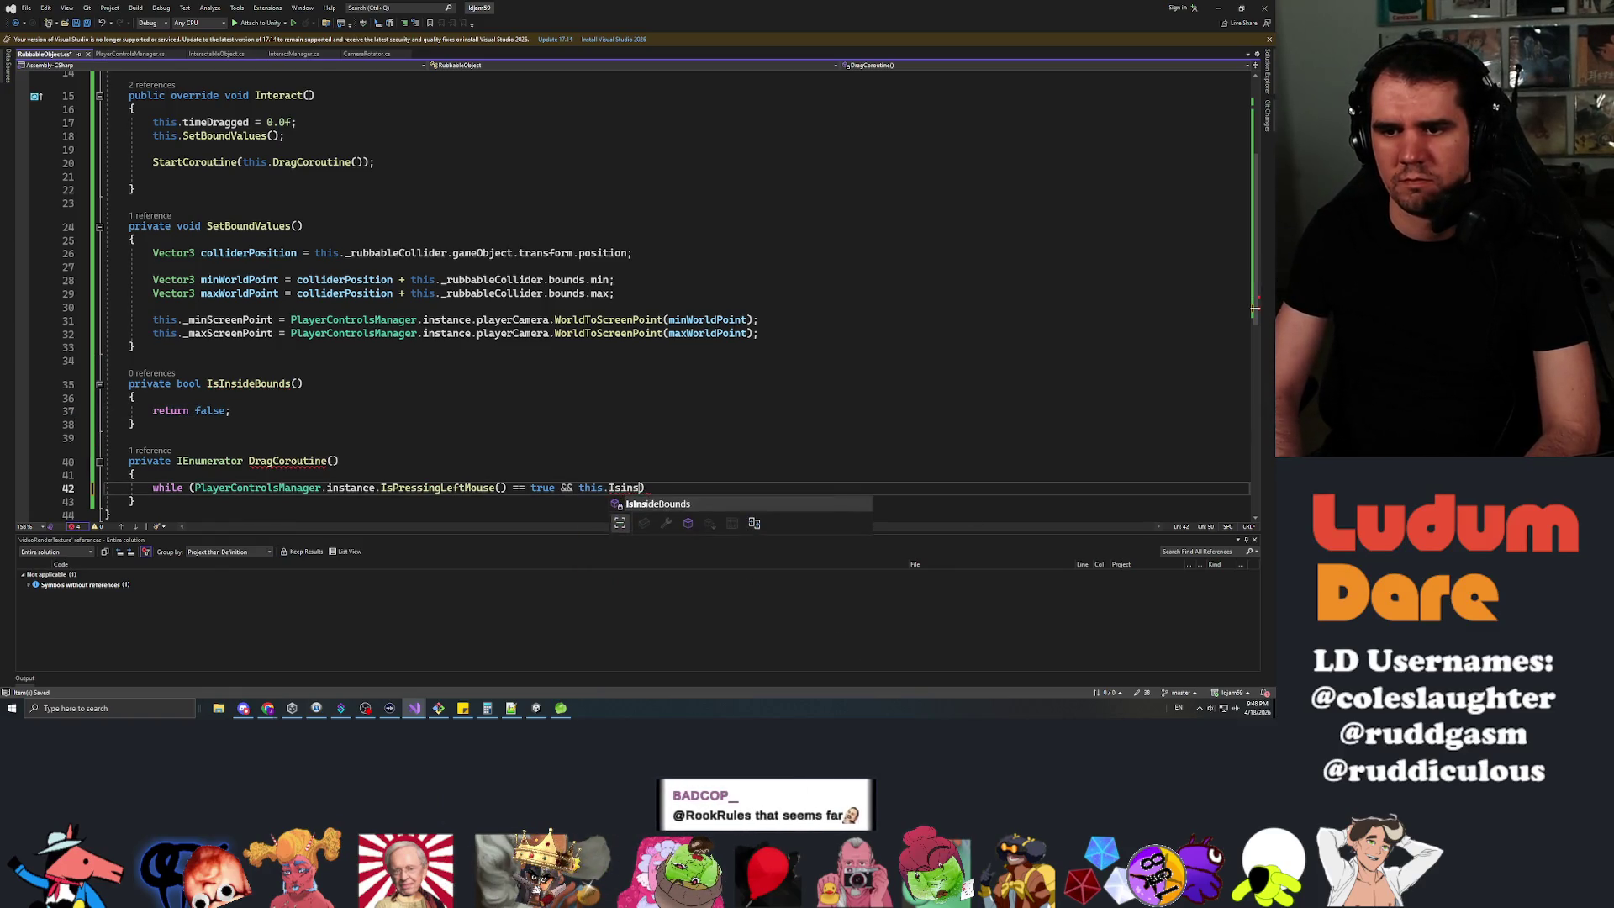
key(BackSpace)
text(() == true)
key(End)
key(Return)
key(Return)
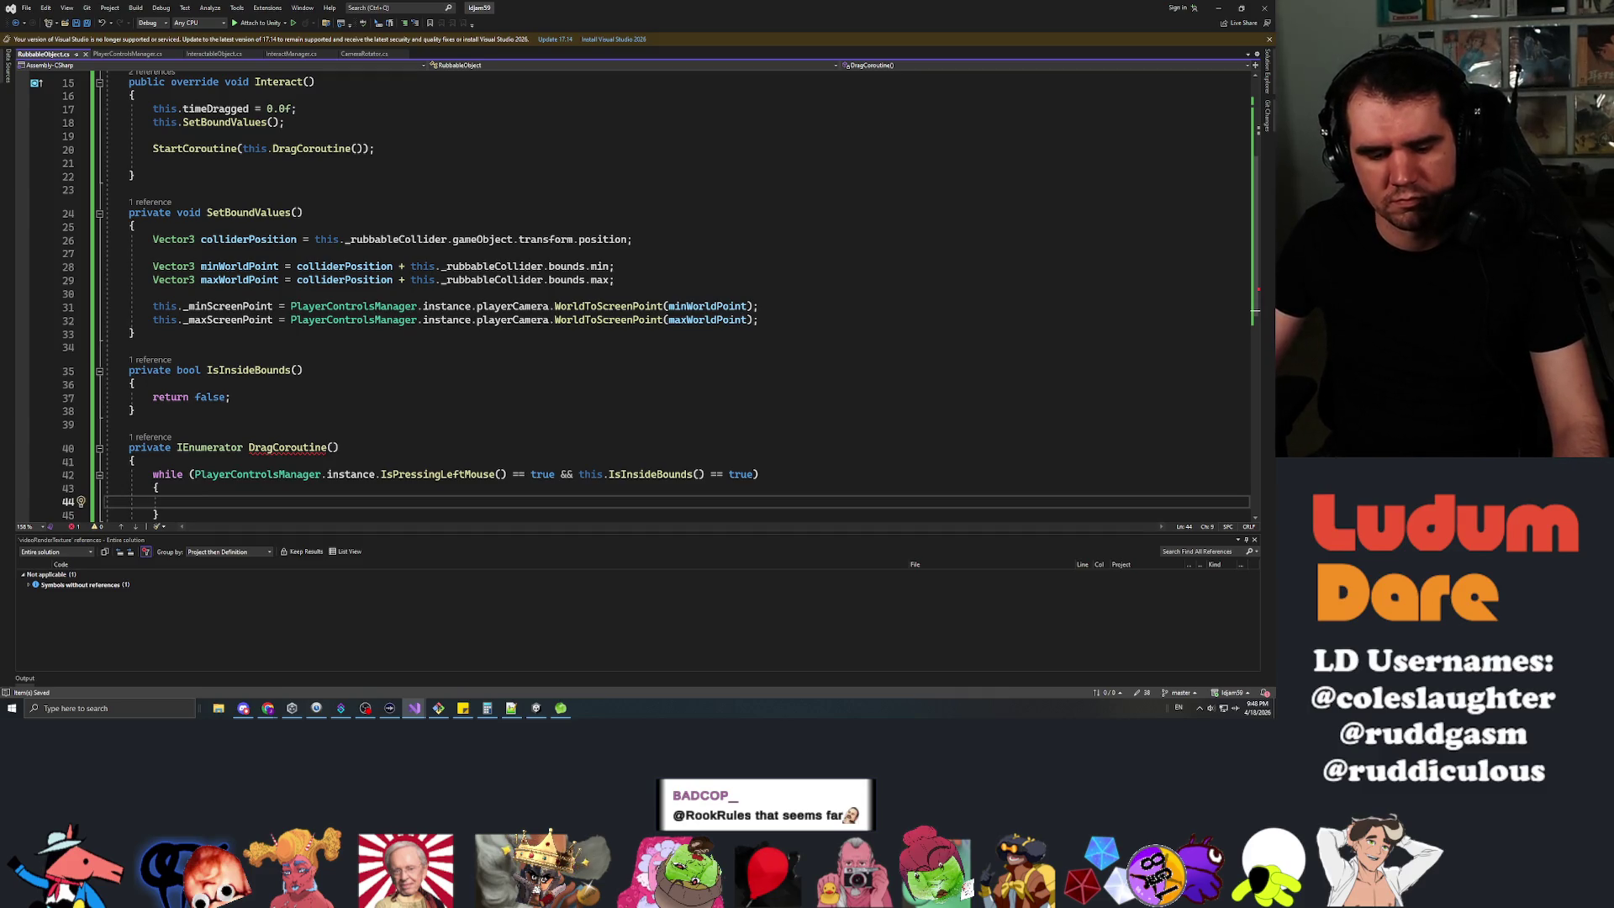
scroll(639, 294, down, 4)
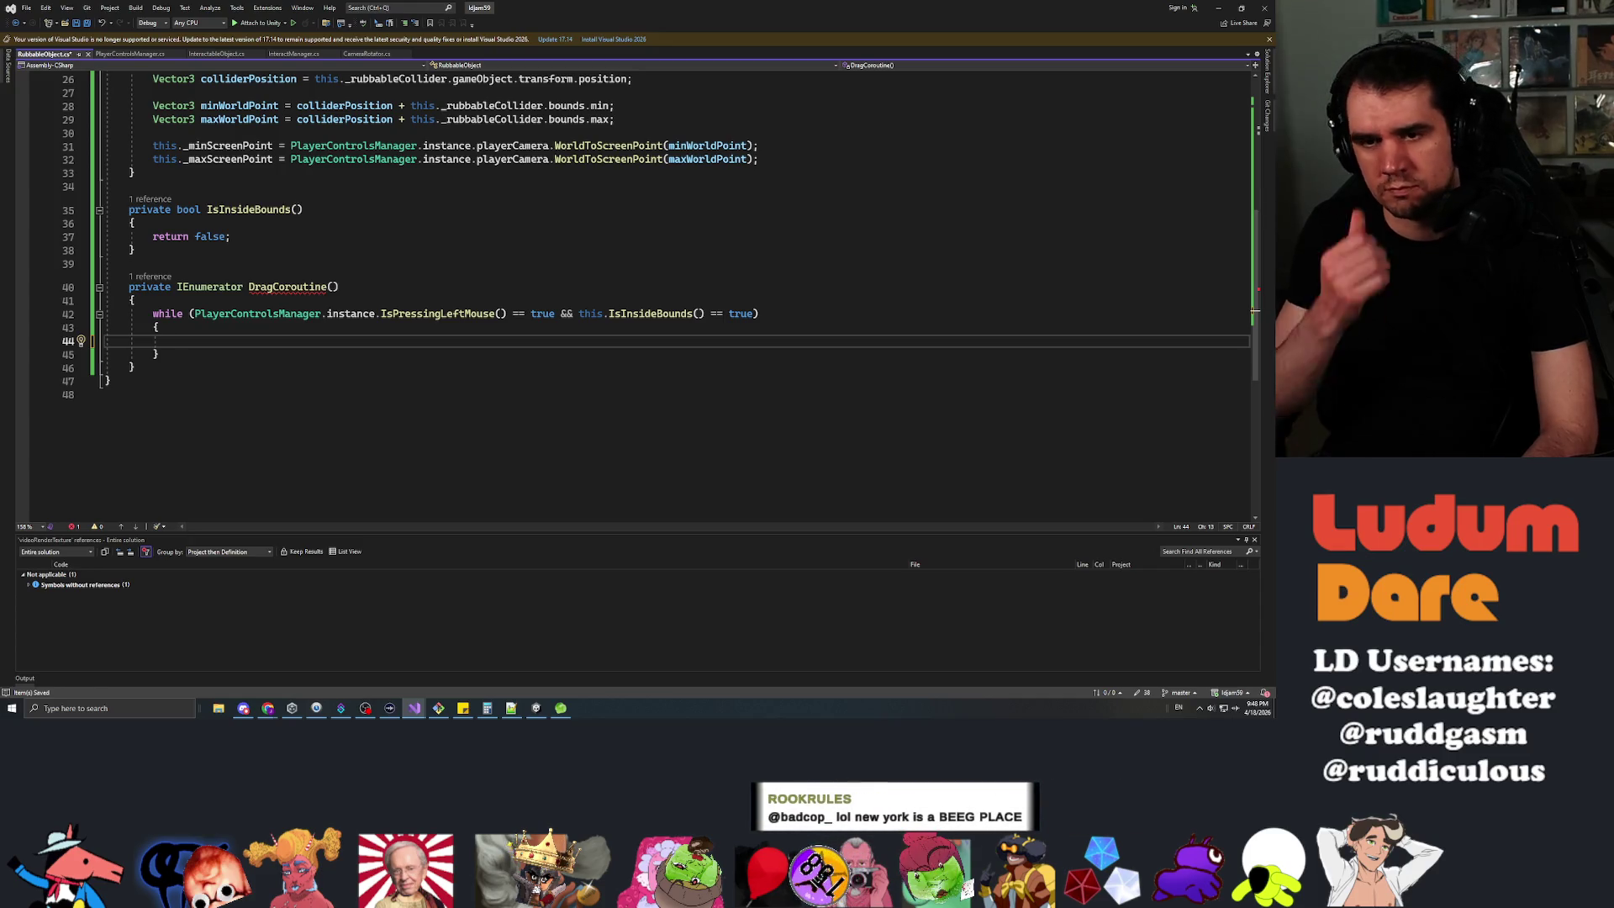
Fill the loop with 'yield return null;' and 'this.timeDragged += Time.deltaTime;', then save.
text(yi)
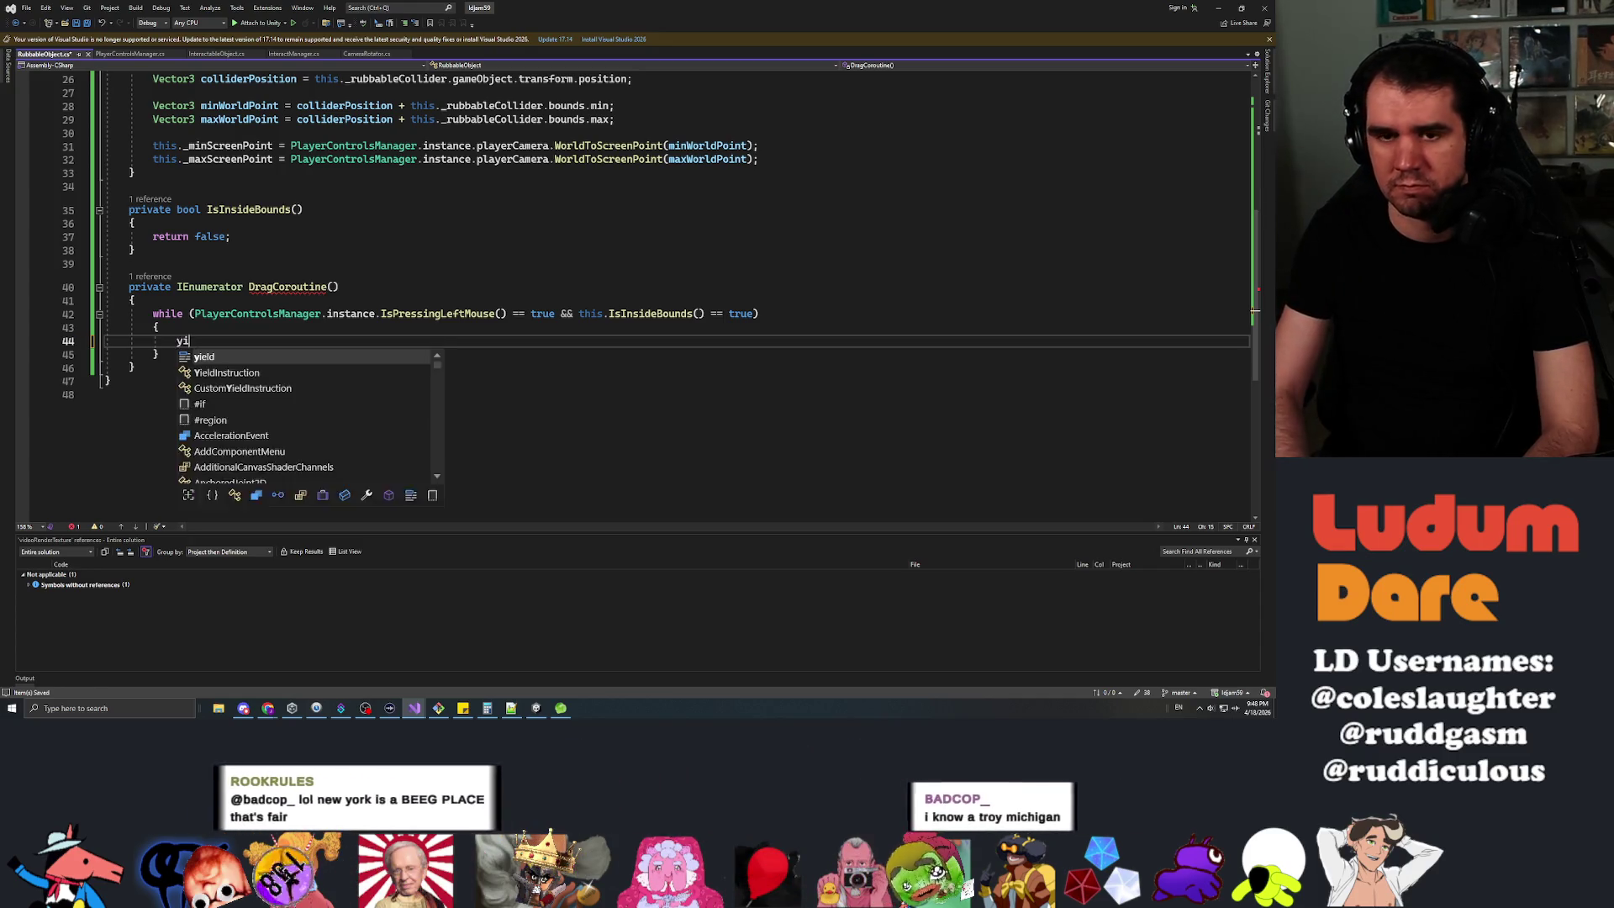
text(eld return null;)
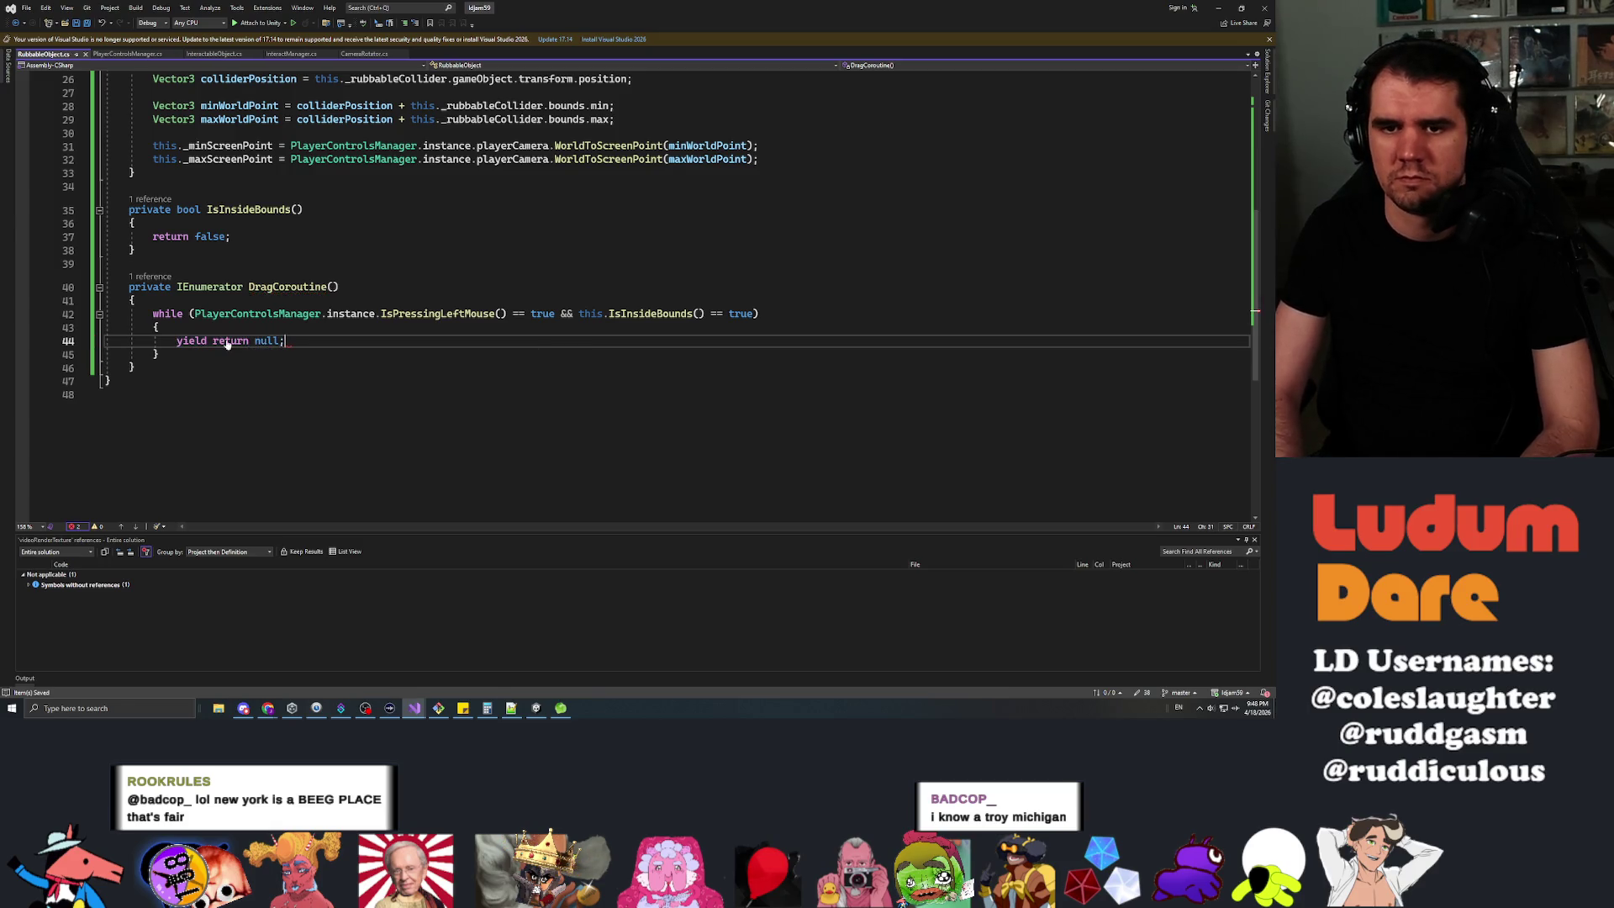
key(Return)
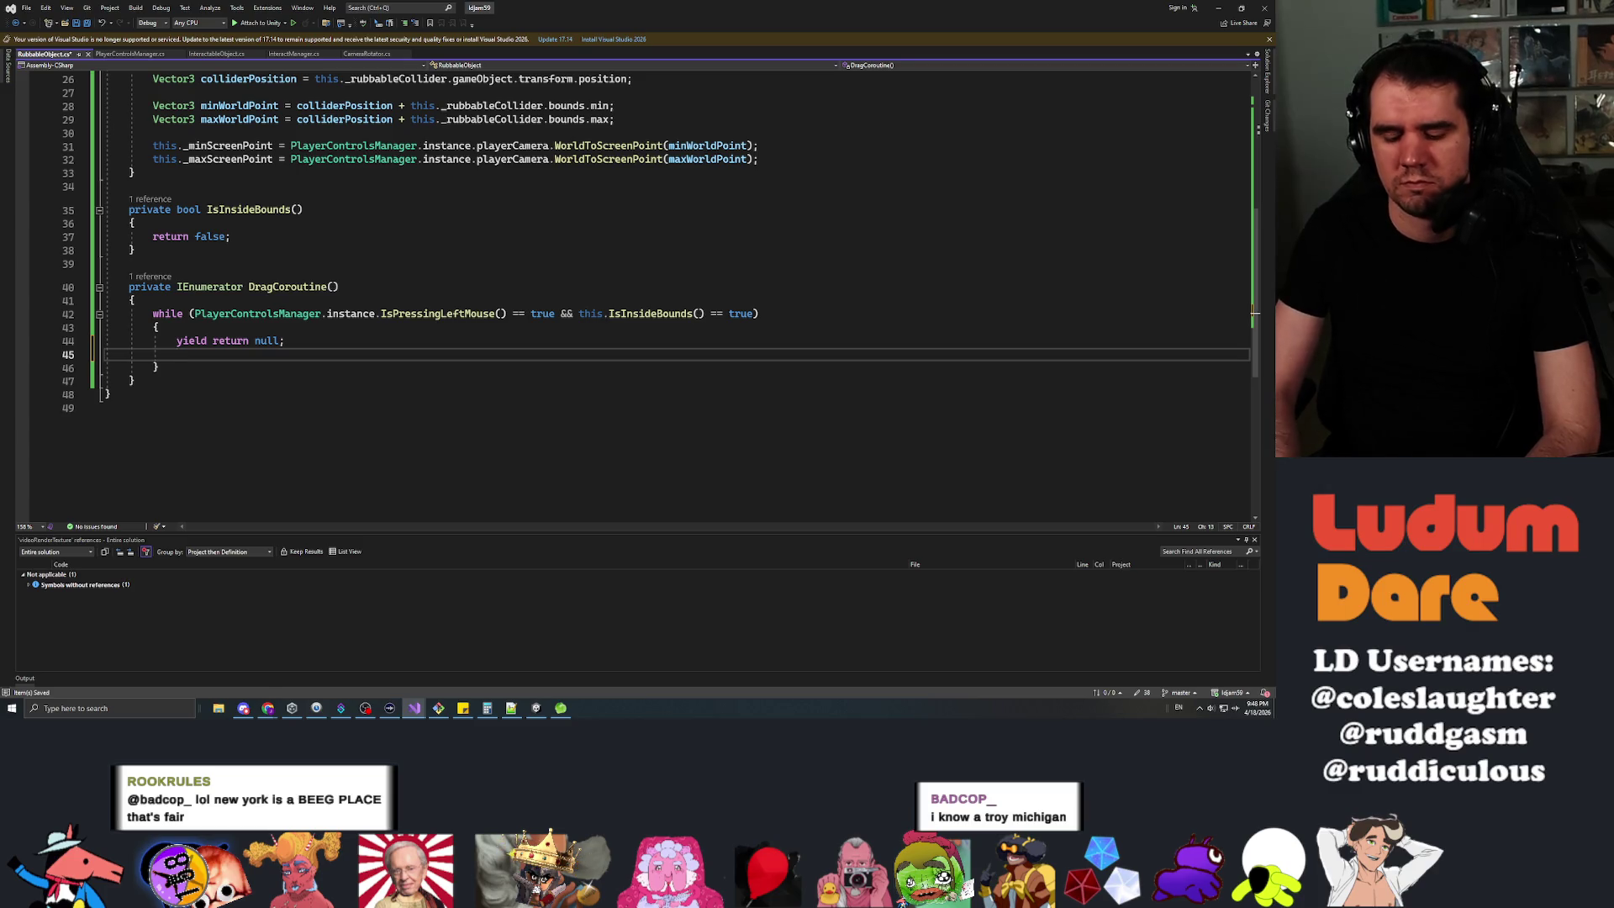
text(this.)
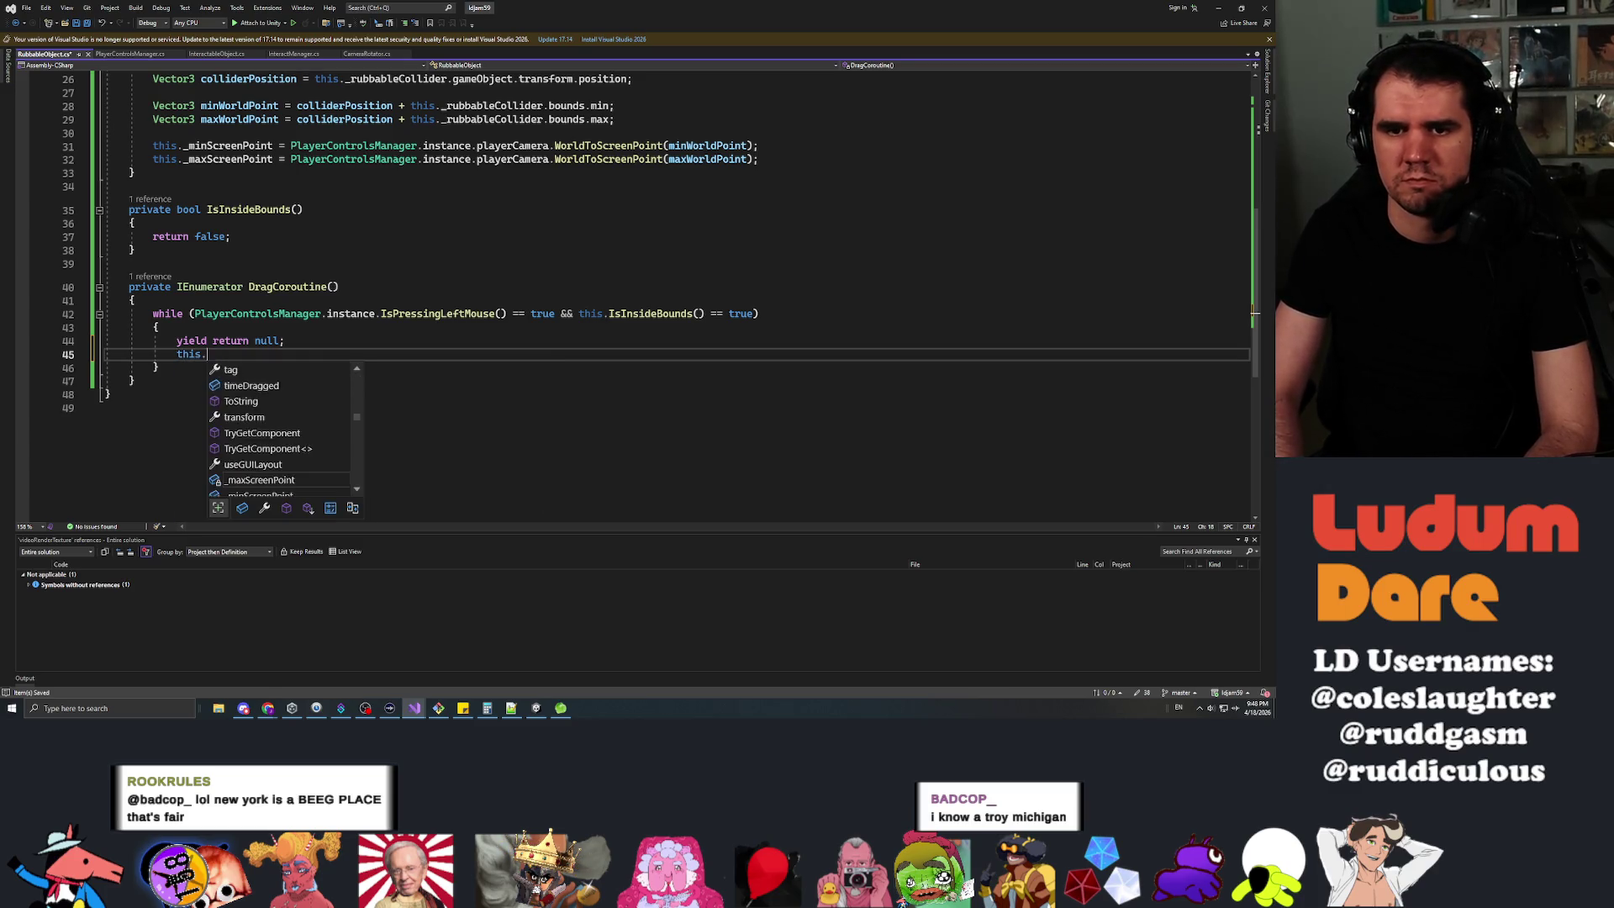
text(time)
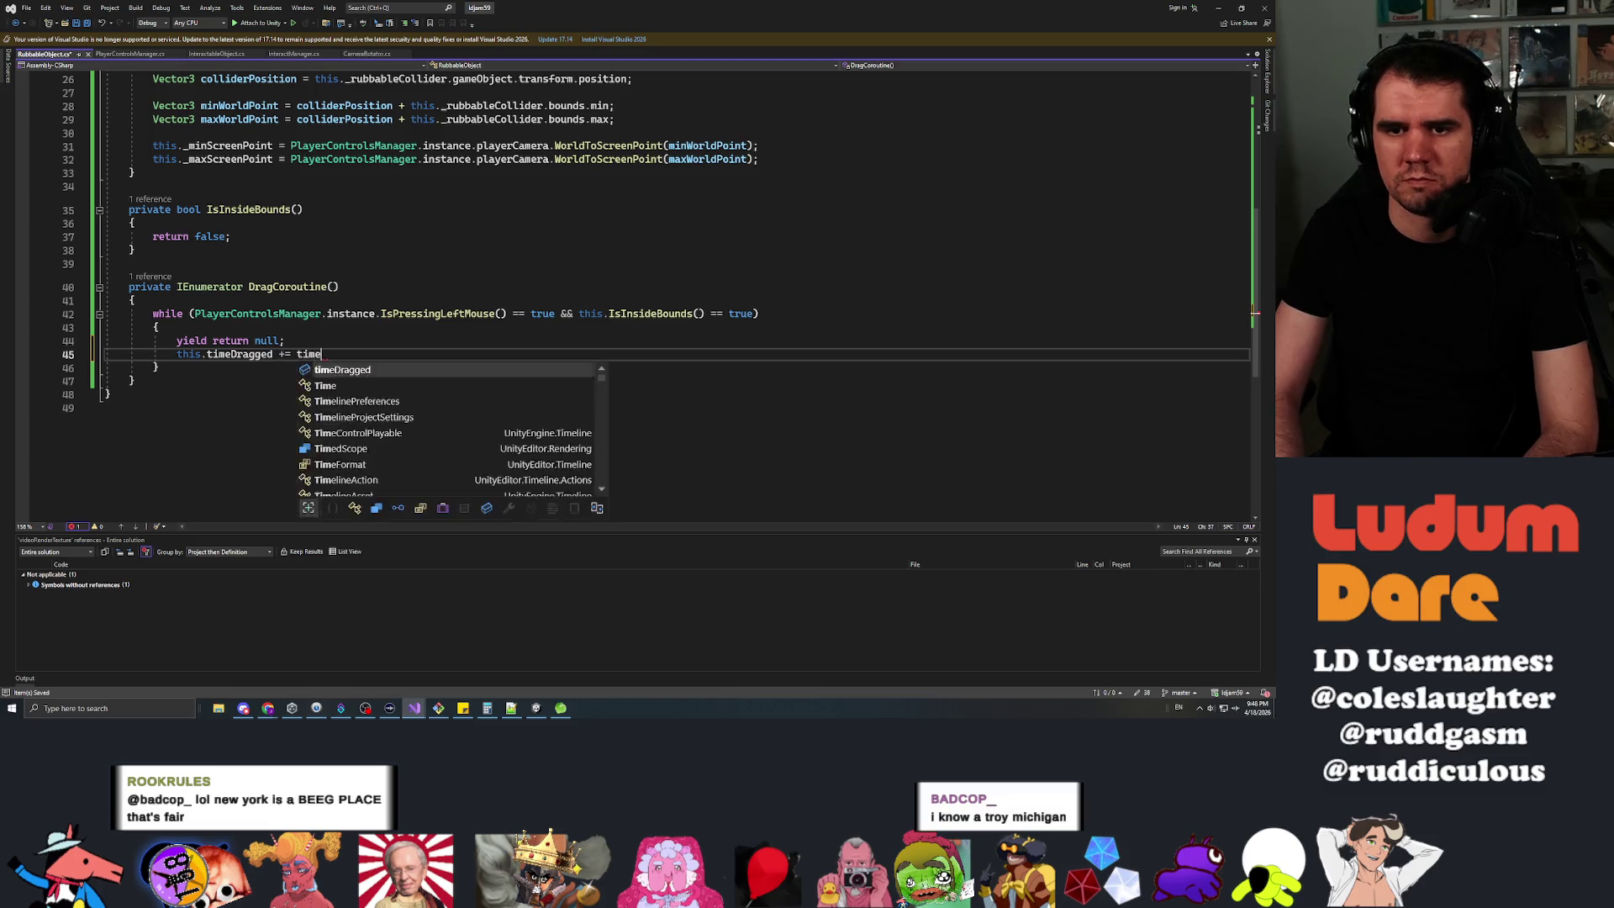
text(Dragged += Time.deltaTime;)
key(ctrl+s)
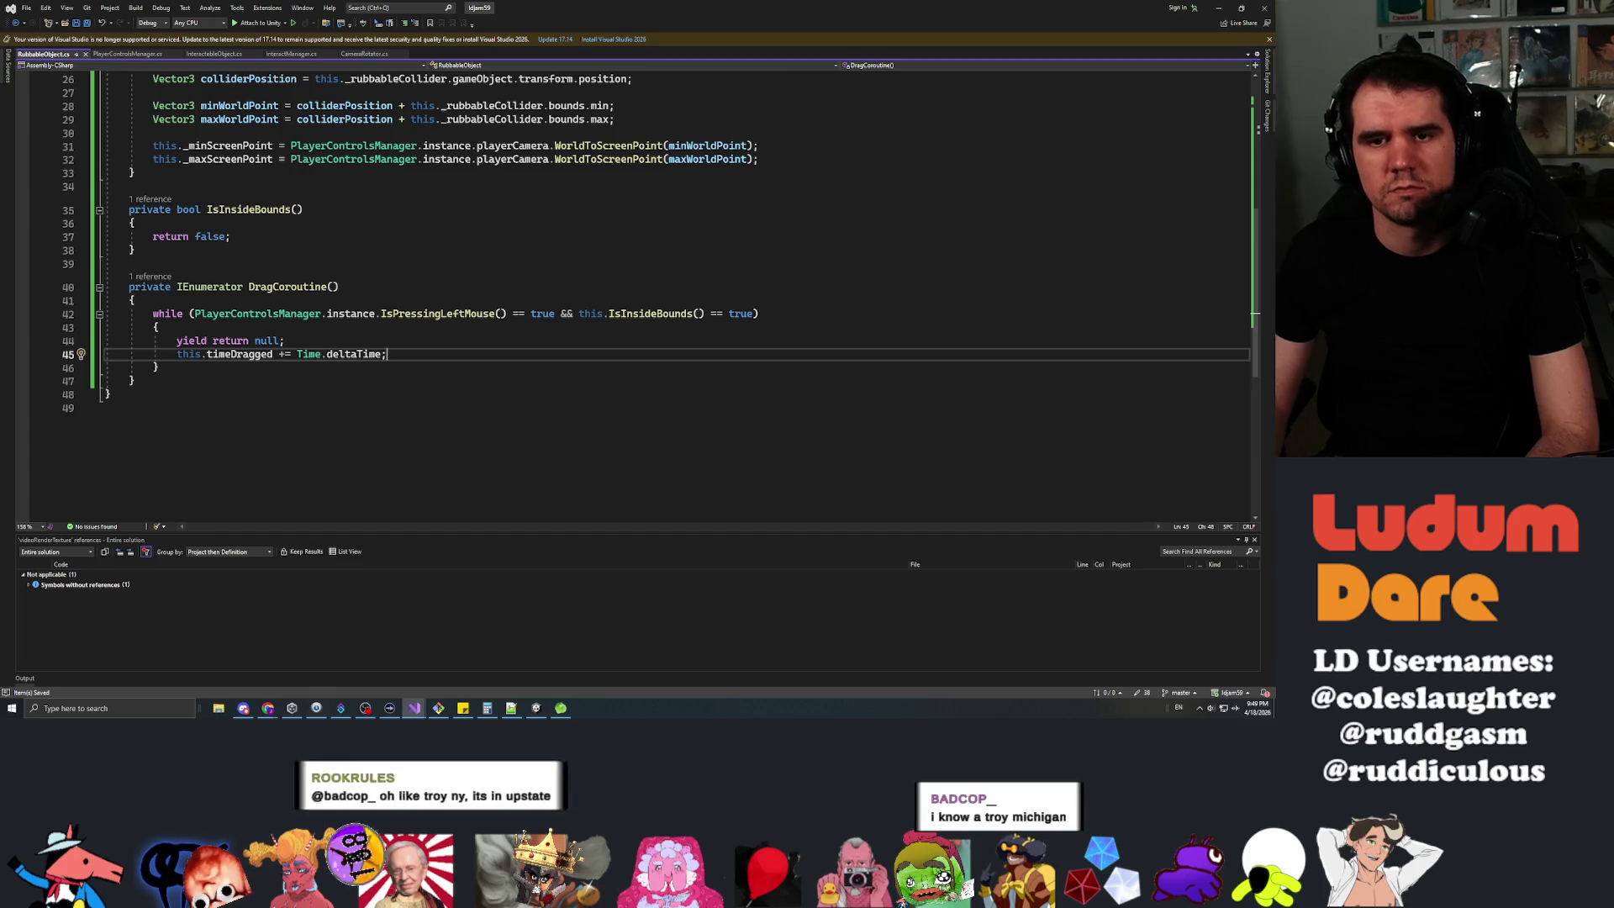
Add blank lines above 'return false' in IsInsideBounds.
key(Up)
key(Up)
key(Up)
key(Up)
key(Up)
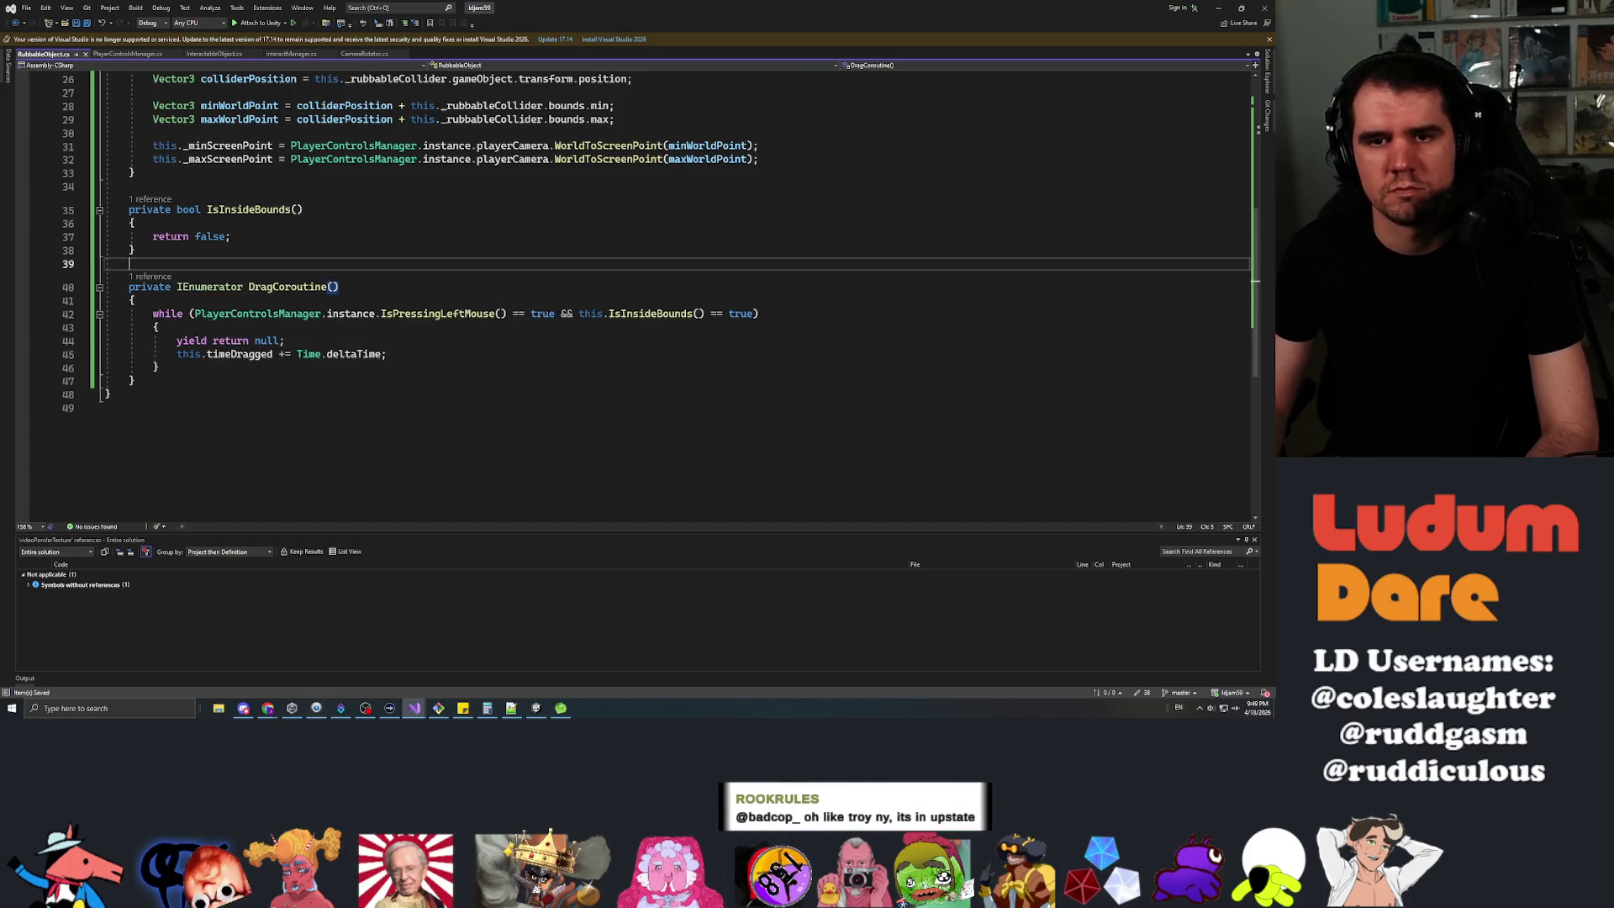
key(Return)
key(Return)
key(Tab)
key(Up)
key(Up)
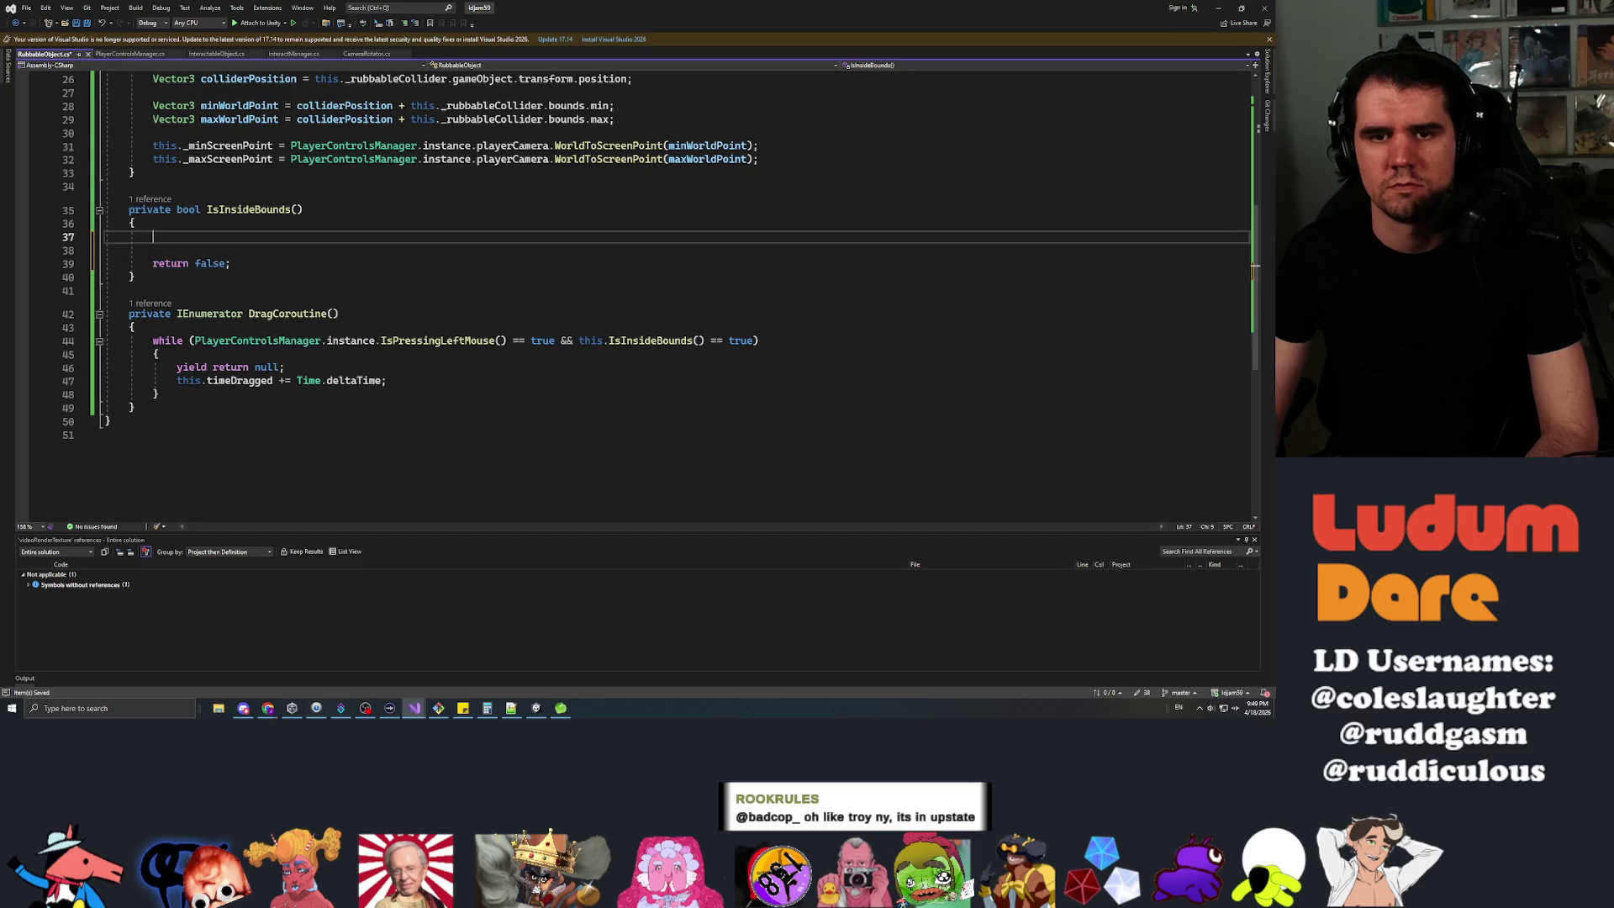
Insert an empty if () statement in IsInsideBounds, removing stray Input.mouse text.
scroll(656, 294, up, 5)
scroll(656, 294, down, 4)
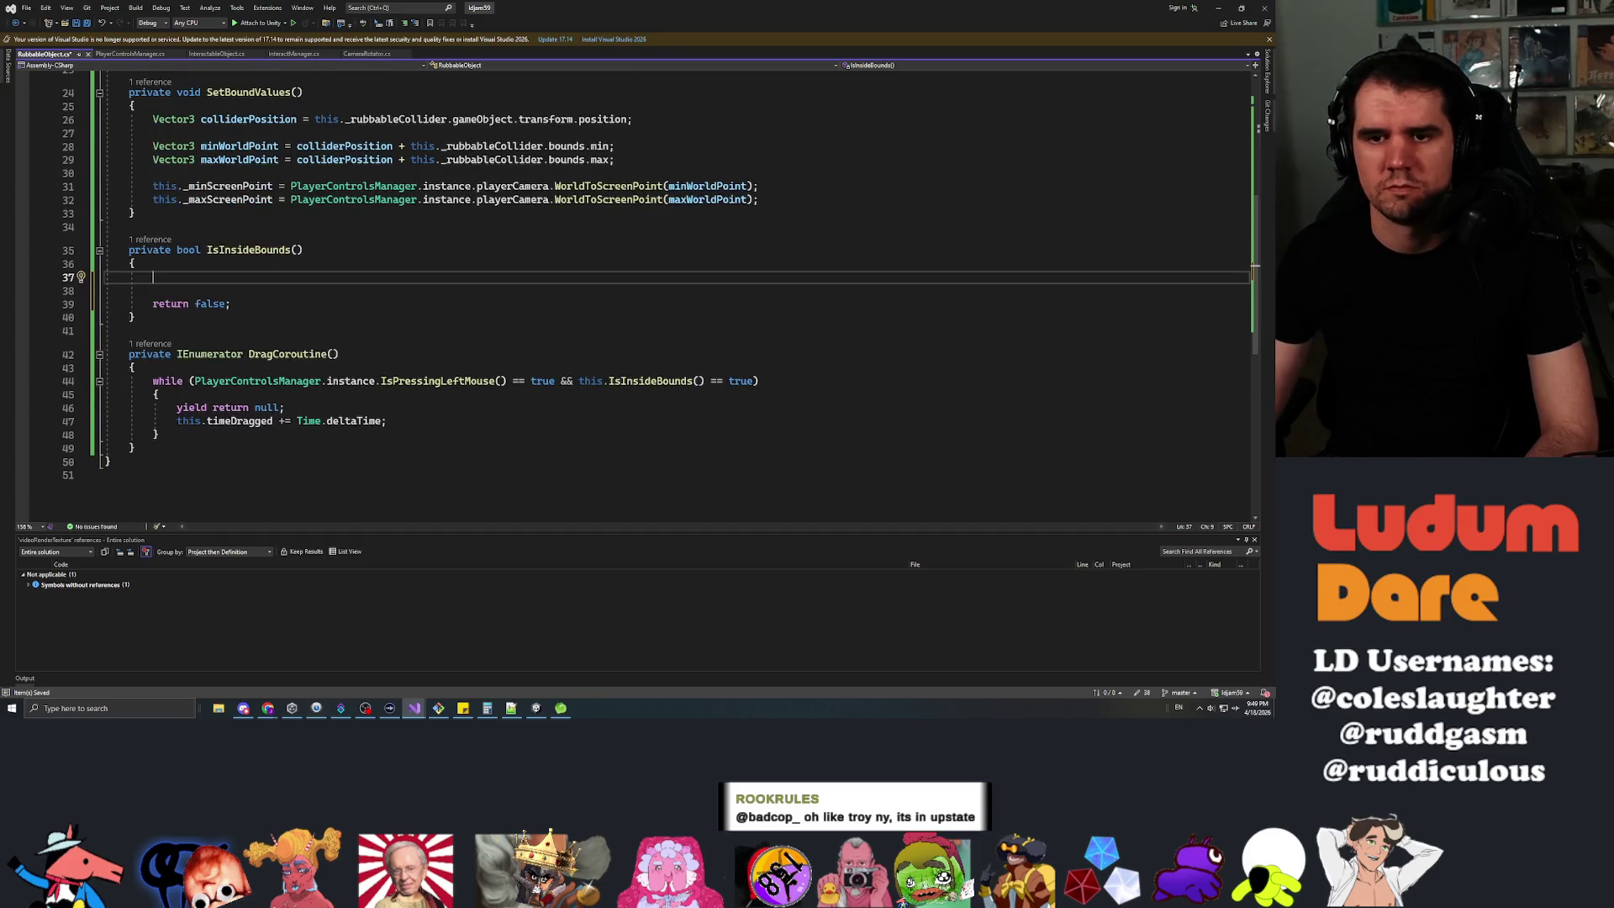
text(if ())
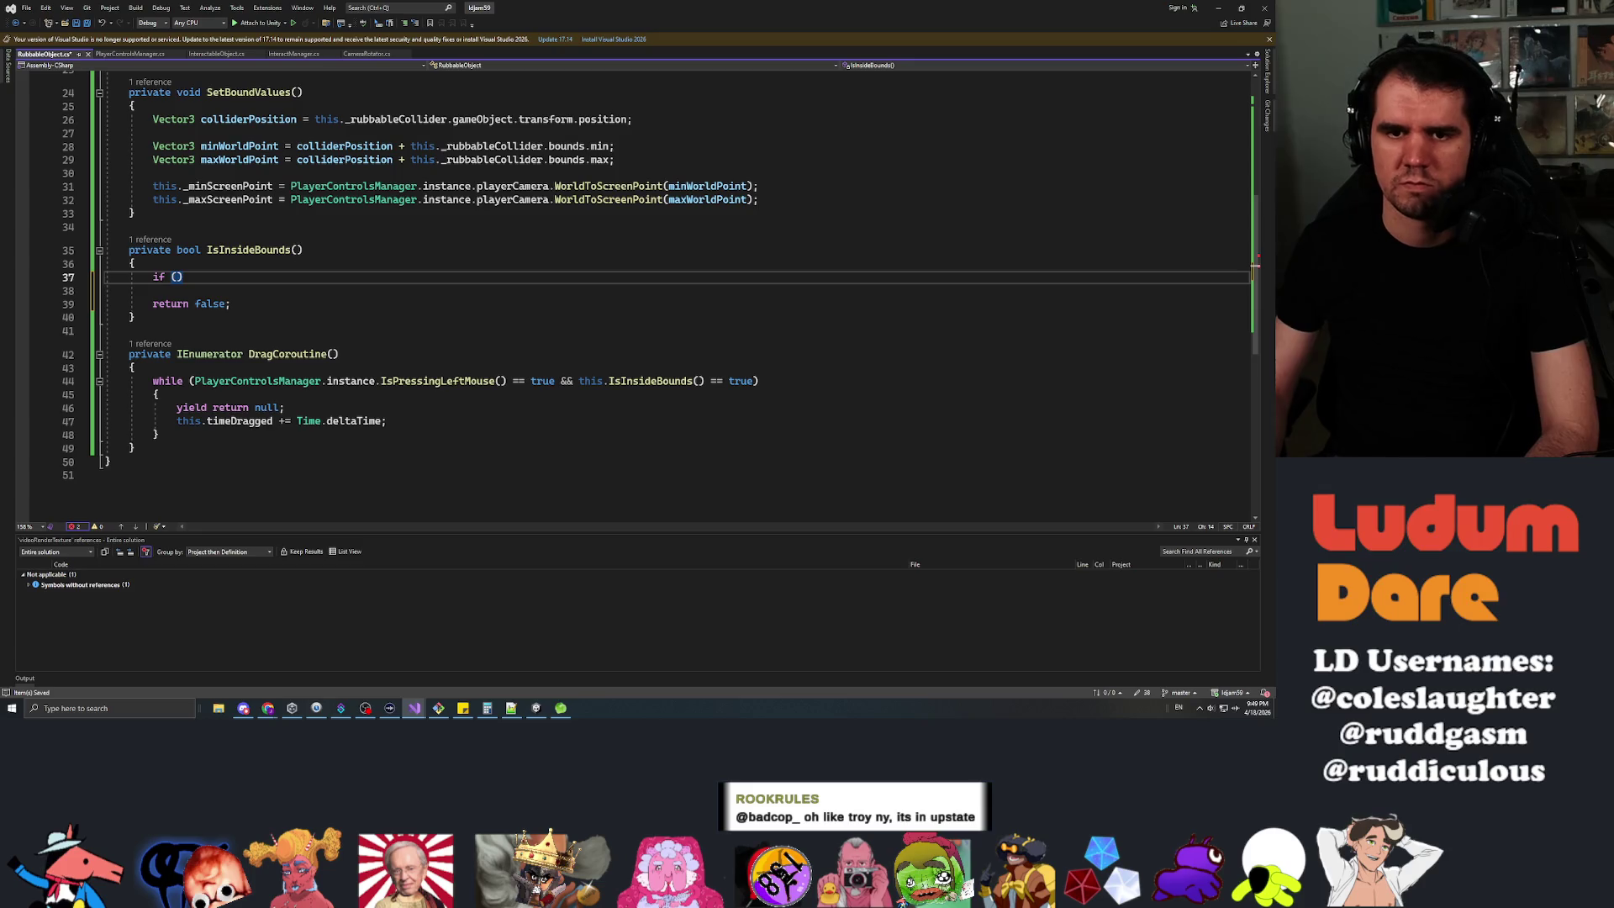
key(Return)
key(Return)
key(Up)
key(Up)
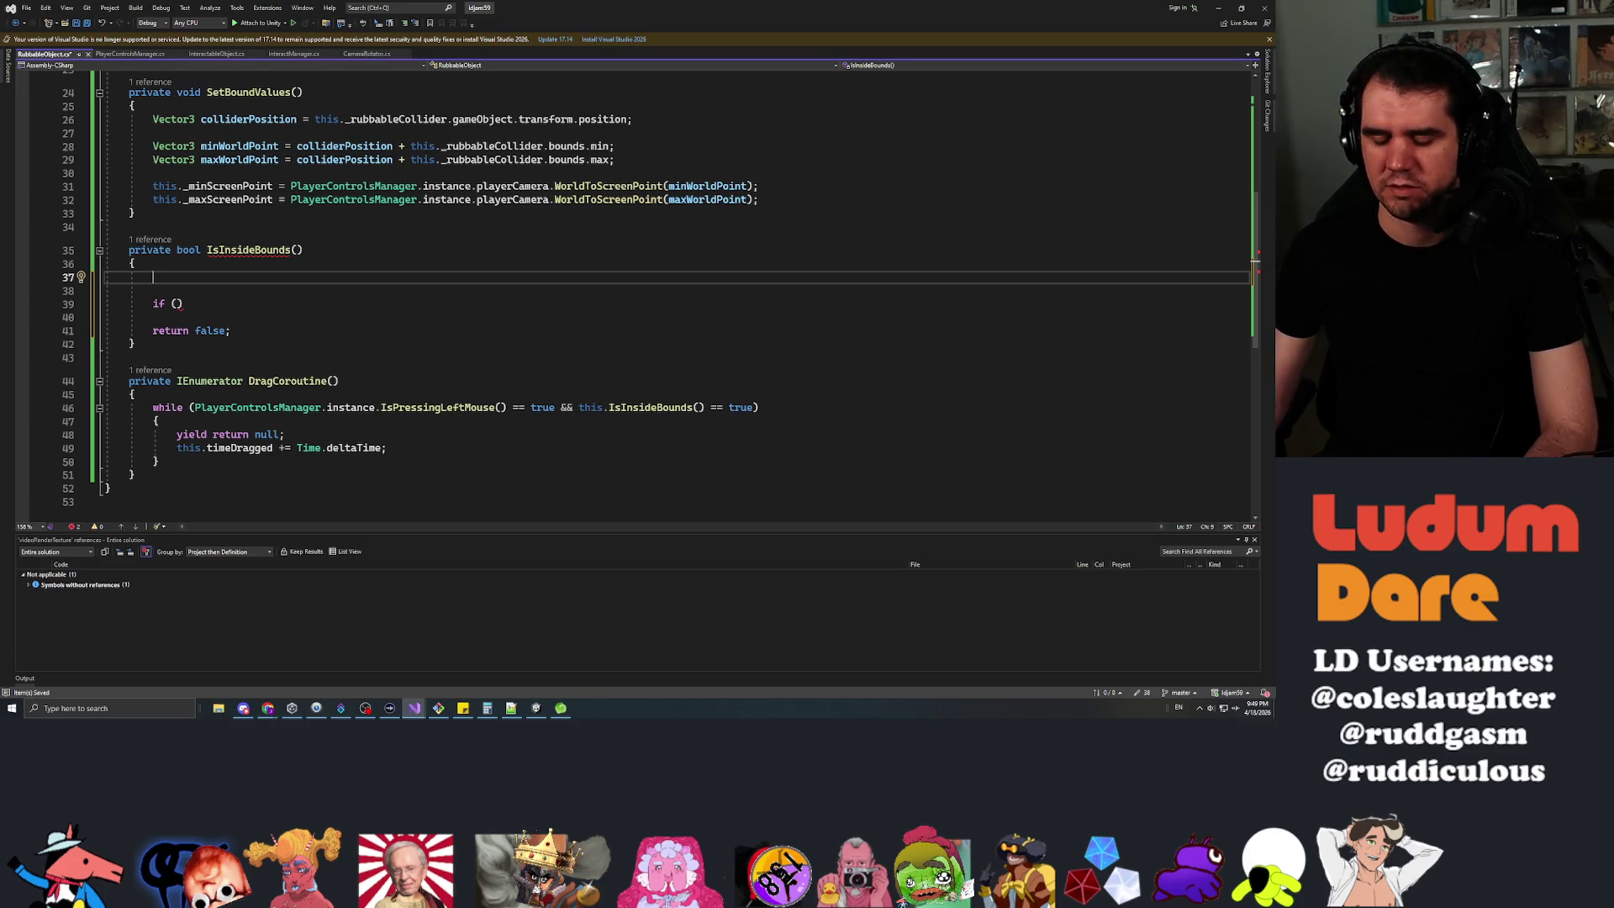
text(Input.mouse)
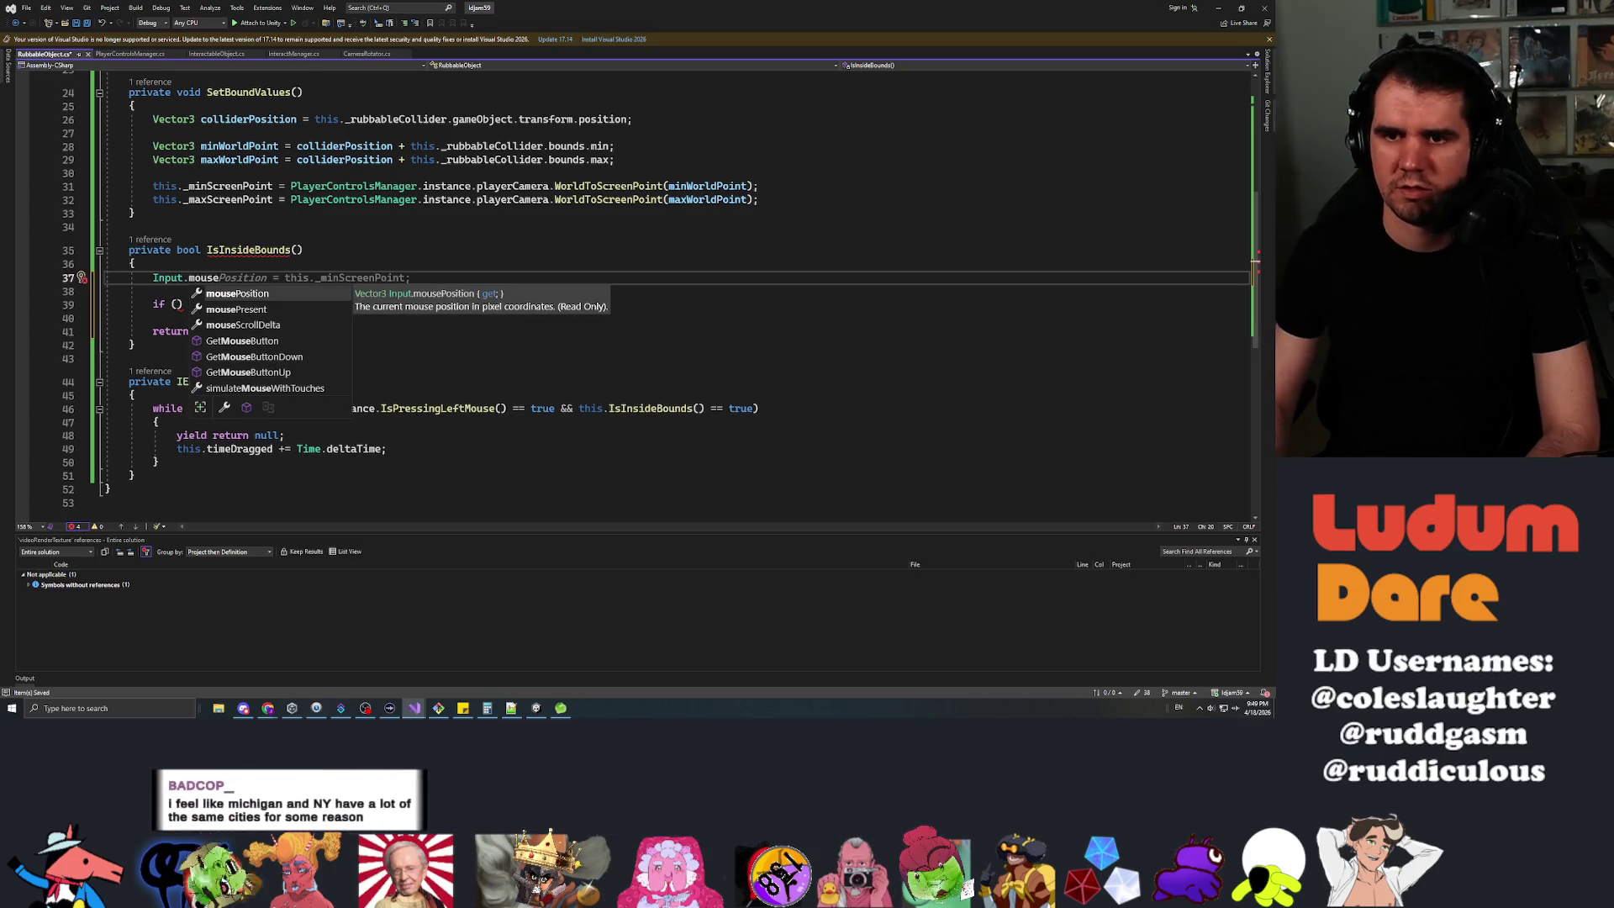
key(shift+Home)
key(BackSpace)
key(Down)
key(Down)
Write the condition testing Input.mousePosition.x below _minScreenPoint.x or above _maxScreenPoint.x, starting the y tests.
click(177, 304)
text(Input.mouse)
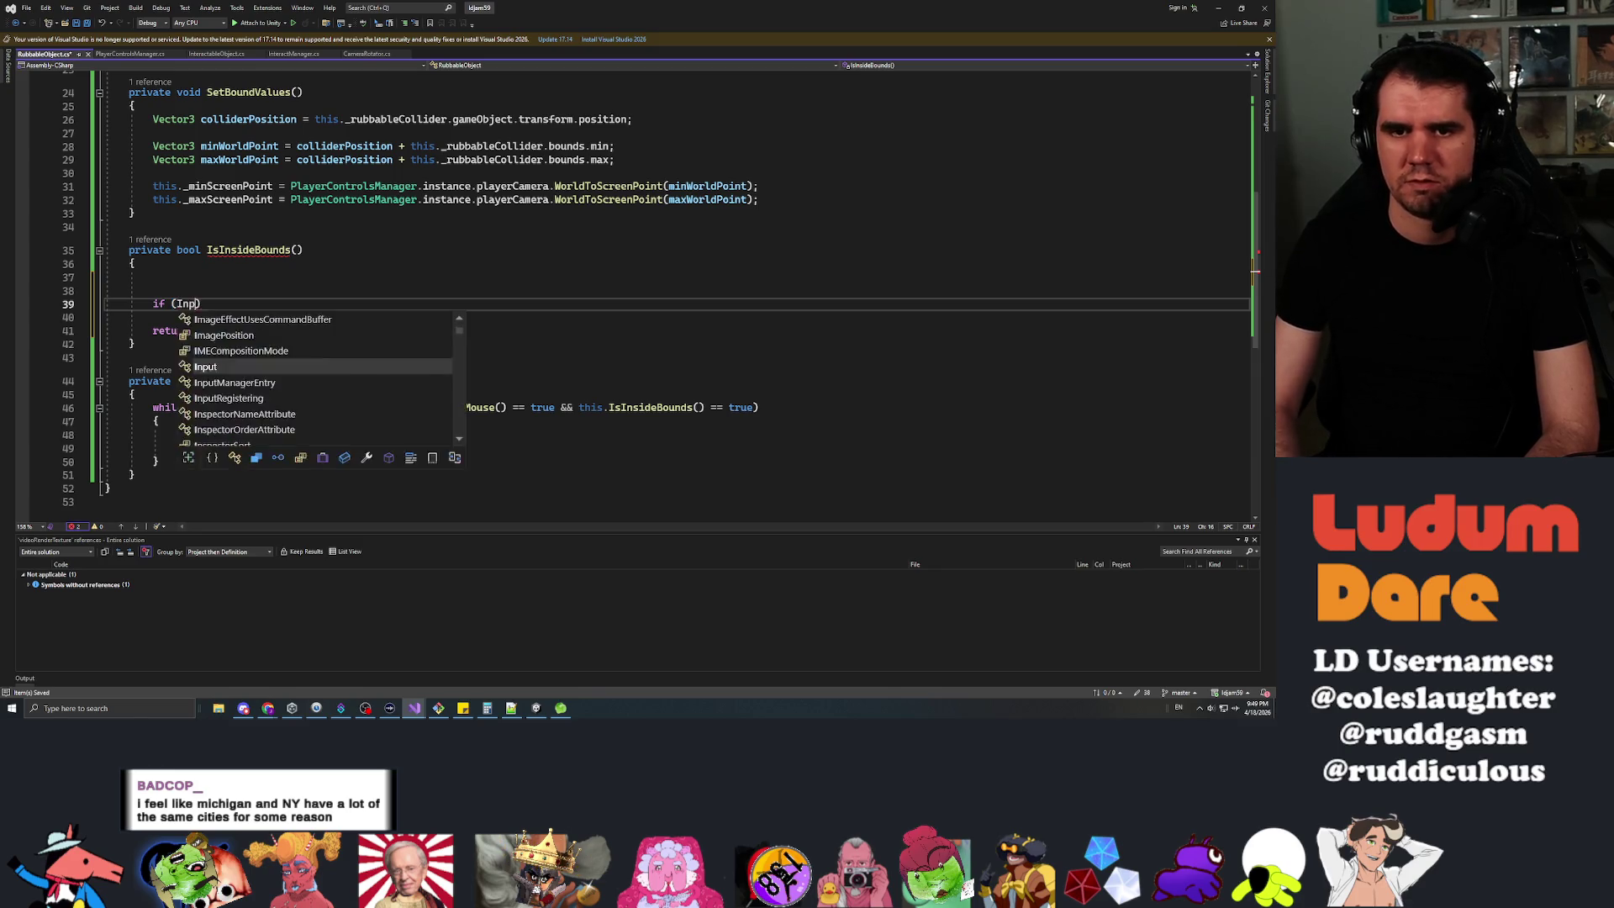
key(Tab)
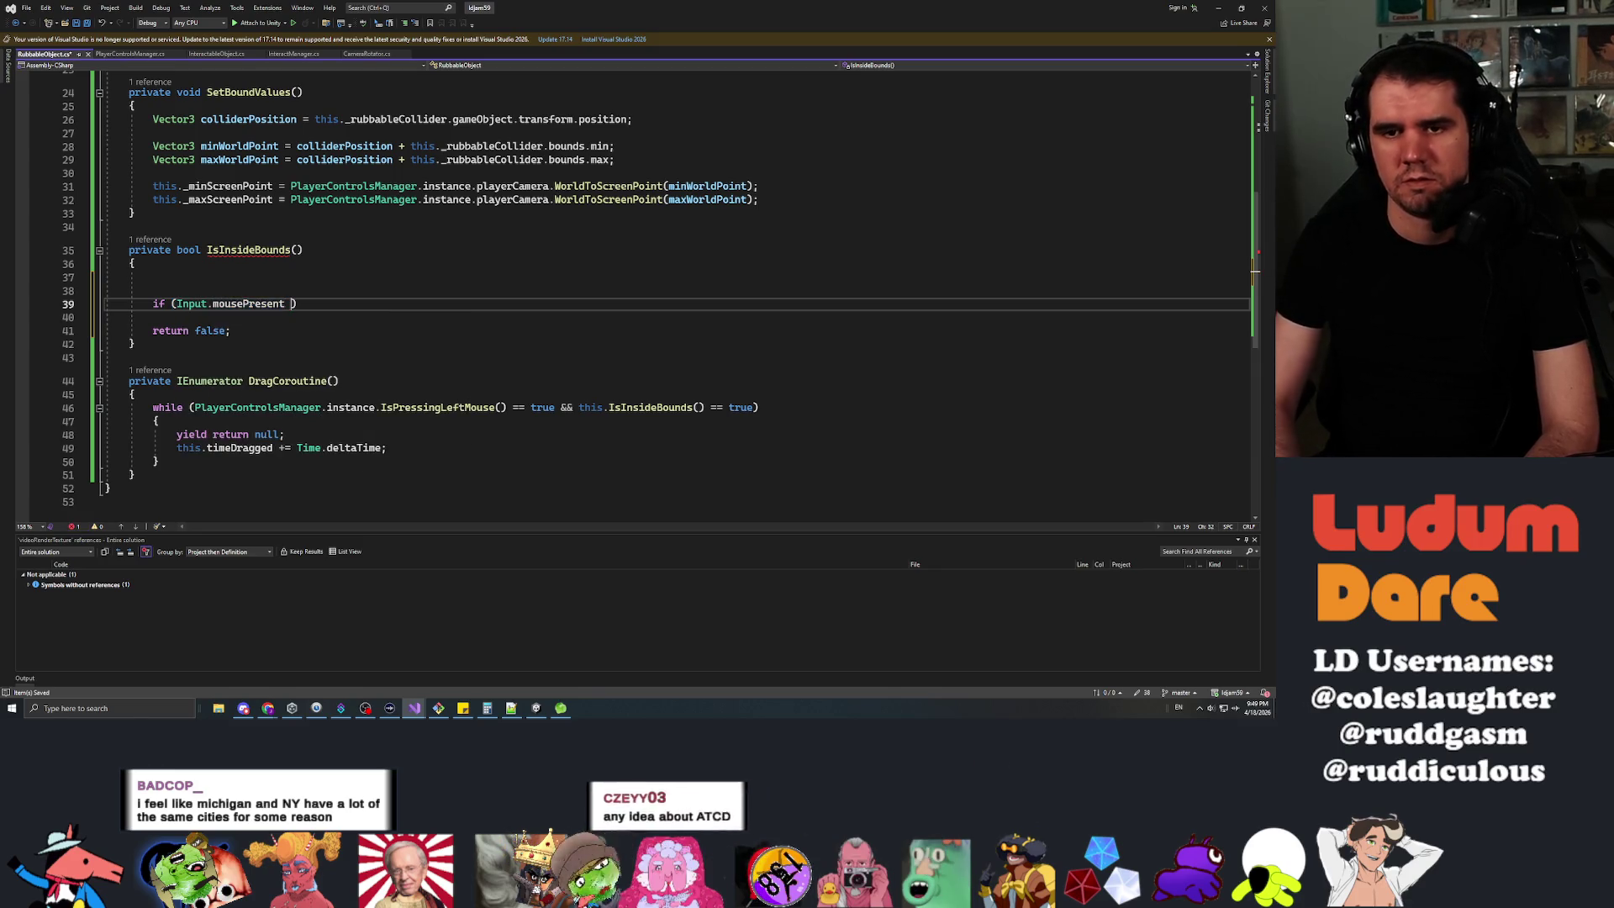
text(.x)
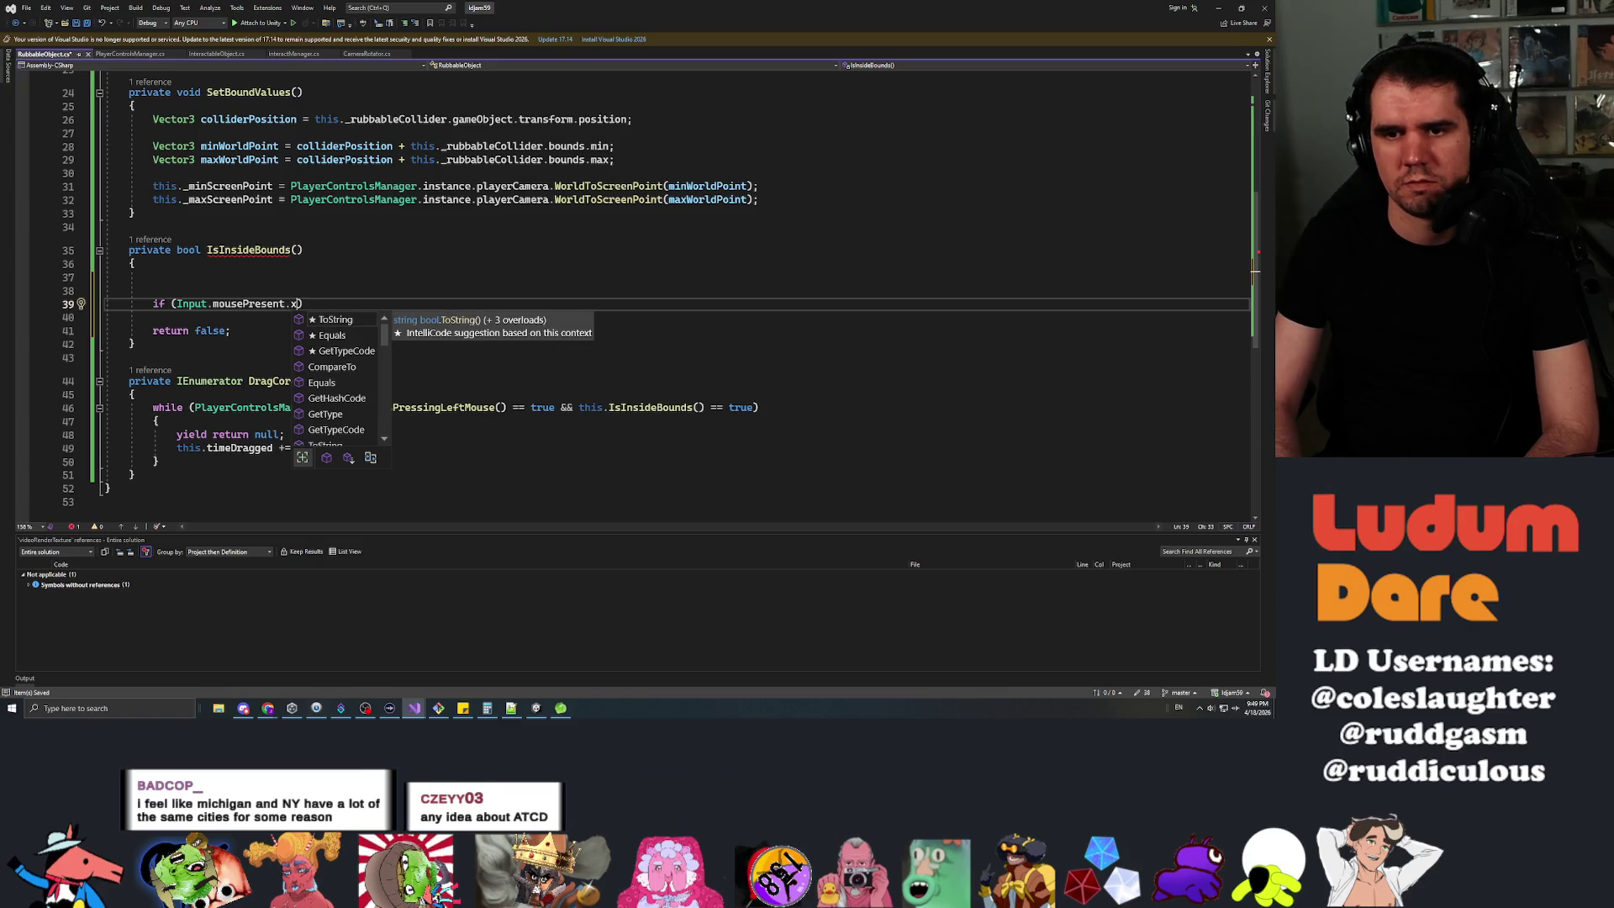
key(BackSpace)
key(BackSpace)
key(BackSpace)
key(BackSpace)
text(Position.x )
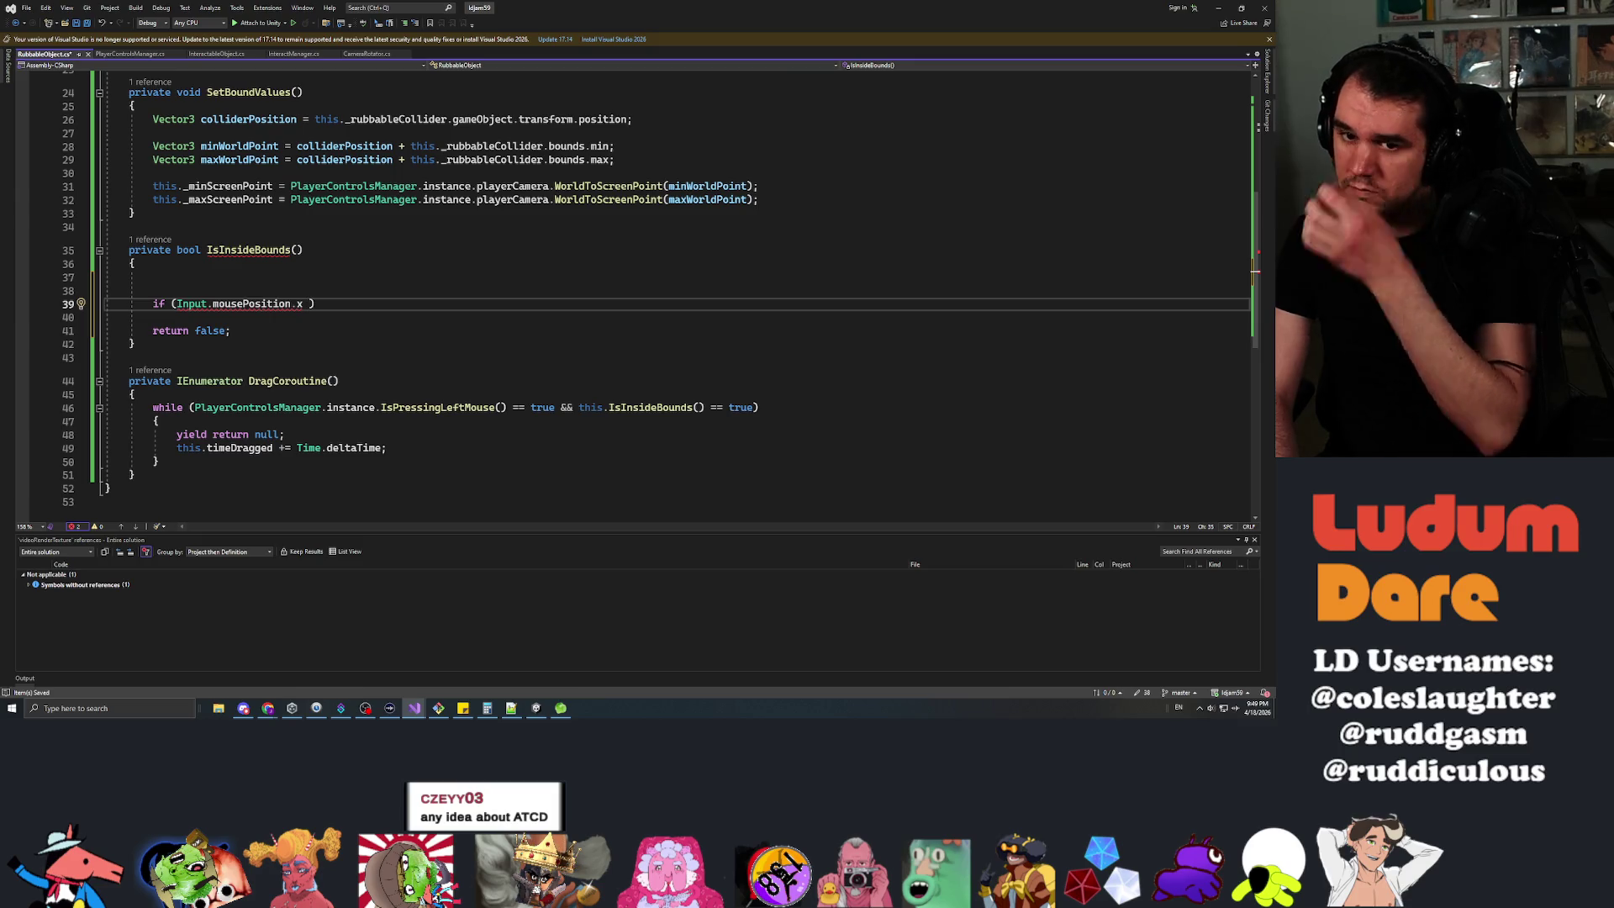
text(< this.)
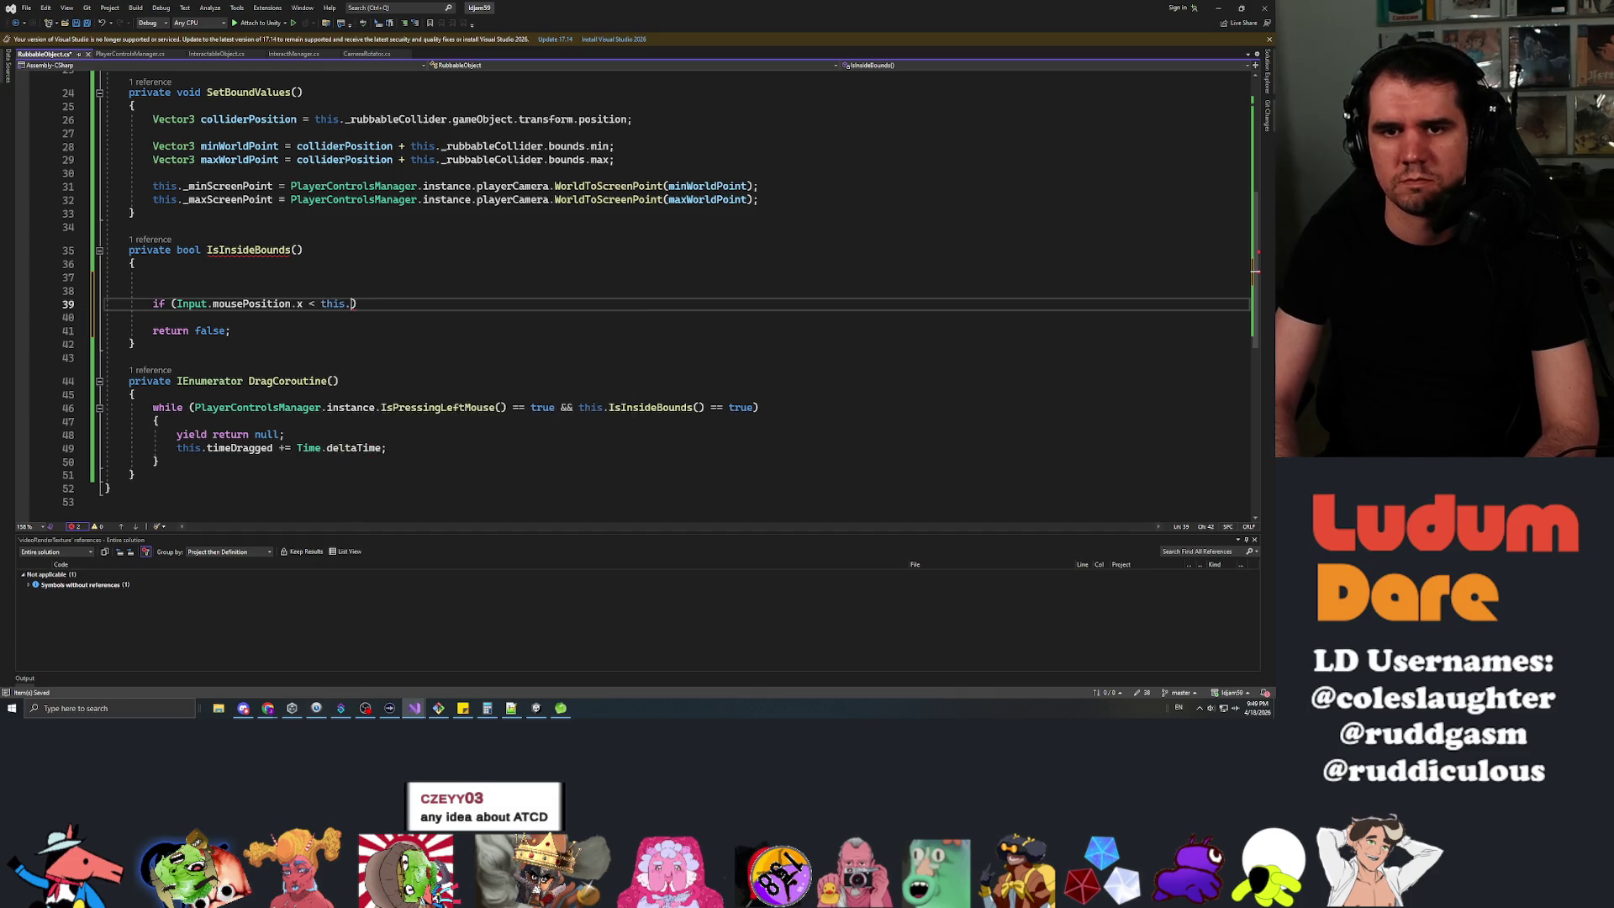
text(_mins)
key(Tab)
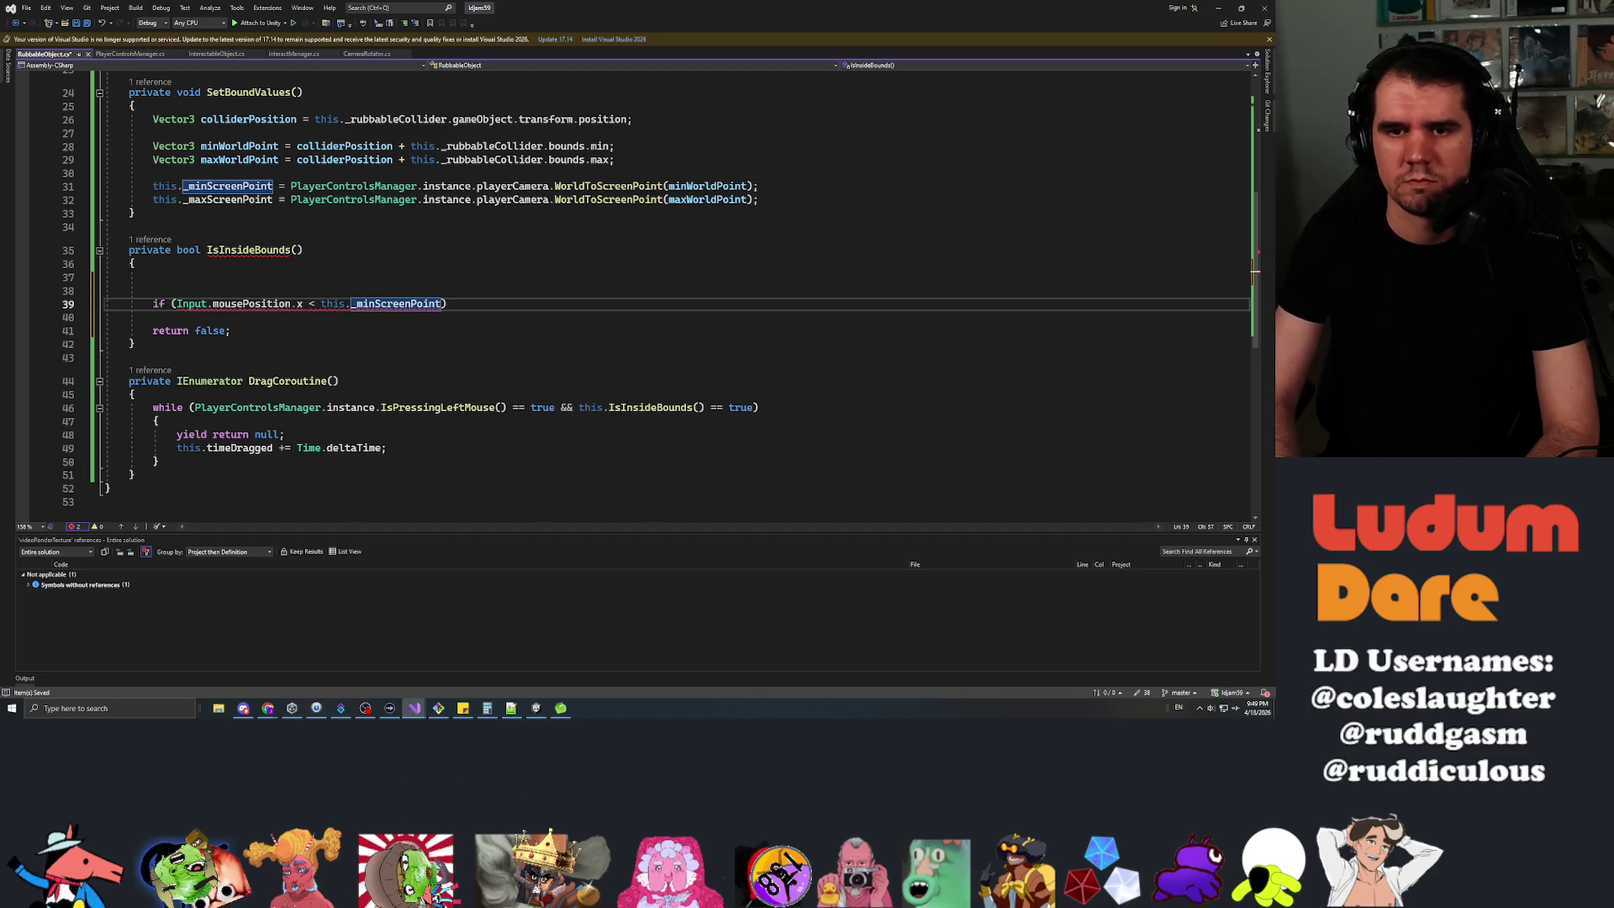
text(.x)
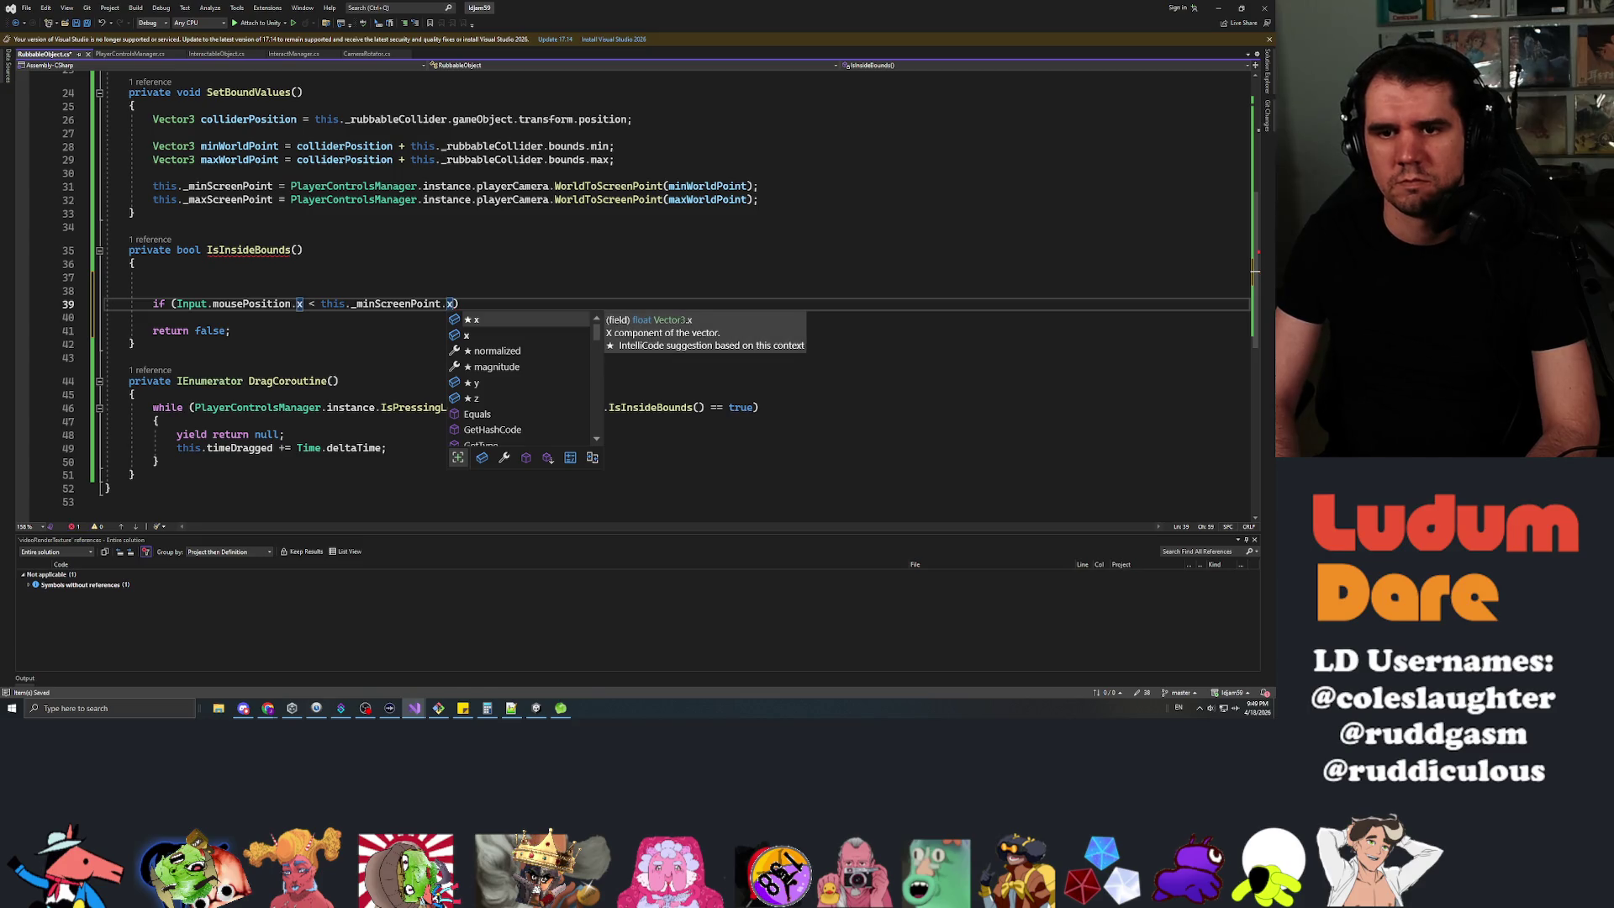
text( || )
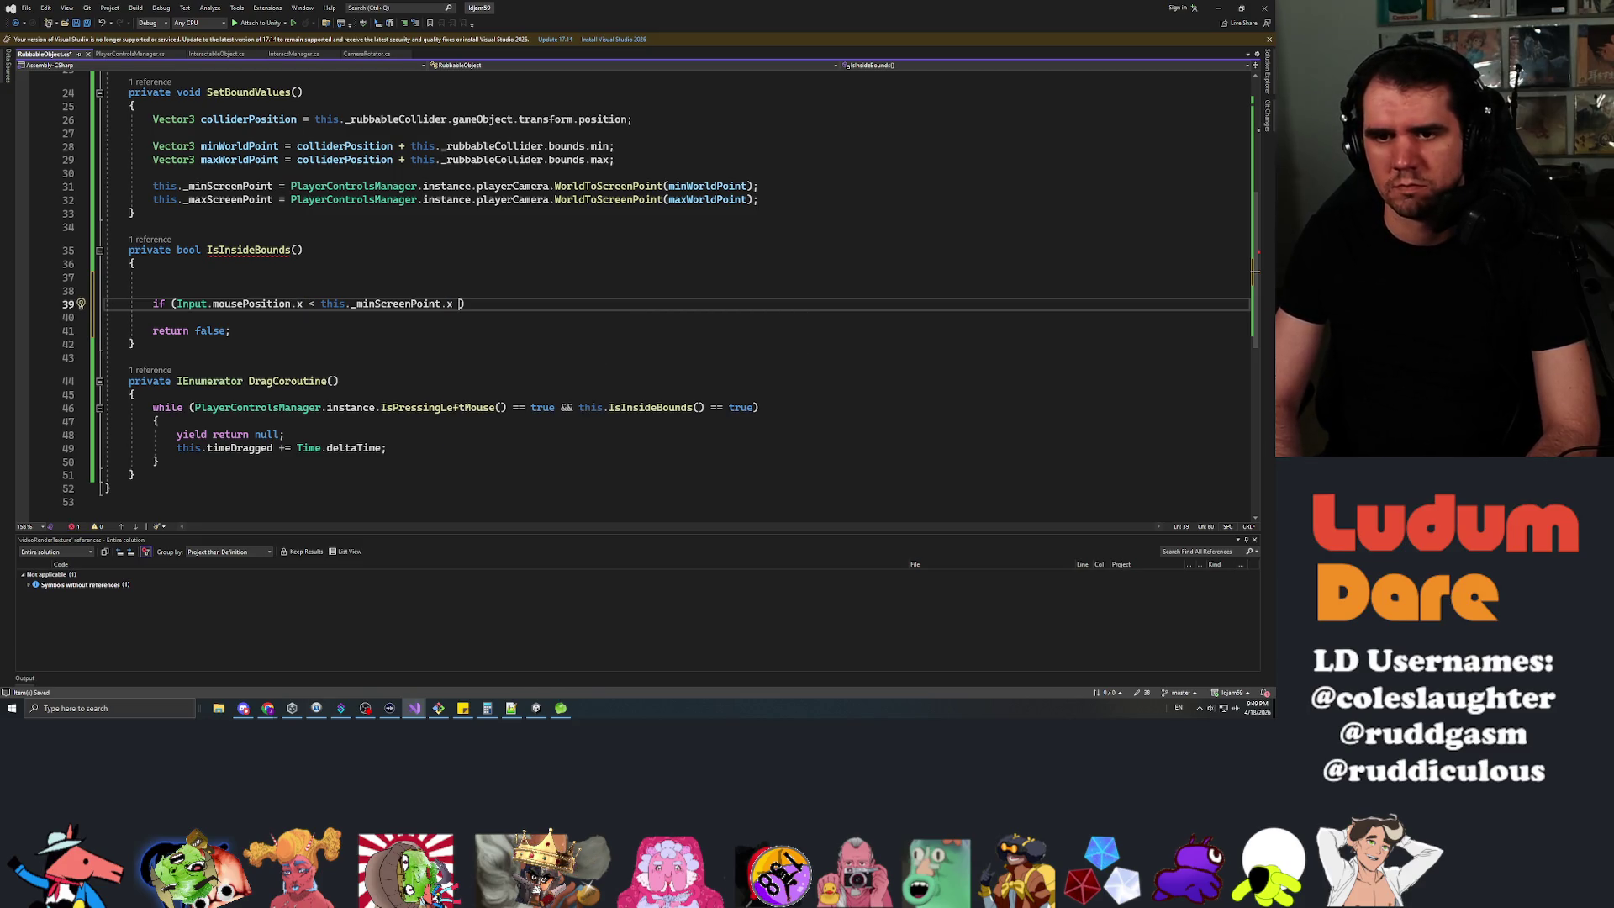
text(Input.mouse)
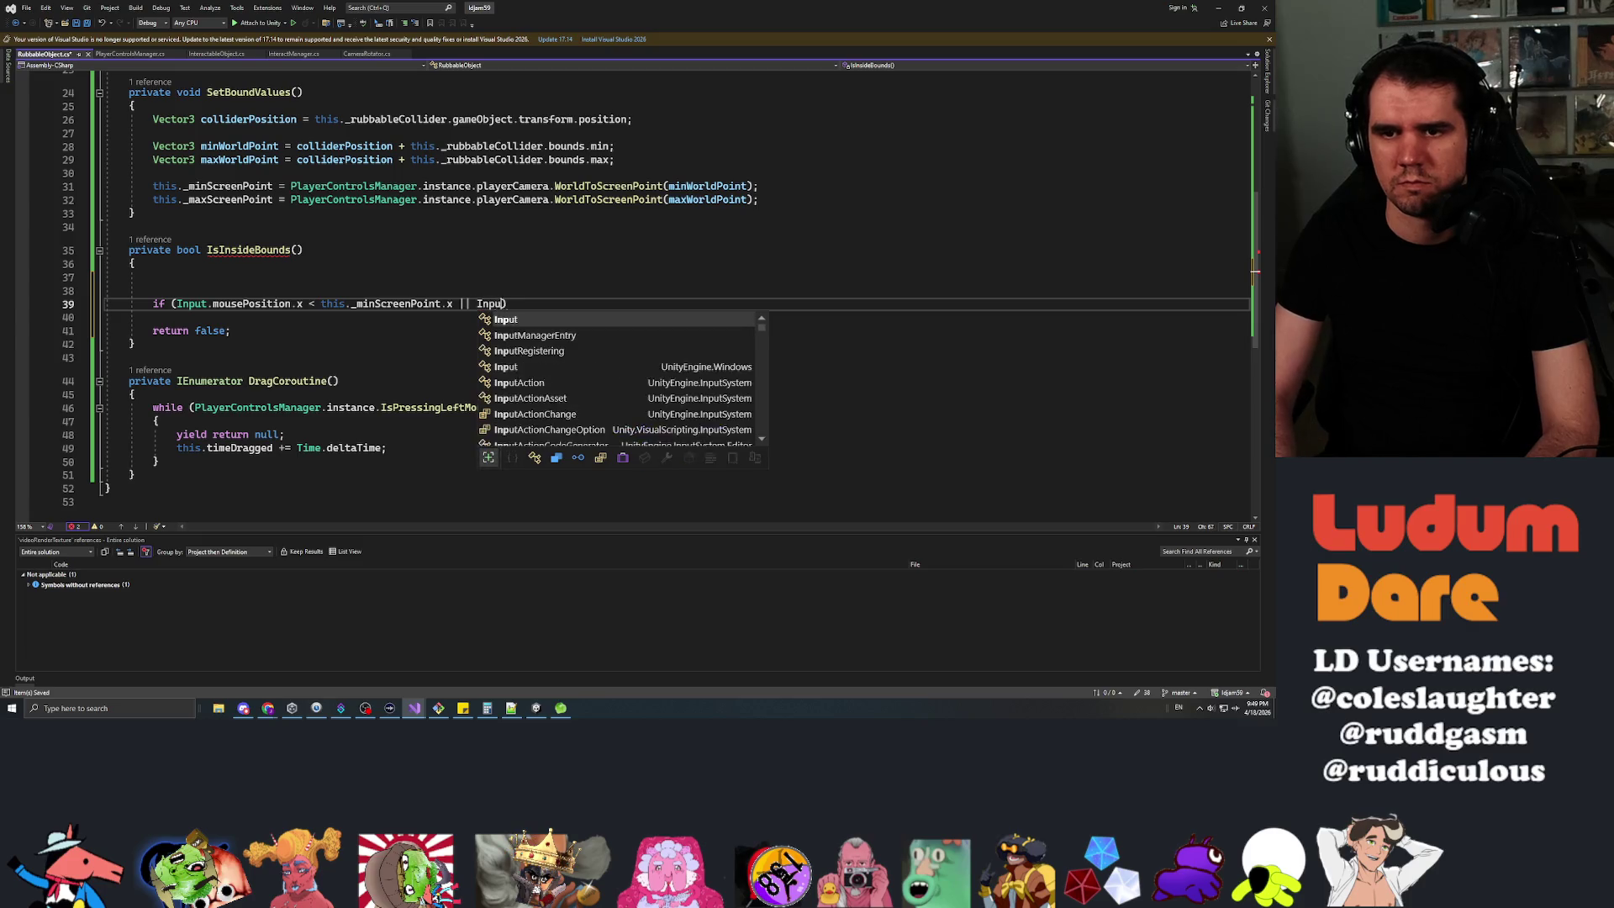
text(Position.)
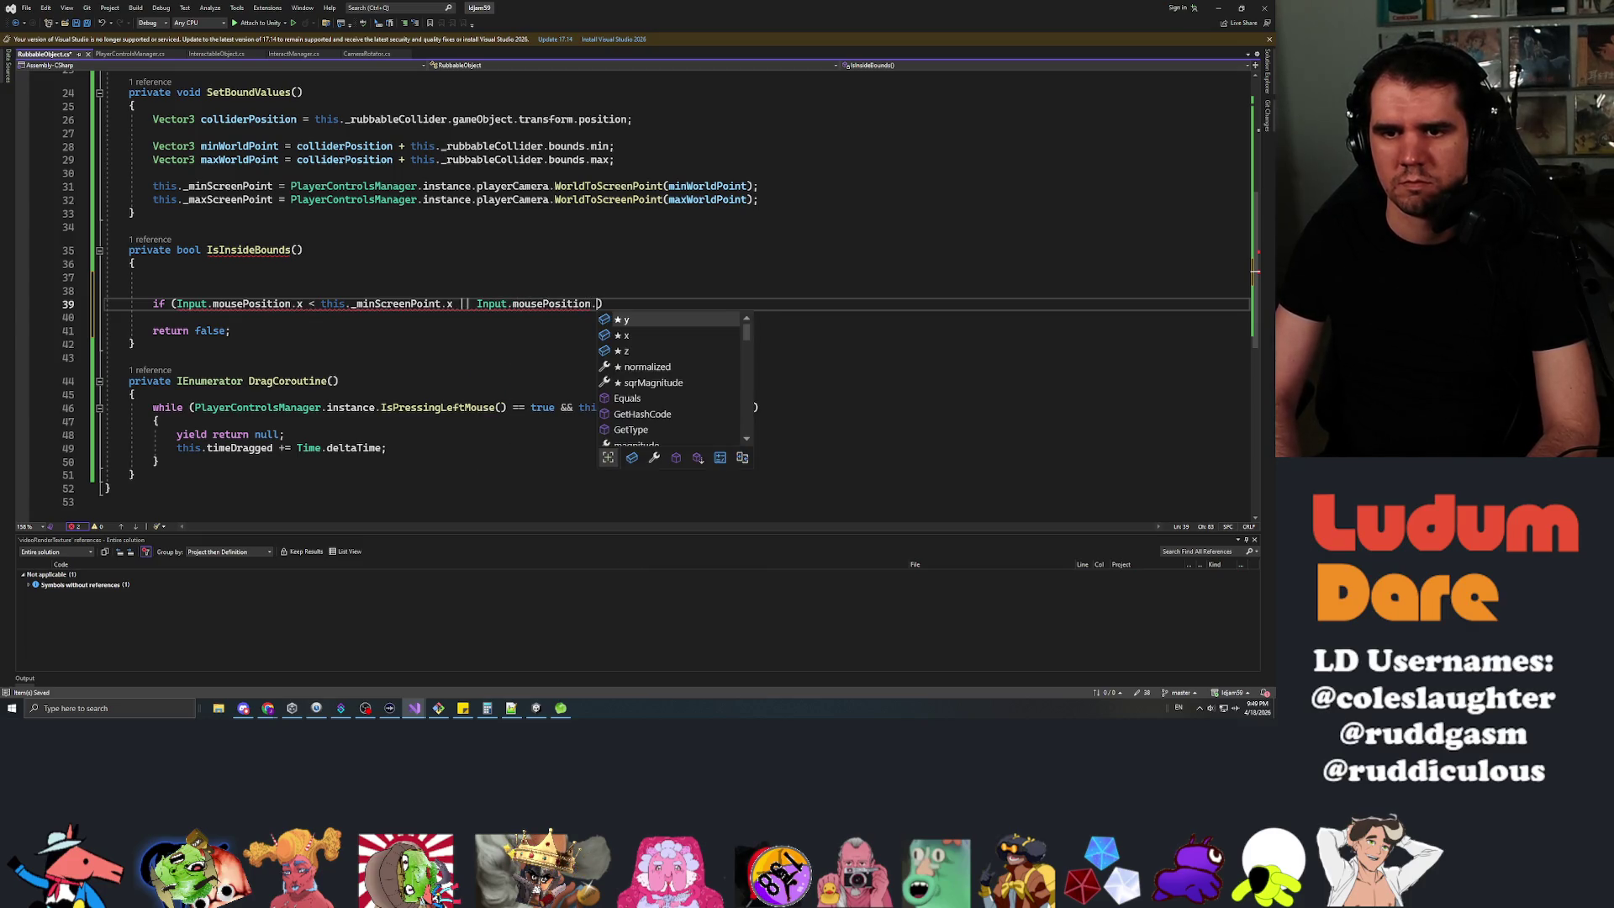
text(x > this._)
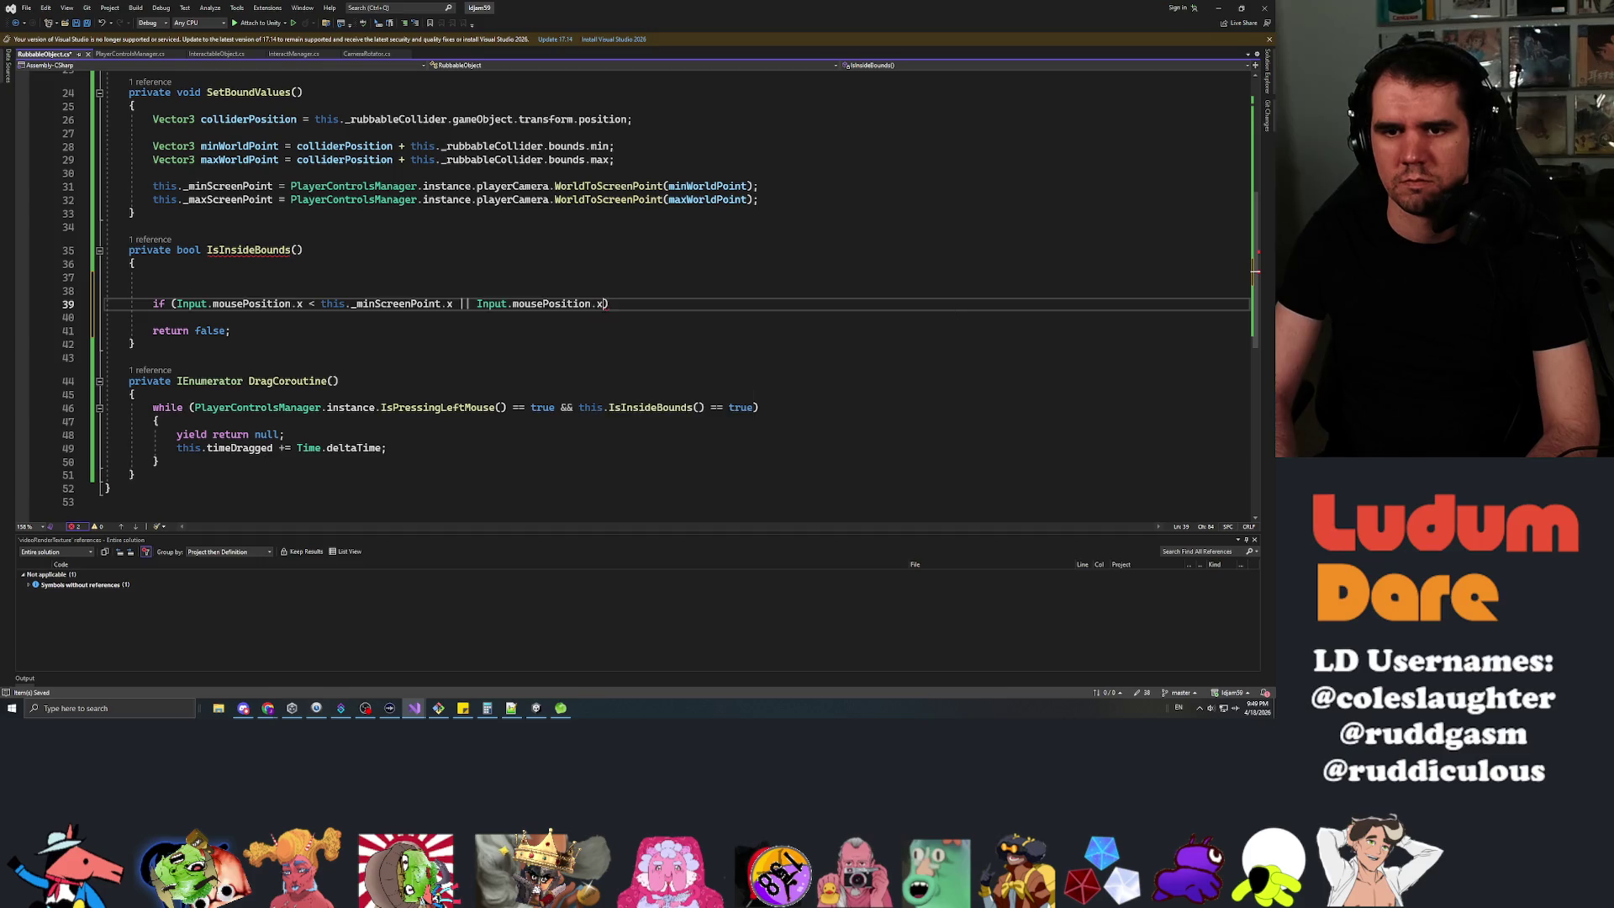
text(max)
key(Tab)
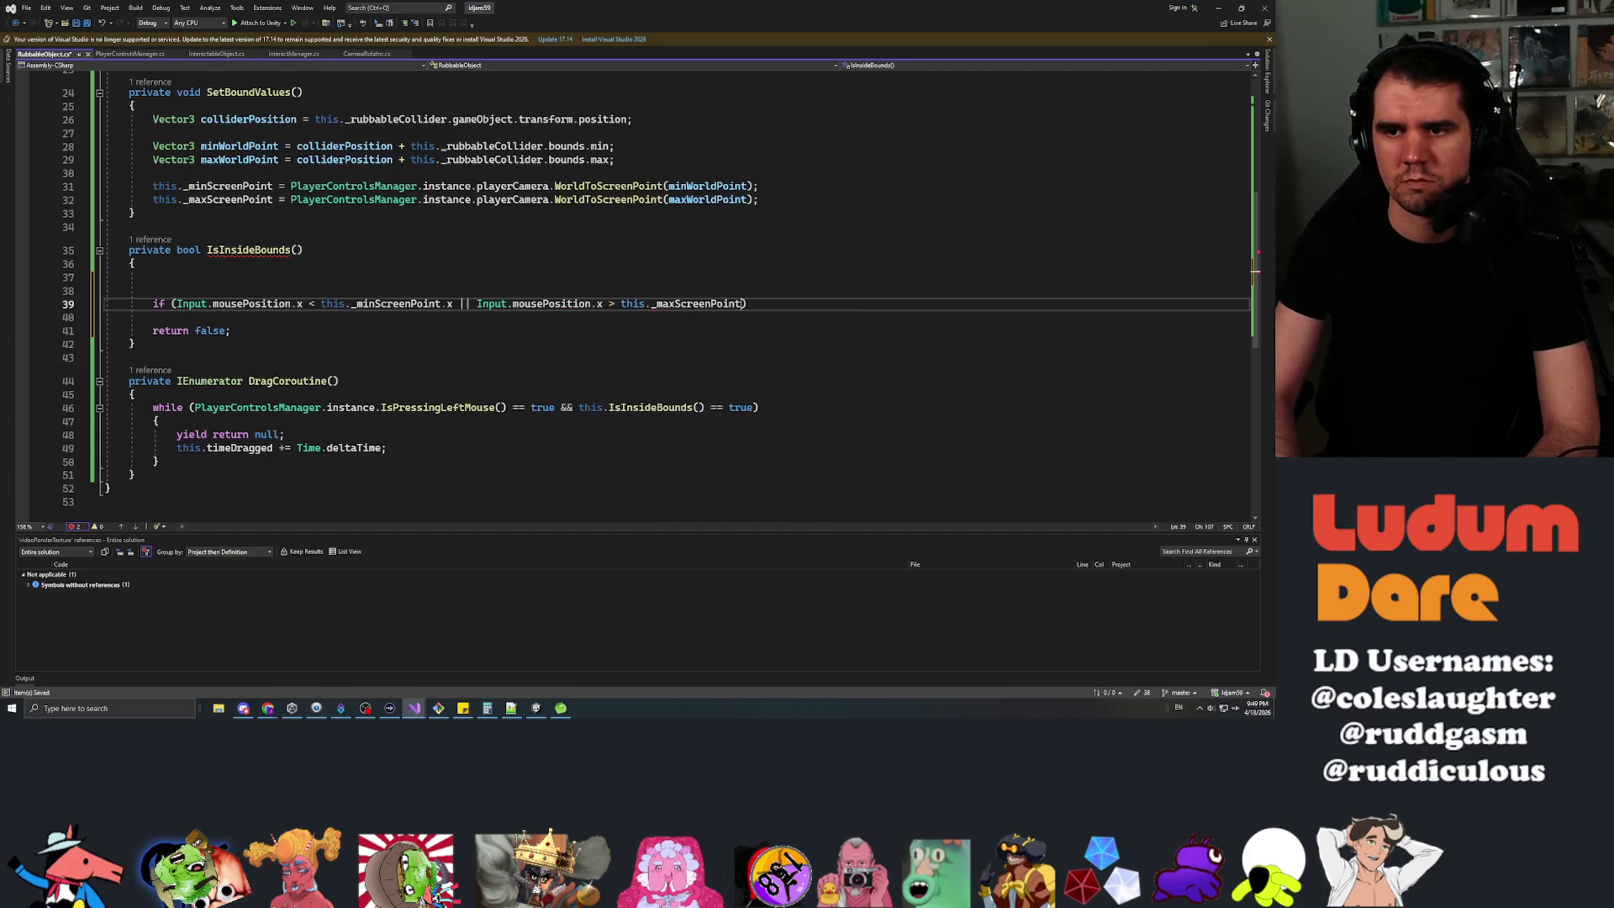
text(.x )
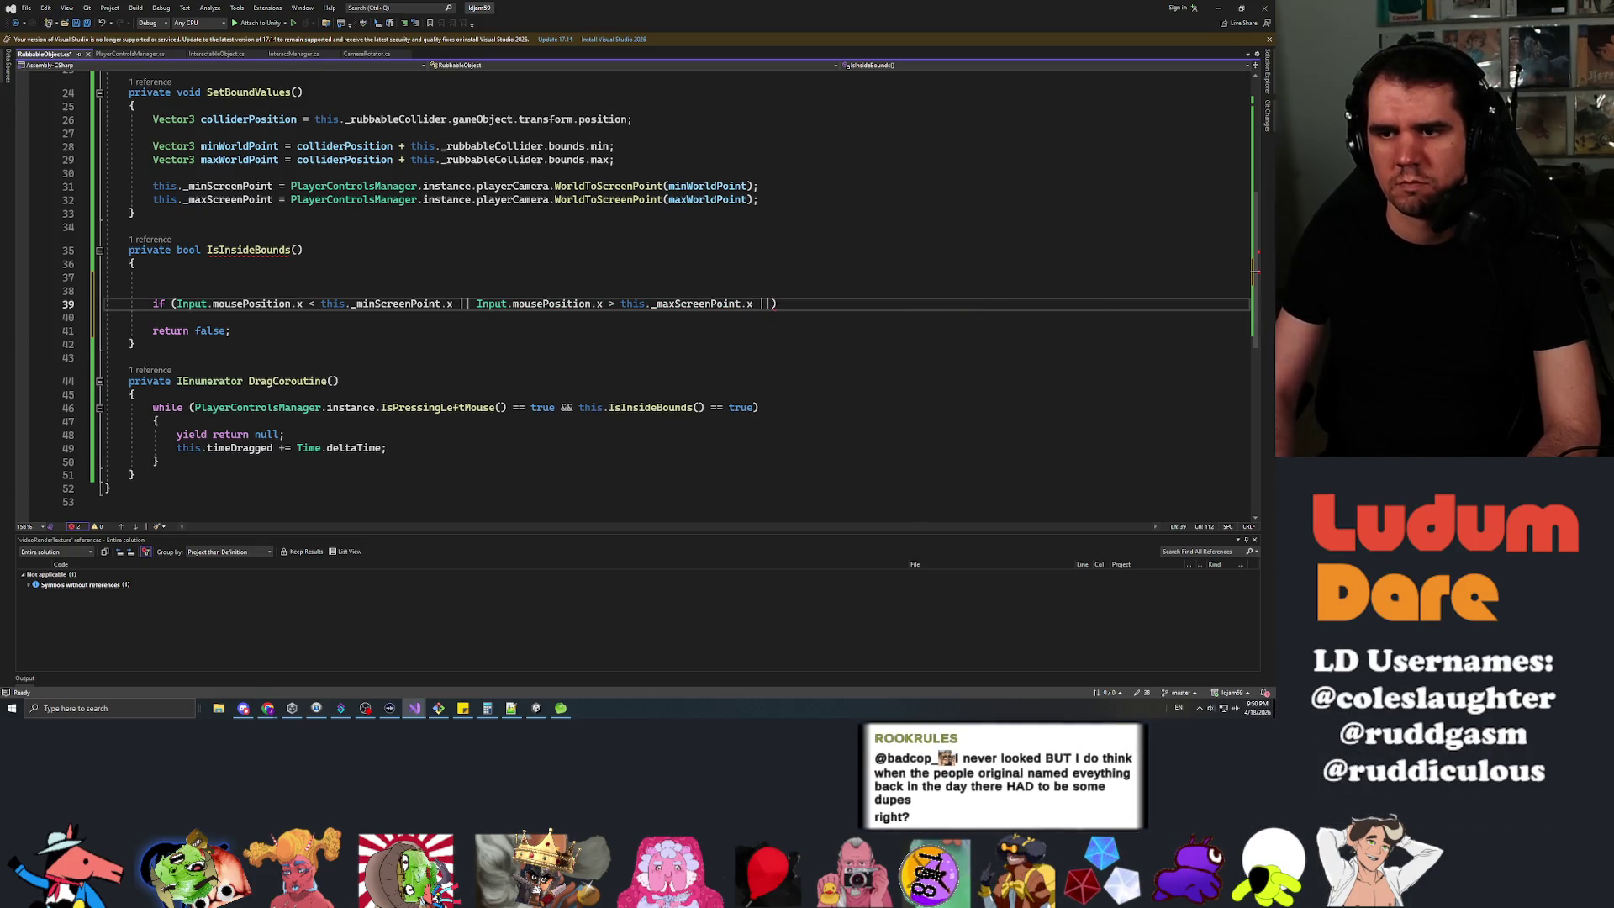
text(||)
key(Return)
text(Input.mousePosition.)
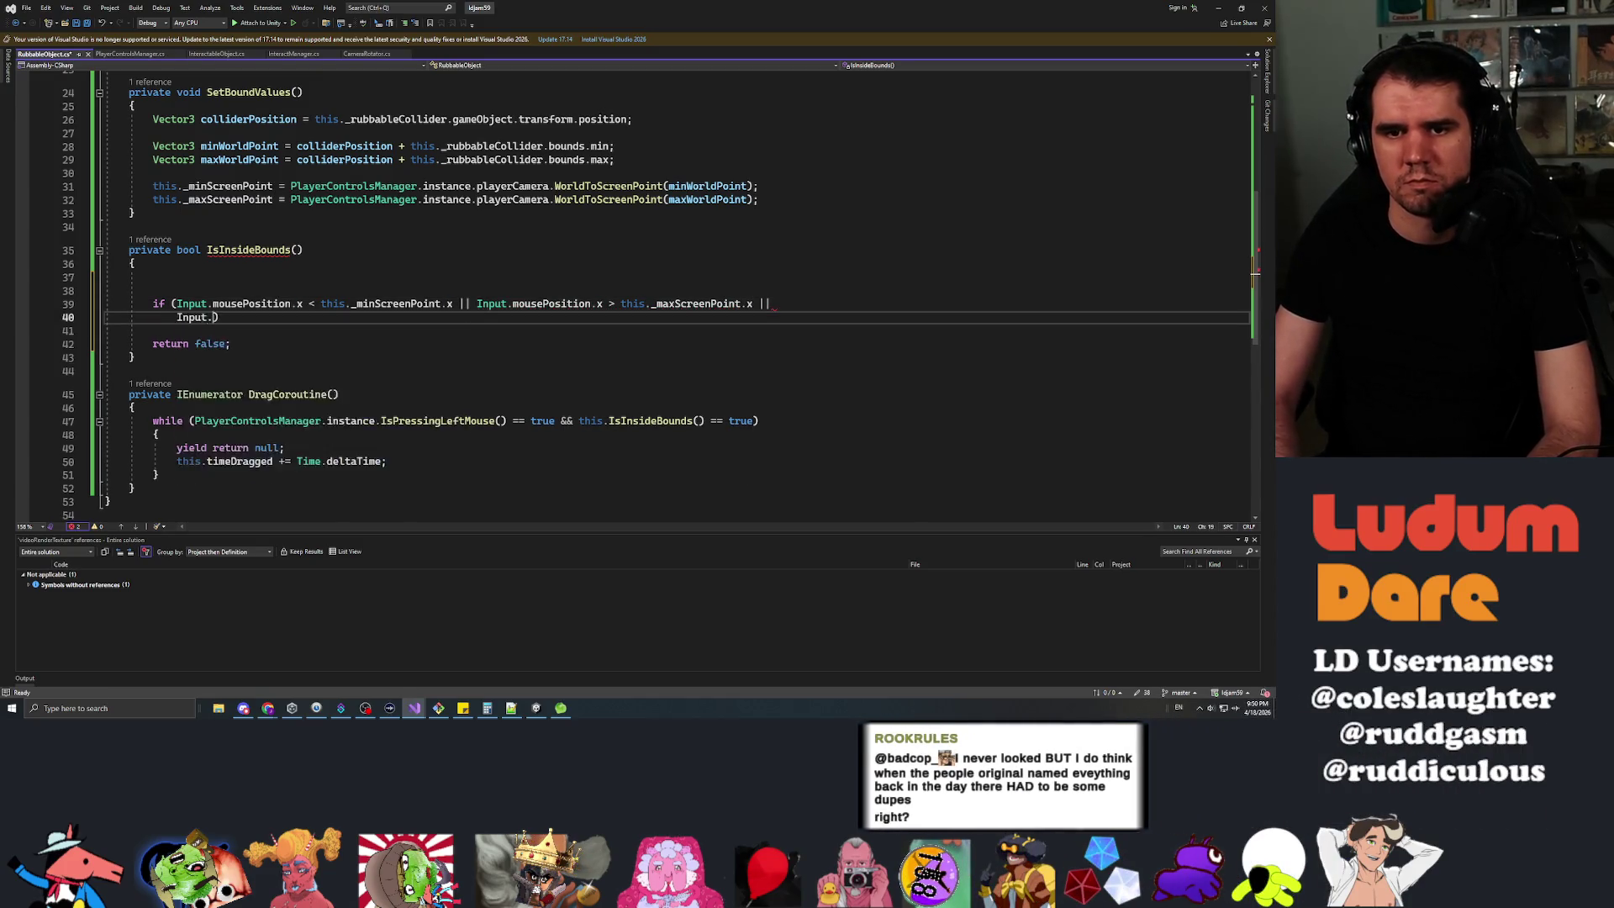
text(y < th)
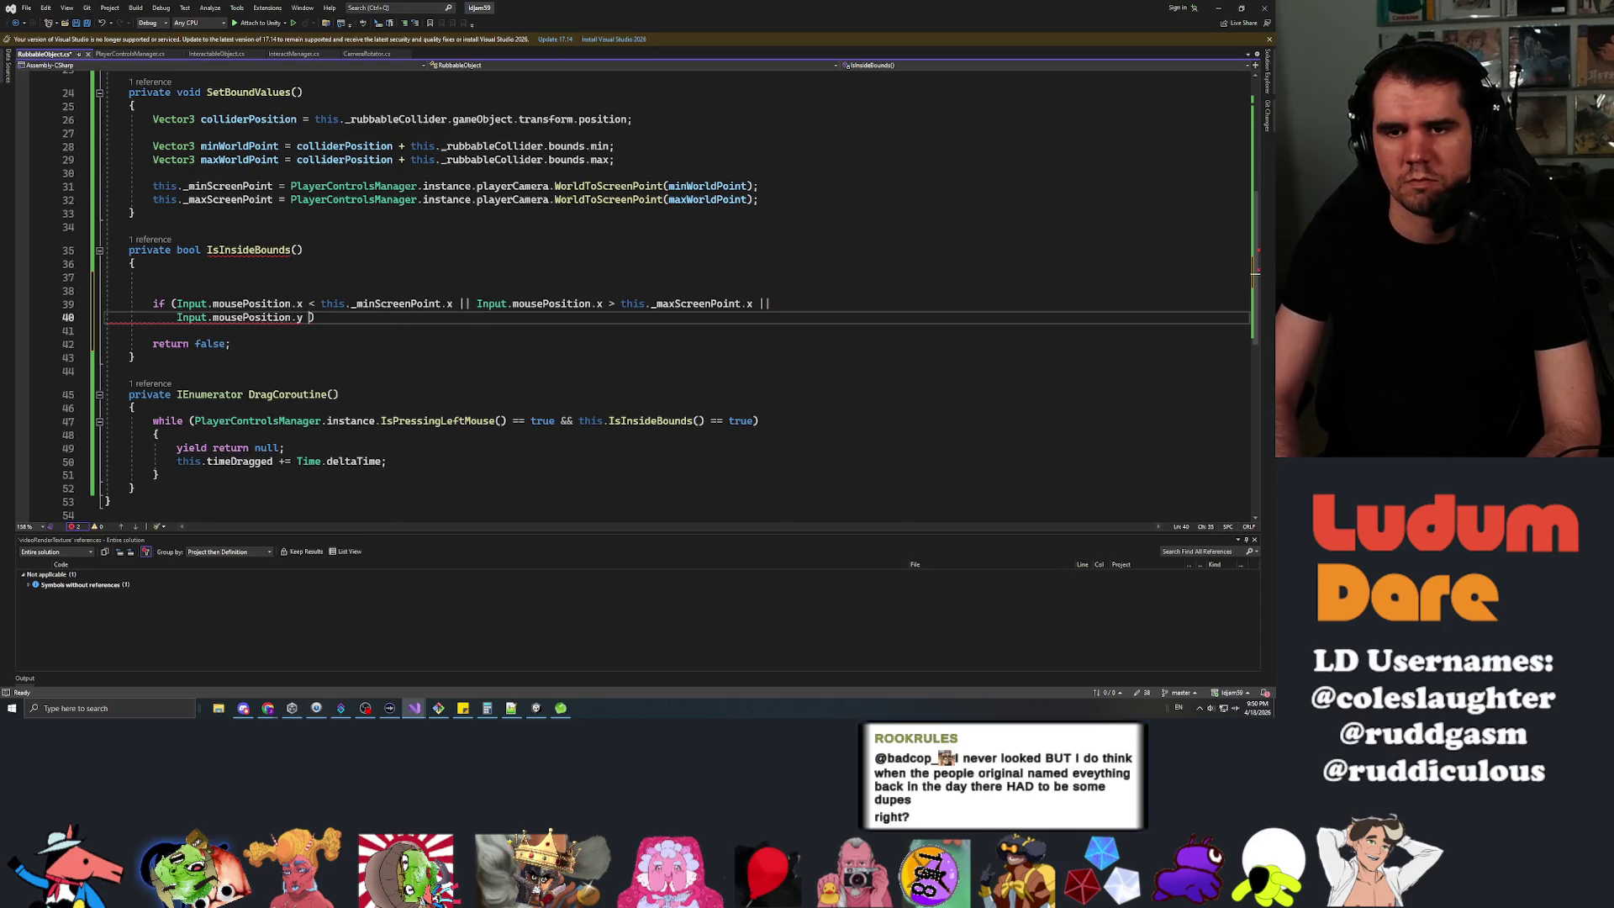
text(is._minScreenPoint)
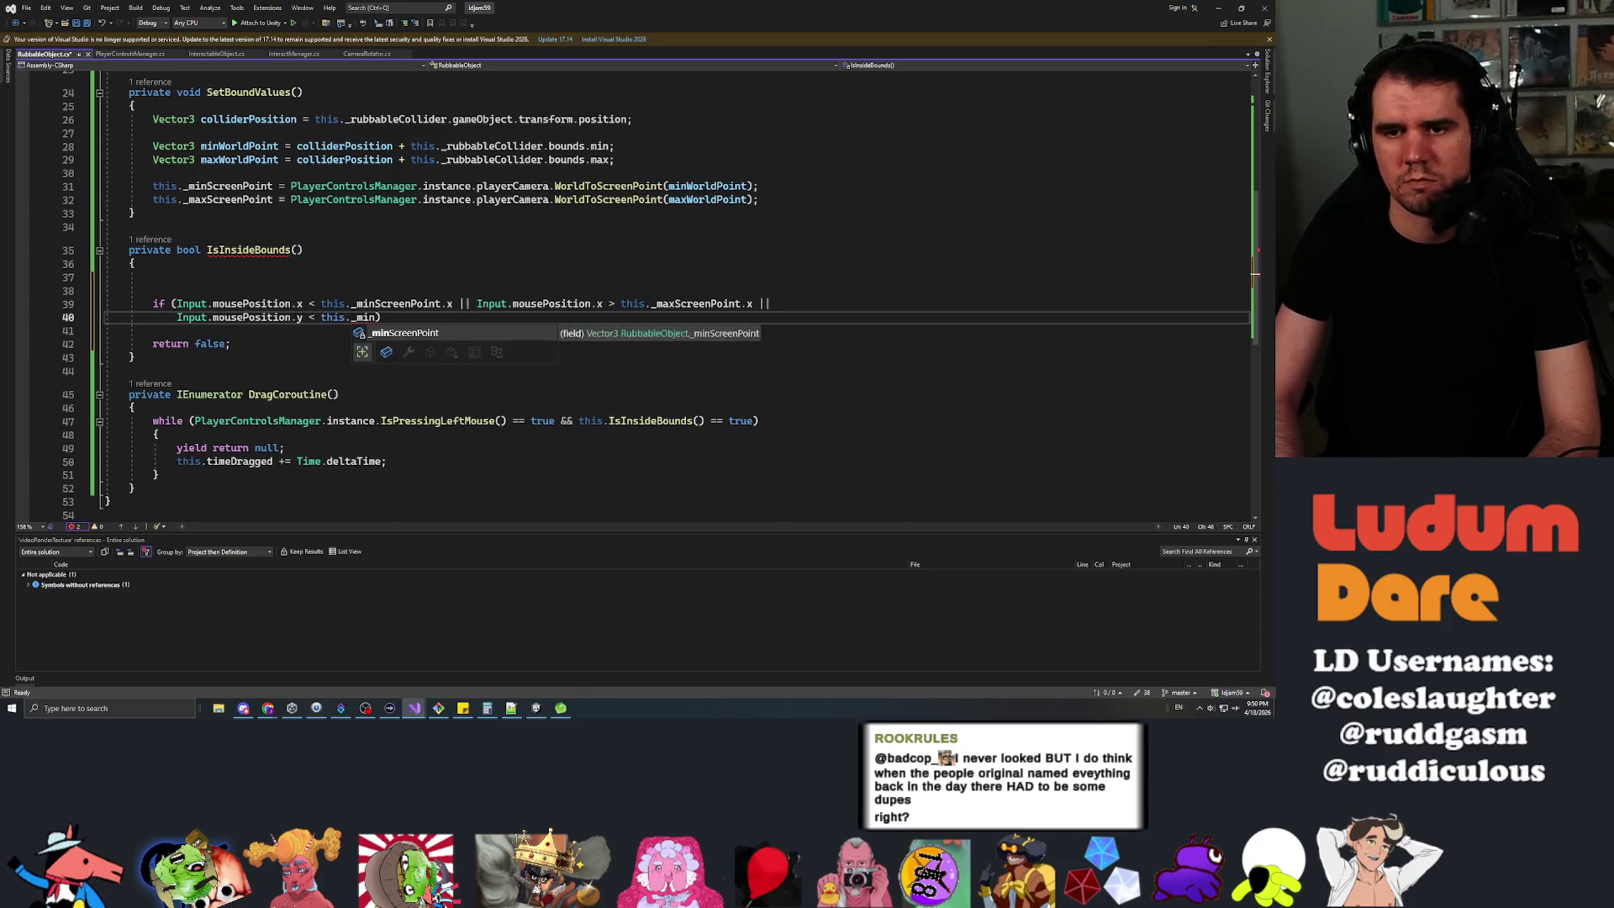
text(.y || )
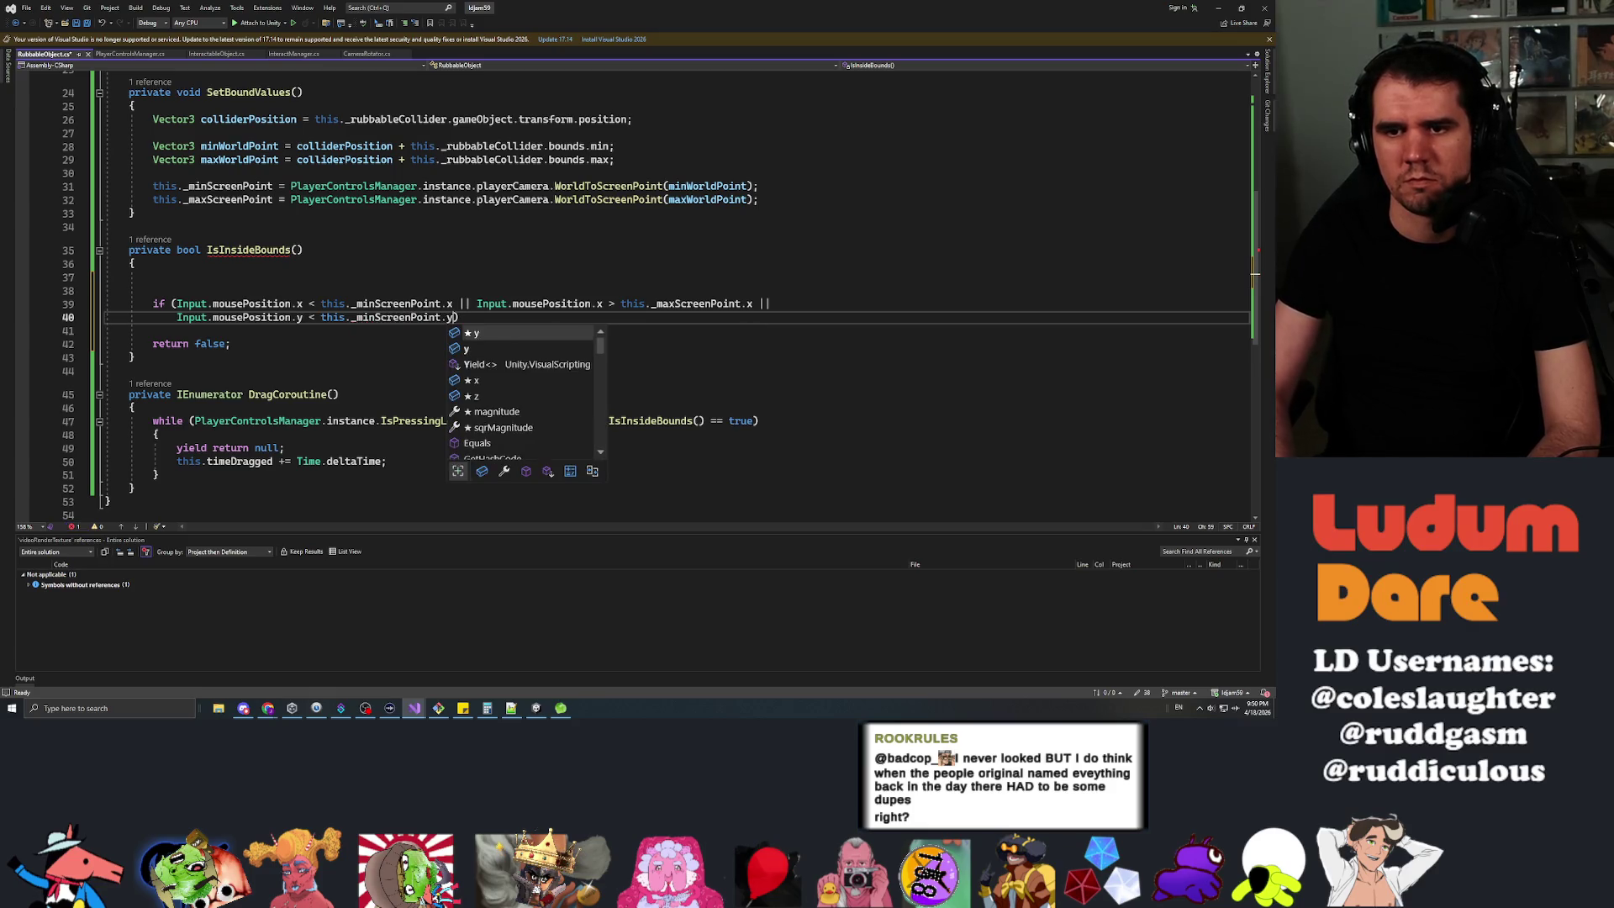
text(Input.mousePresent)
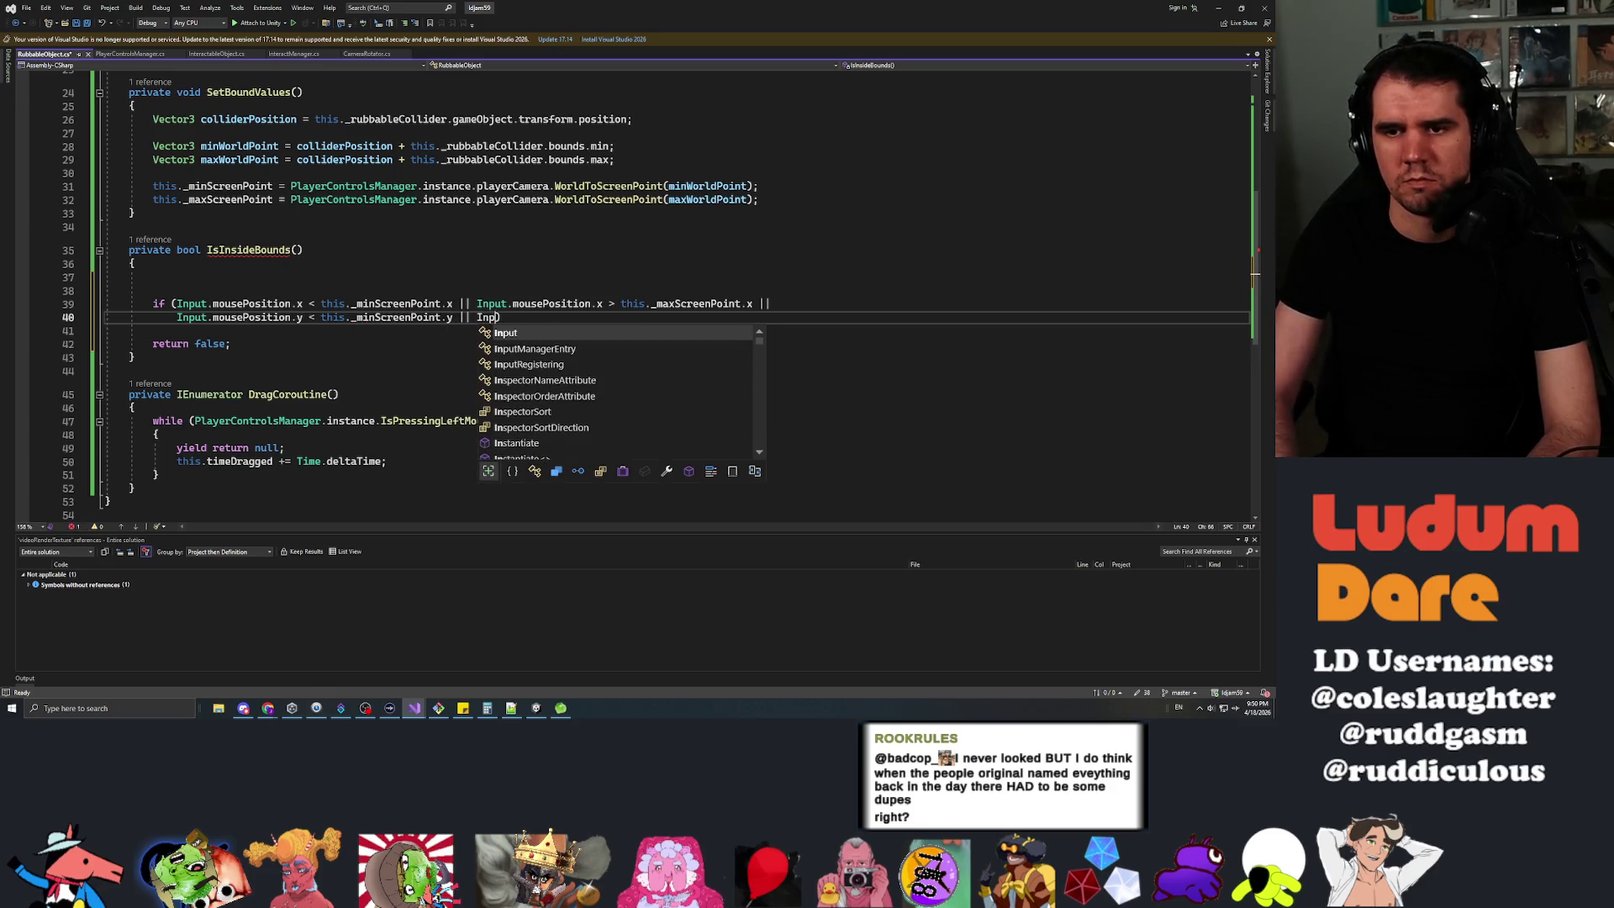
text(.Yield > )
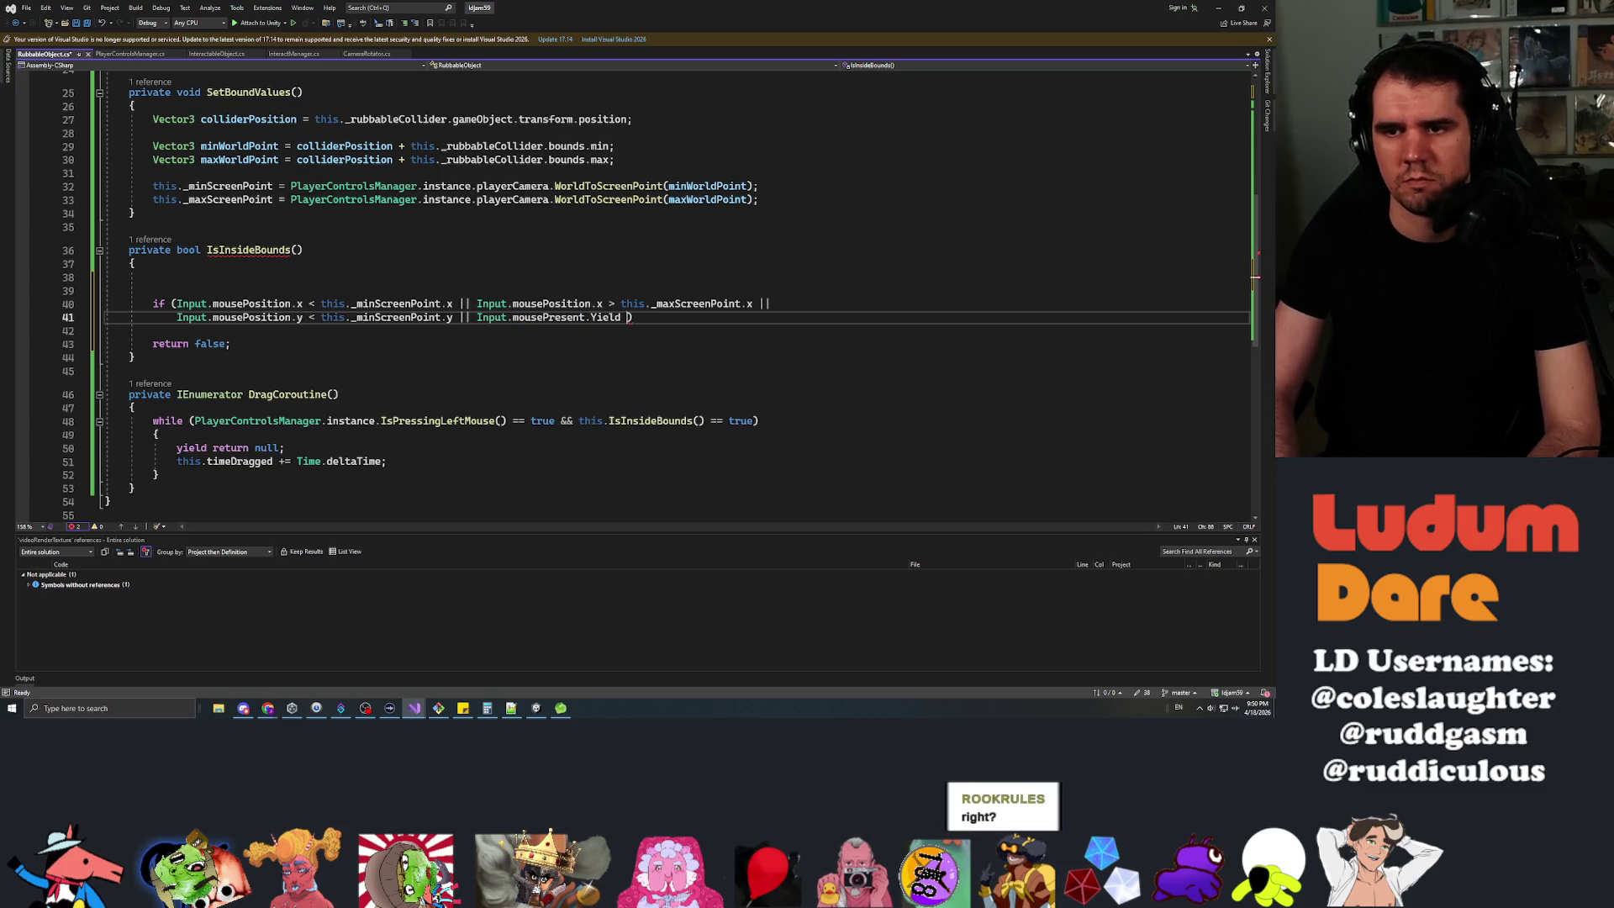
text(this._maxScreenPoint.y)
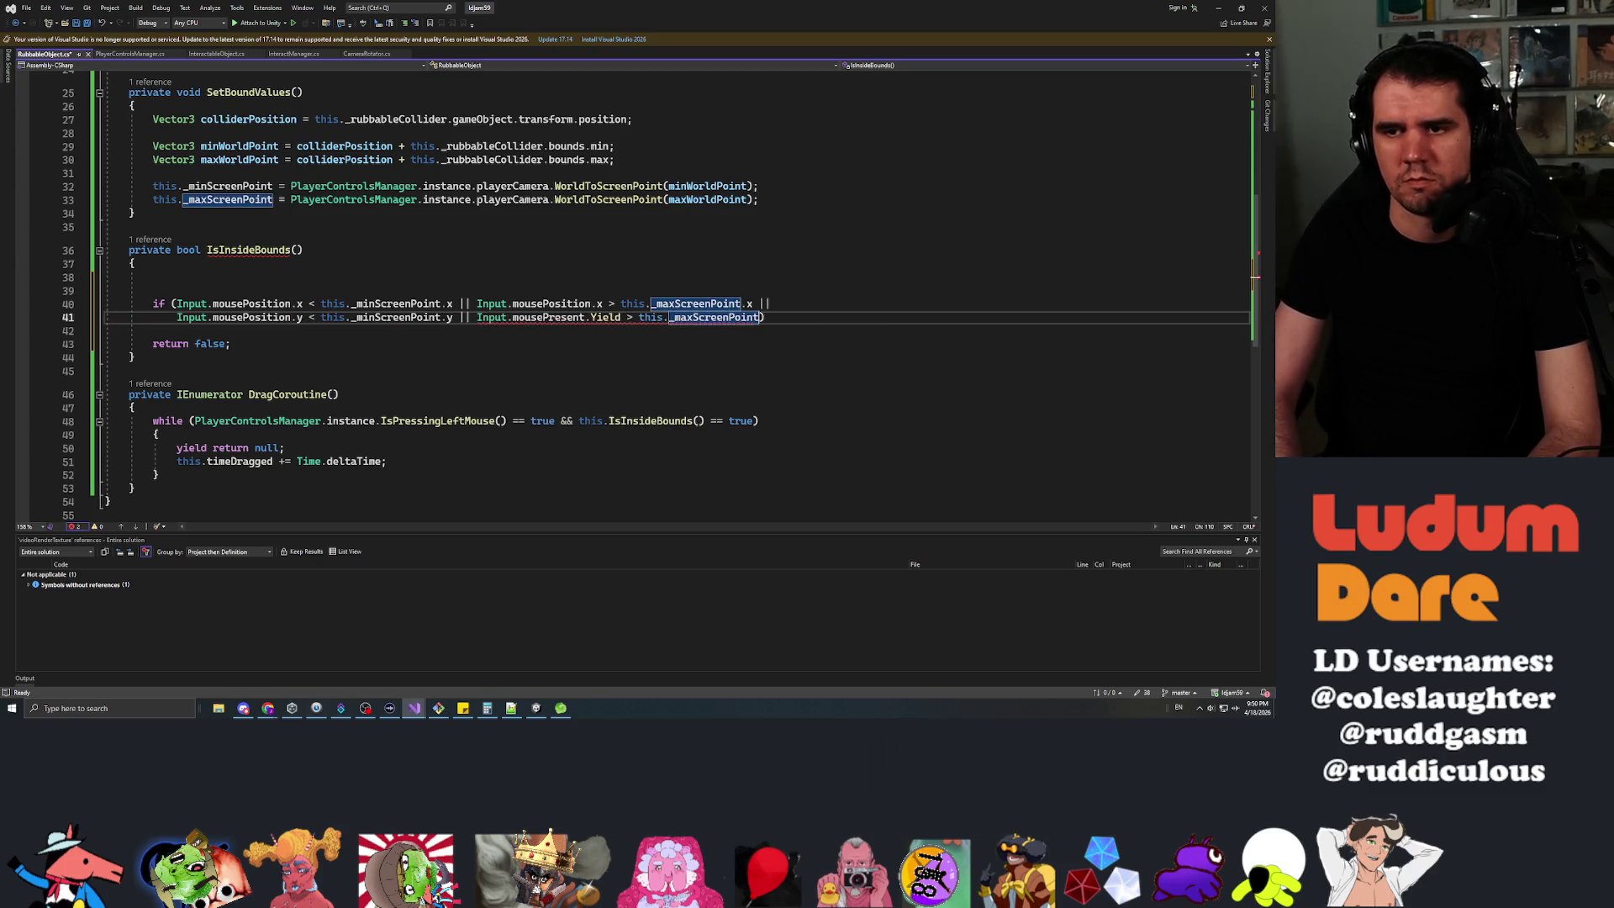
Close the if condition after the y checks and start its body on a new line.
key(Right)
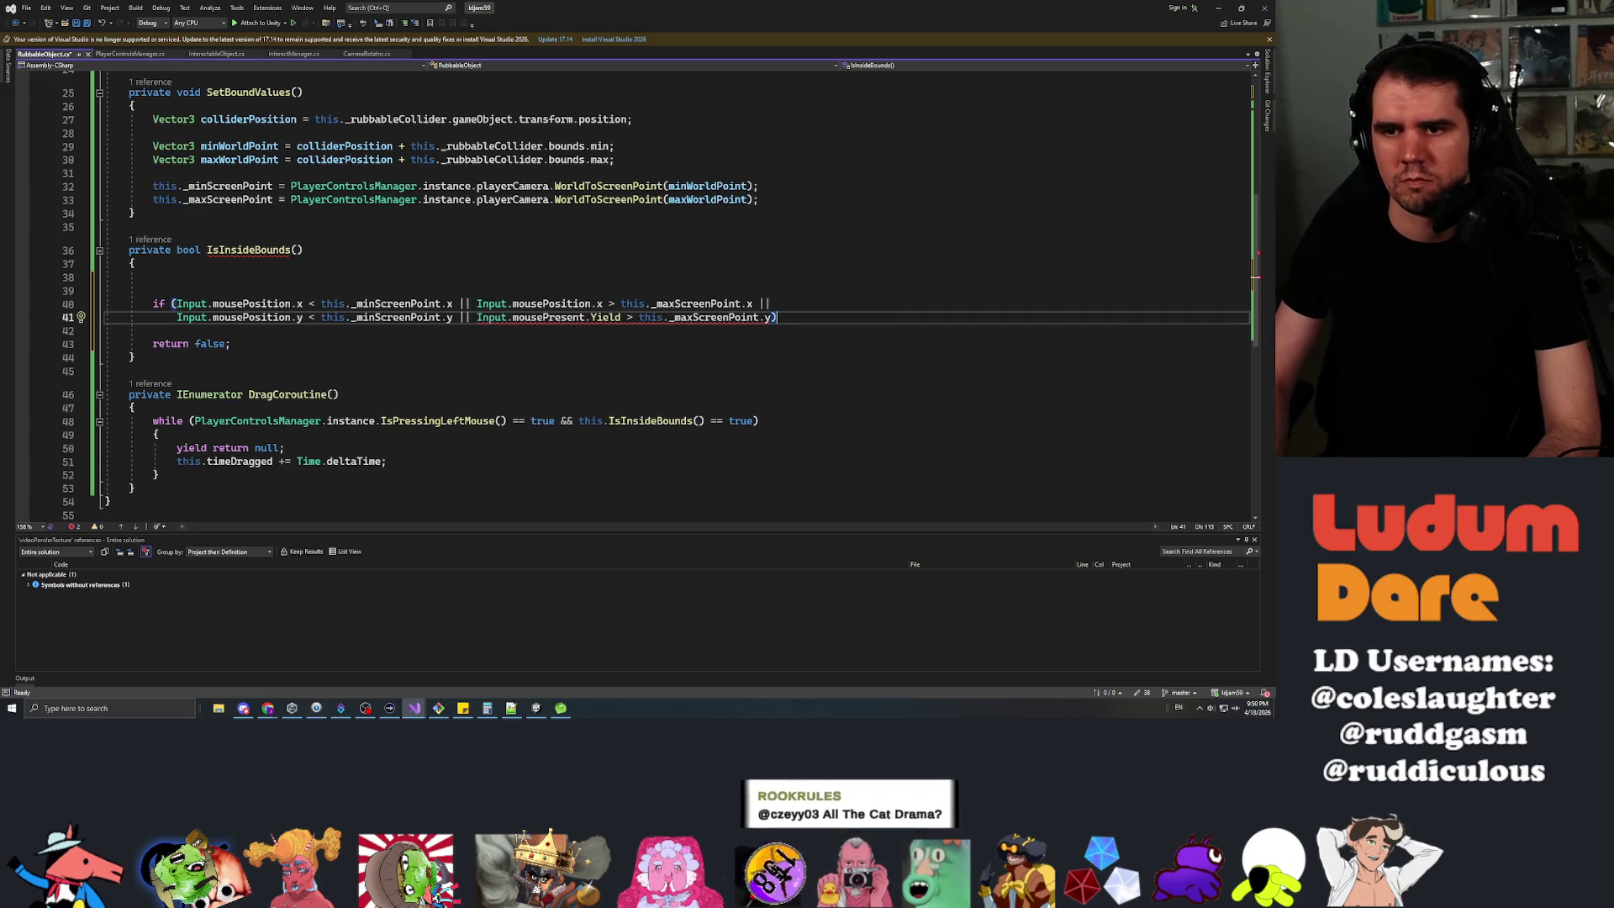
key(Return)
text({ })
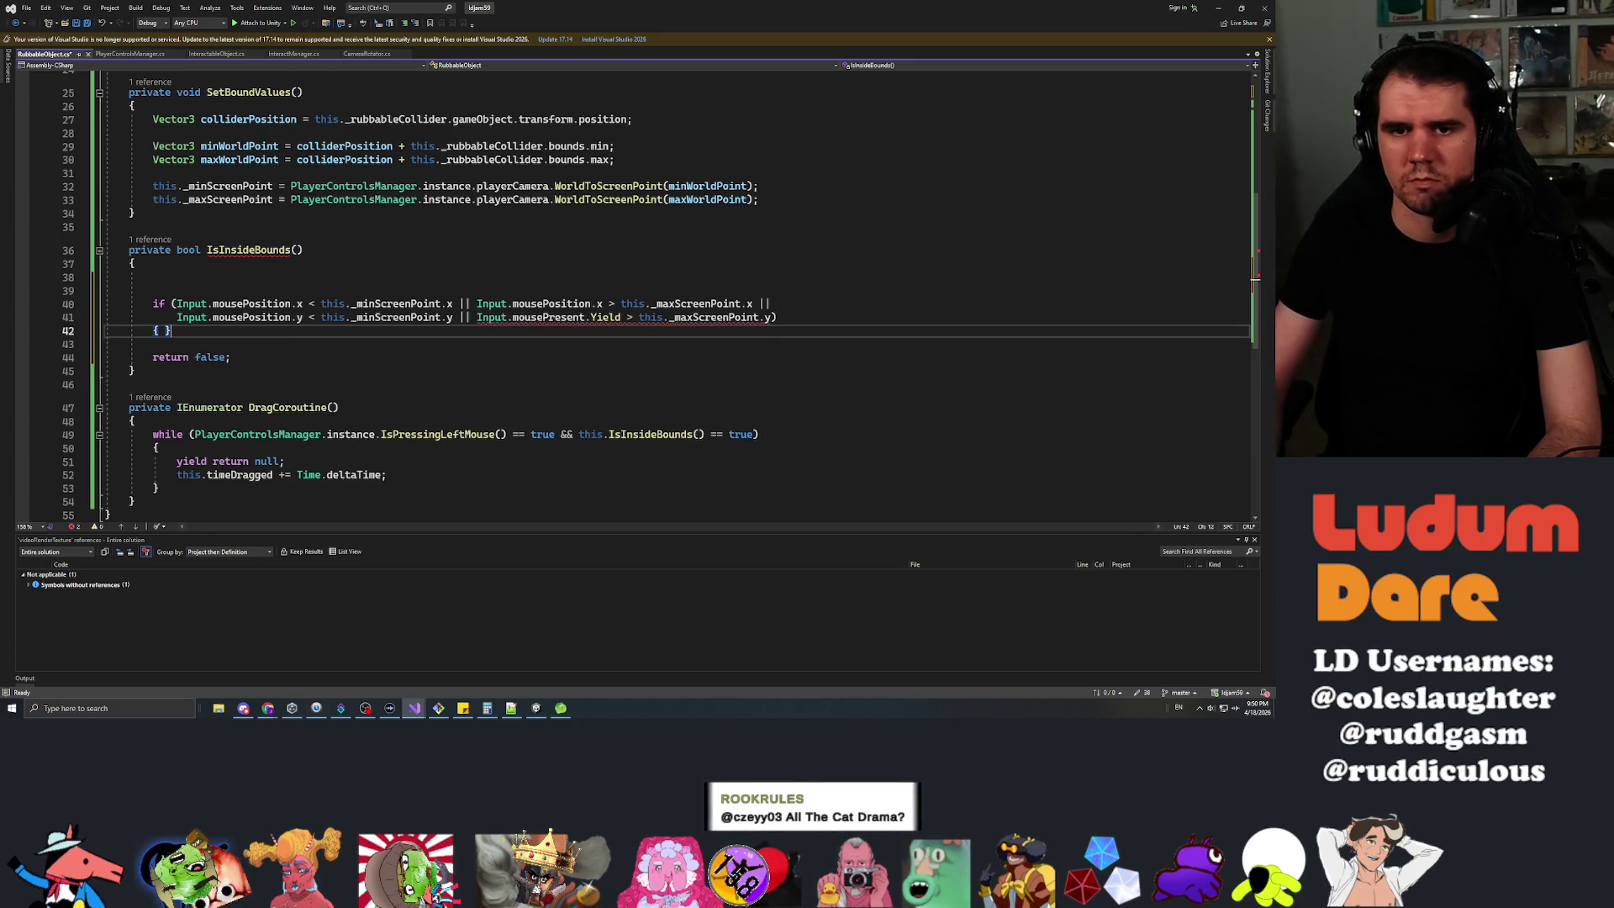
Replace the mistaken mousePresent with Input.mousePosition.y in the condition and save.
key(Return)
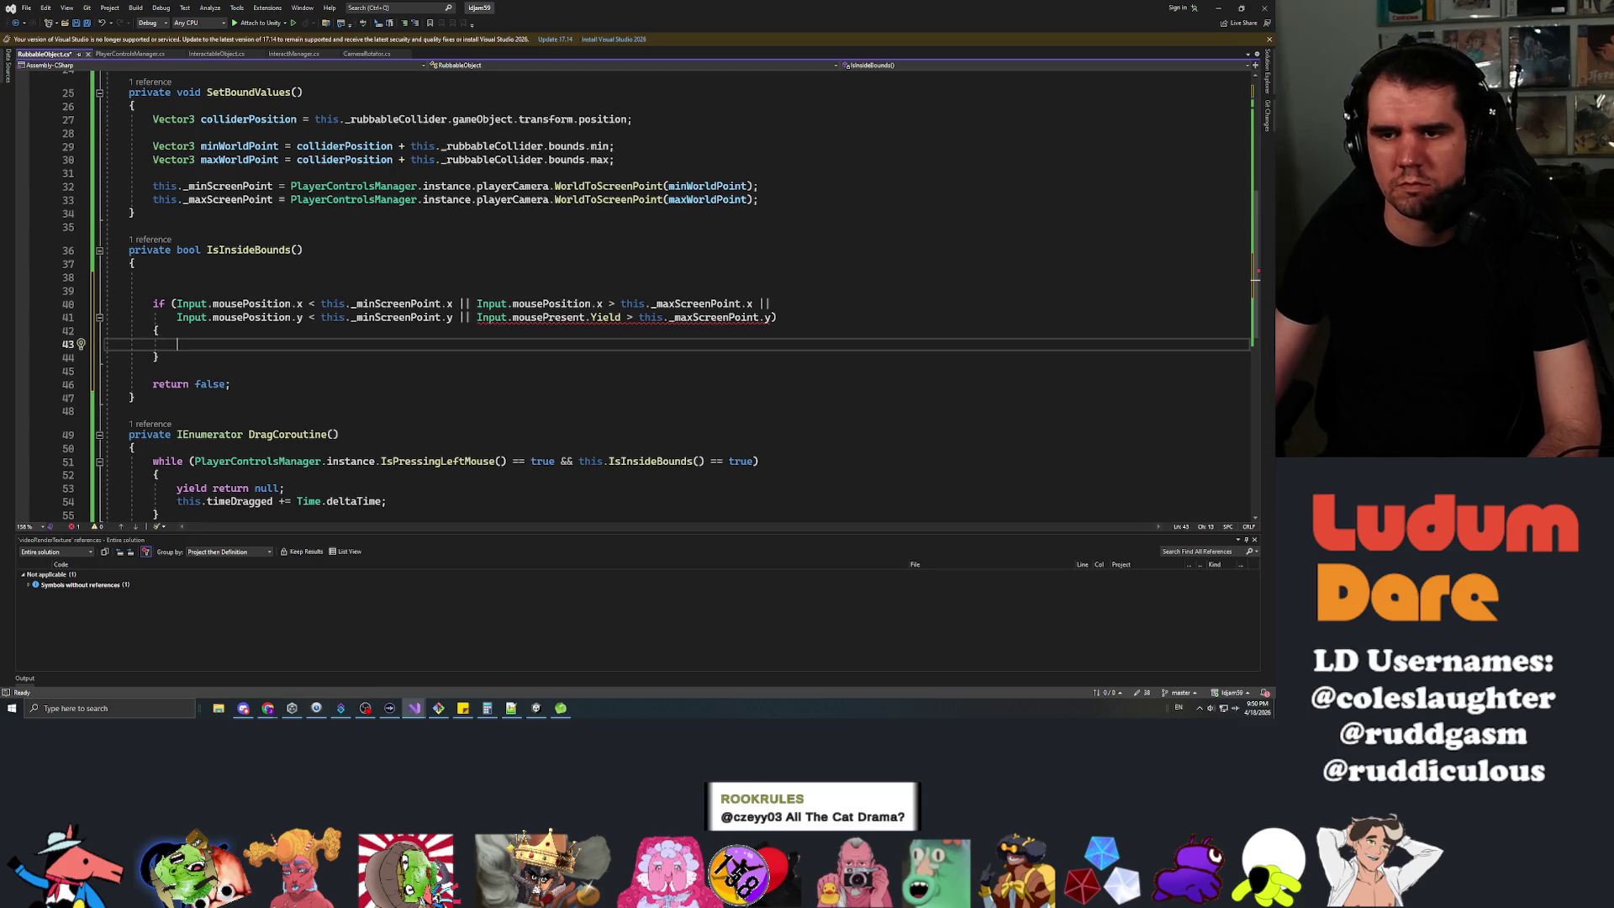
double_click(554, 317)
key(BackSpace)
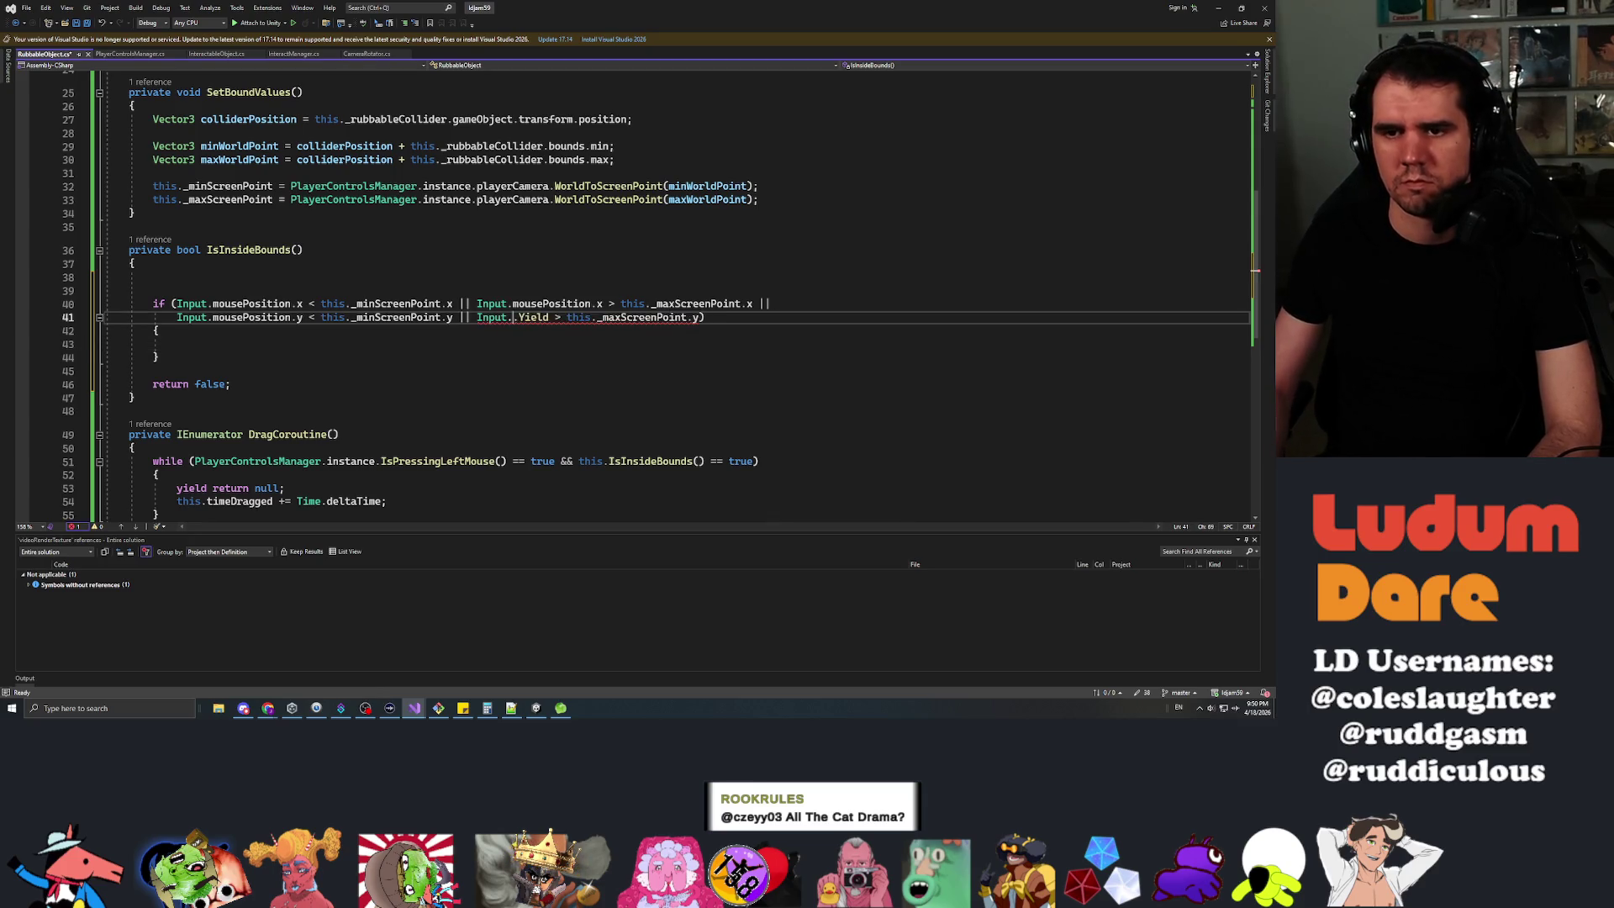
key(ctrl+space)
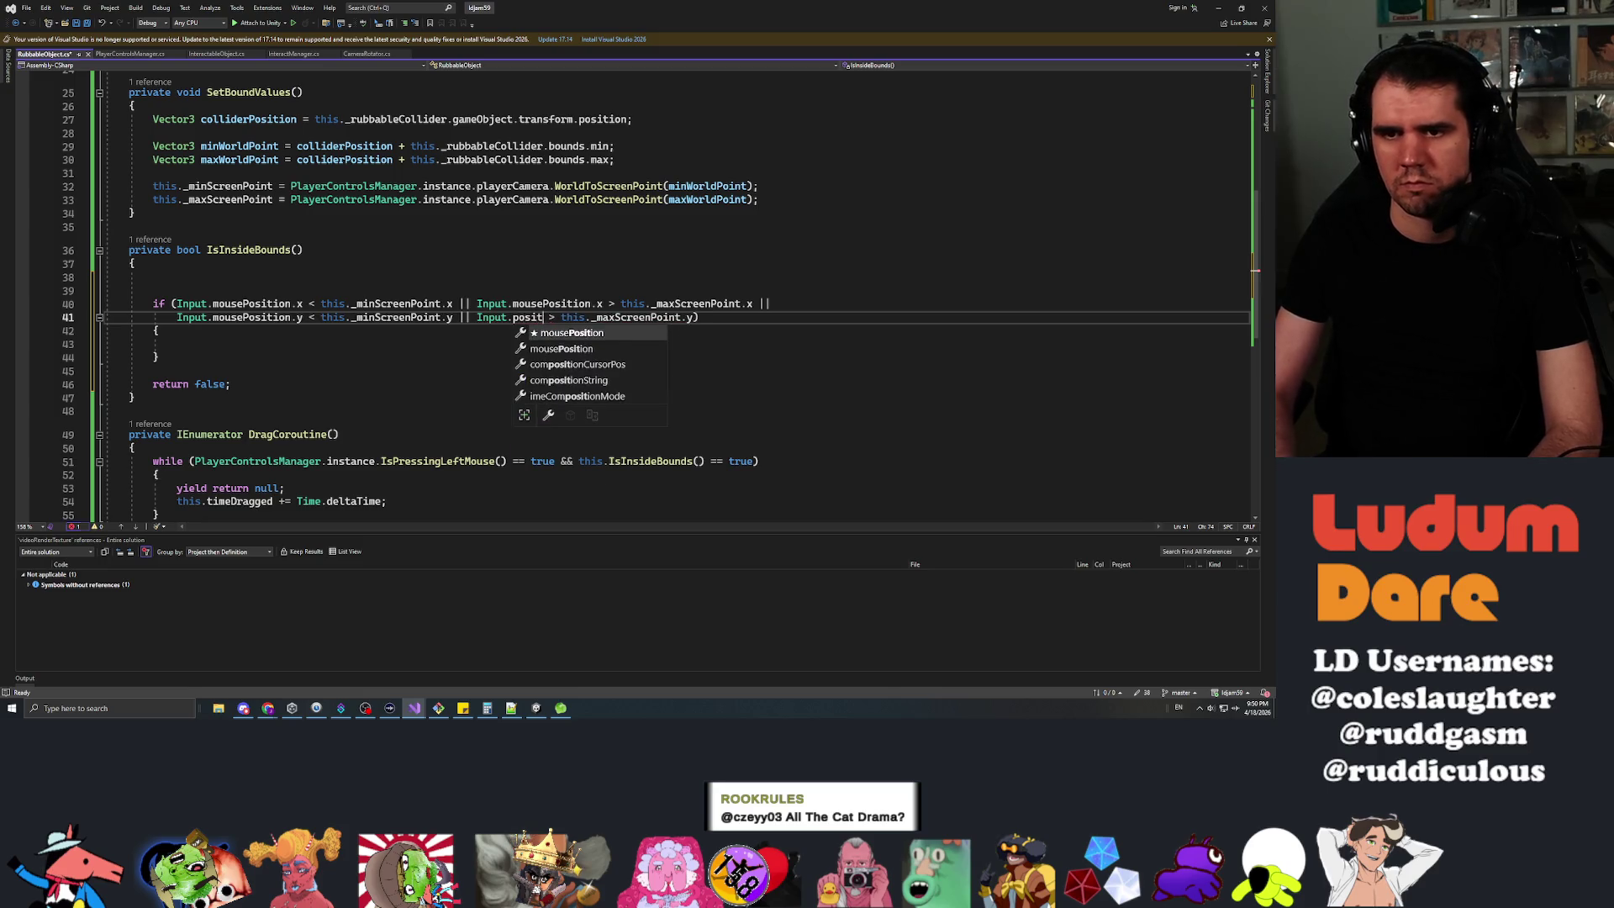
text(Input.mousePosition.)
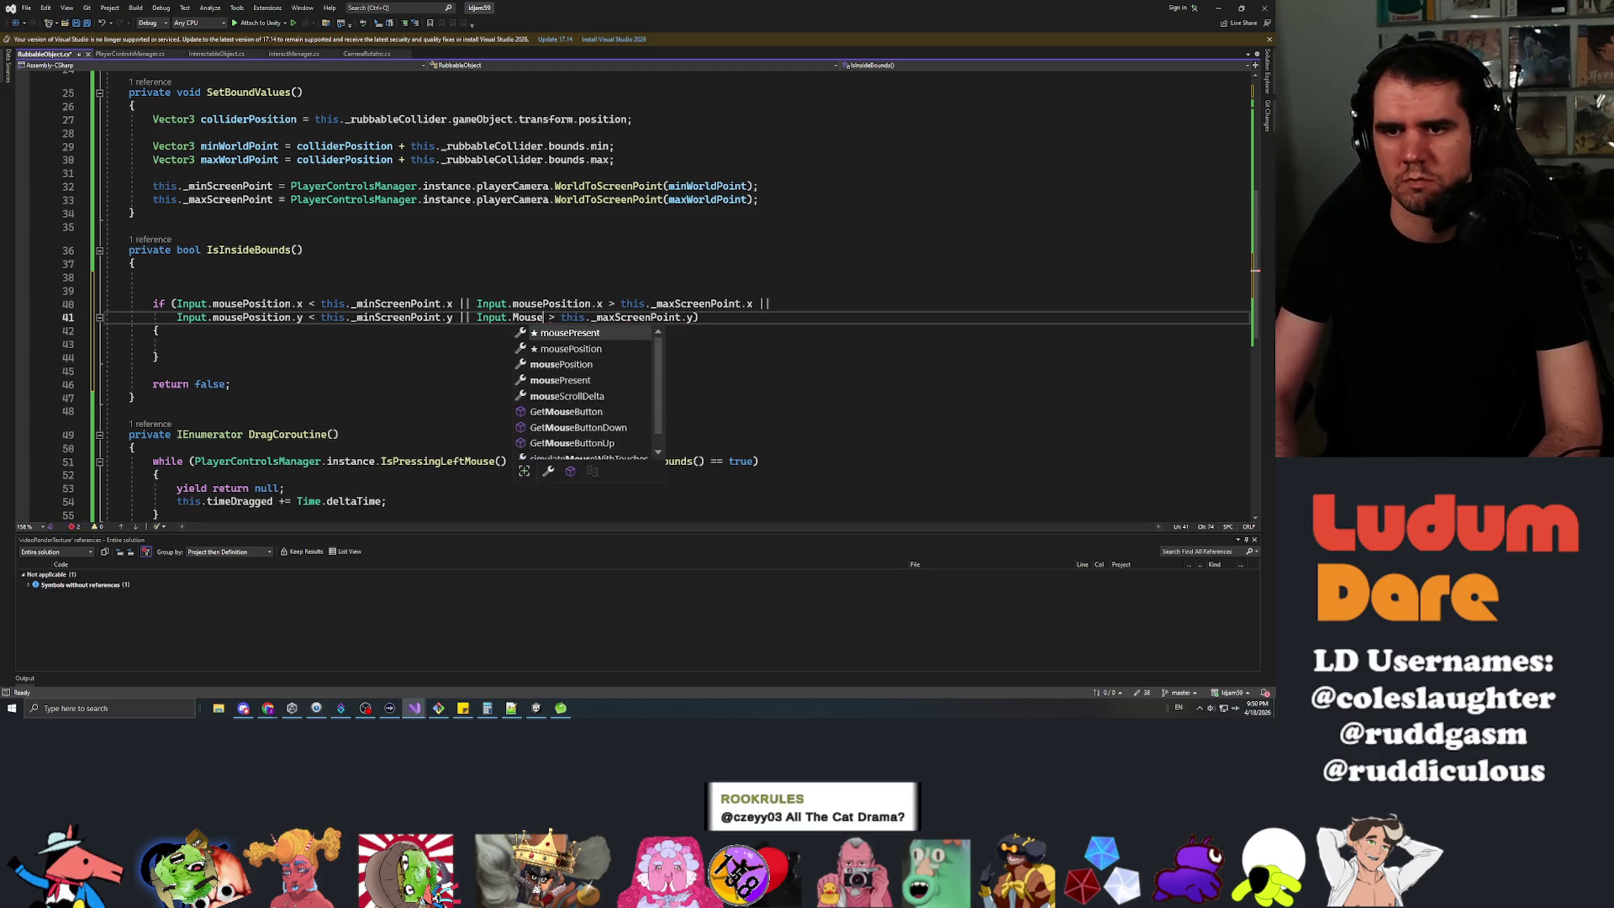
text(y)
key(ctrl+s)
Return false inside the if block and change the final return to true.
key(Down)
key(Down)
text(return fa)
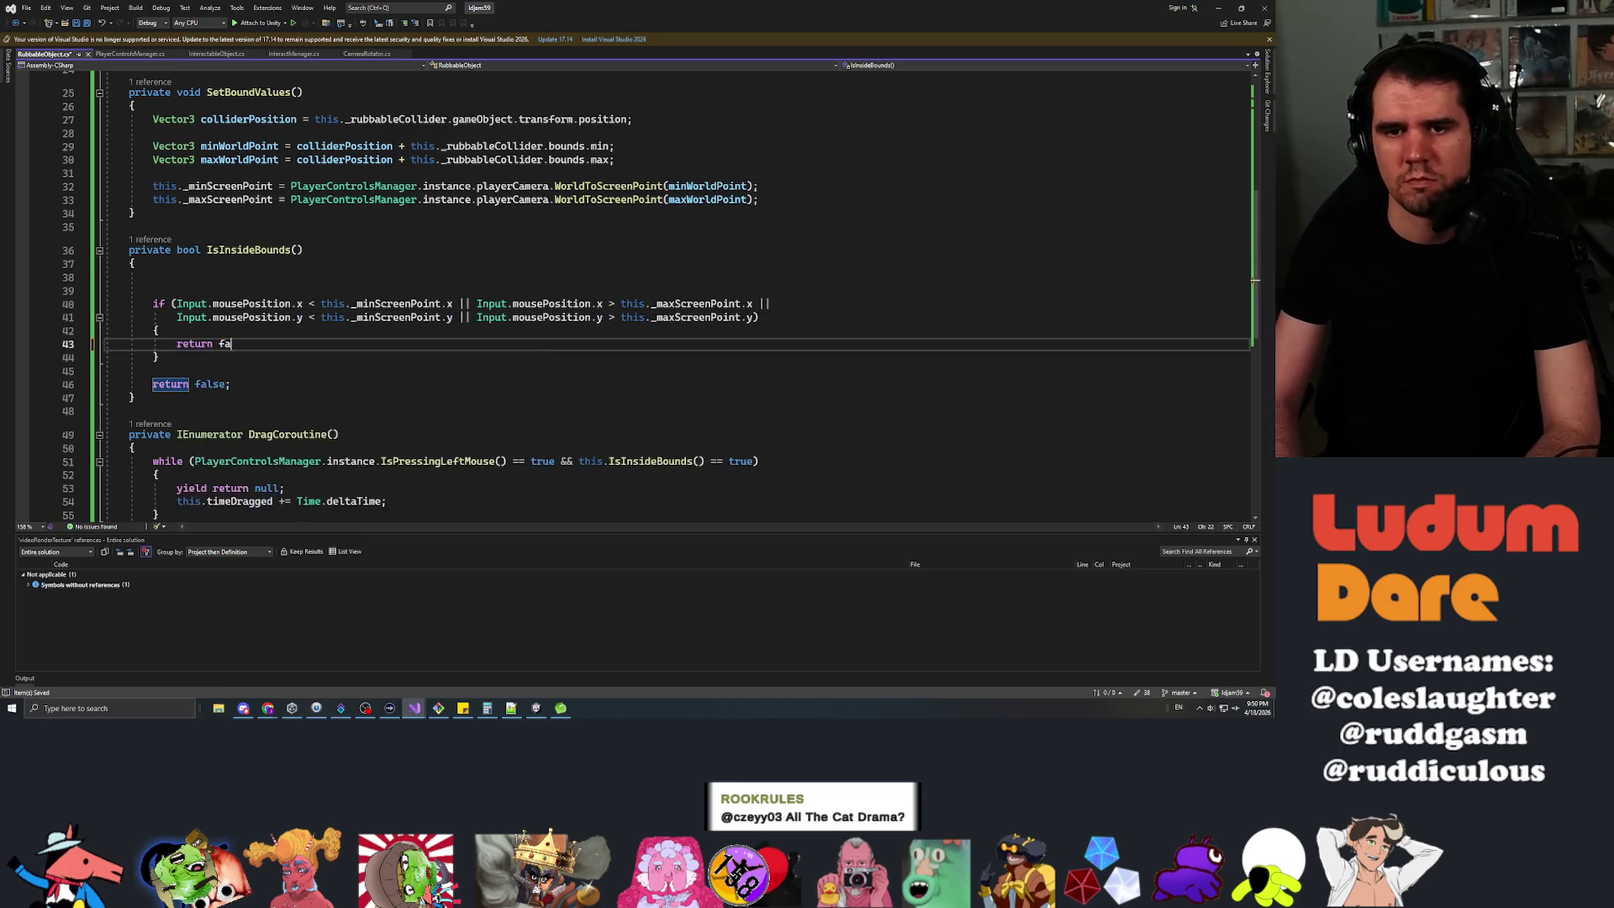
text(lse;)
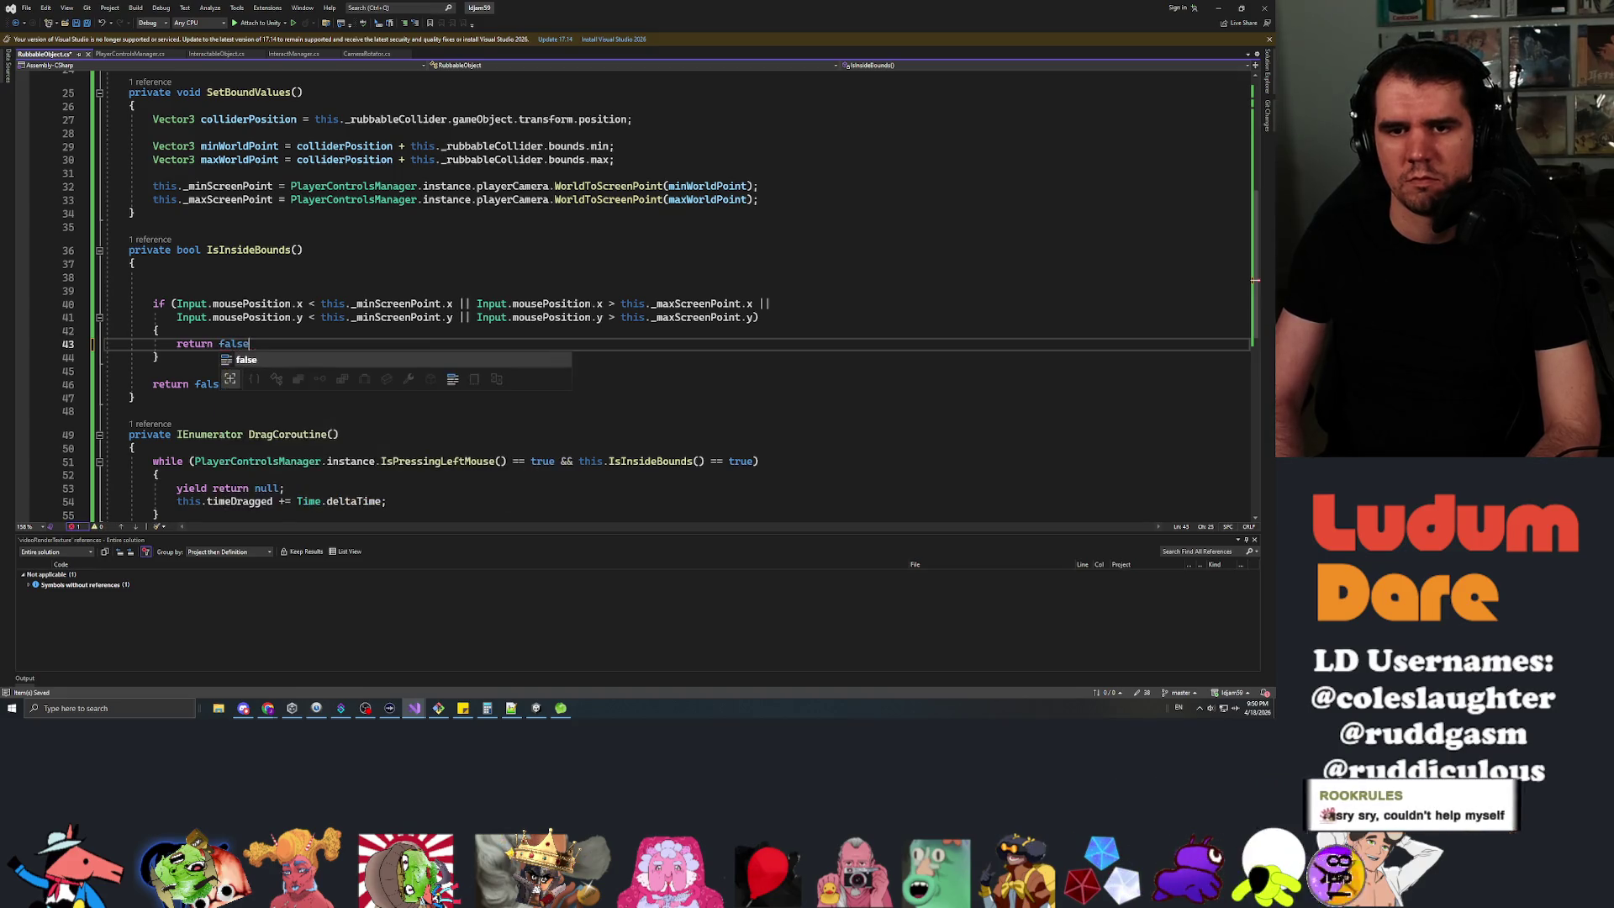
key(Down)
key(Down)
key(Down)
key(Left)
key(shift+Left)
key(shift+Left)
key(shift+Left)
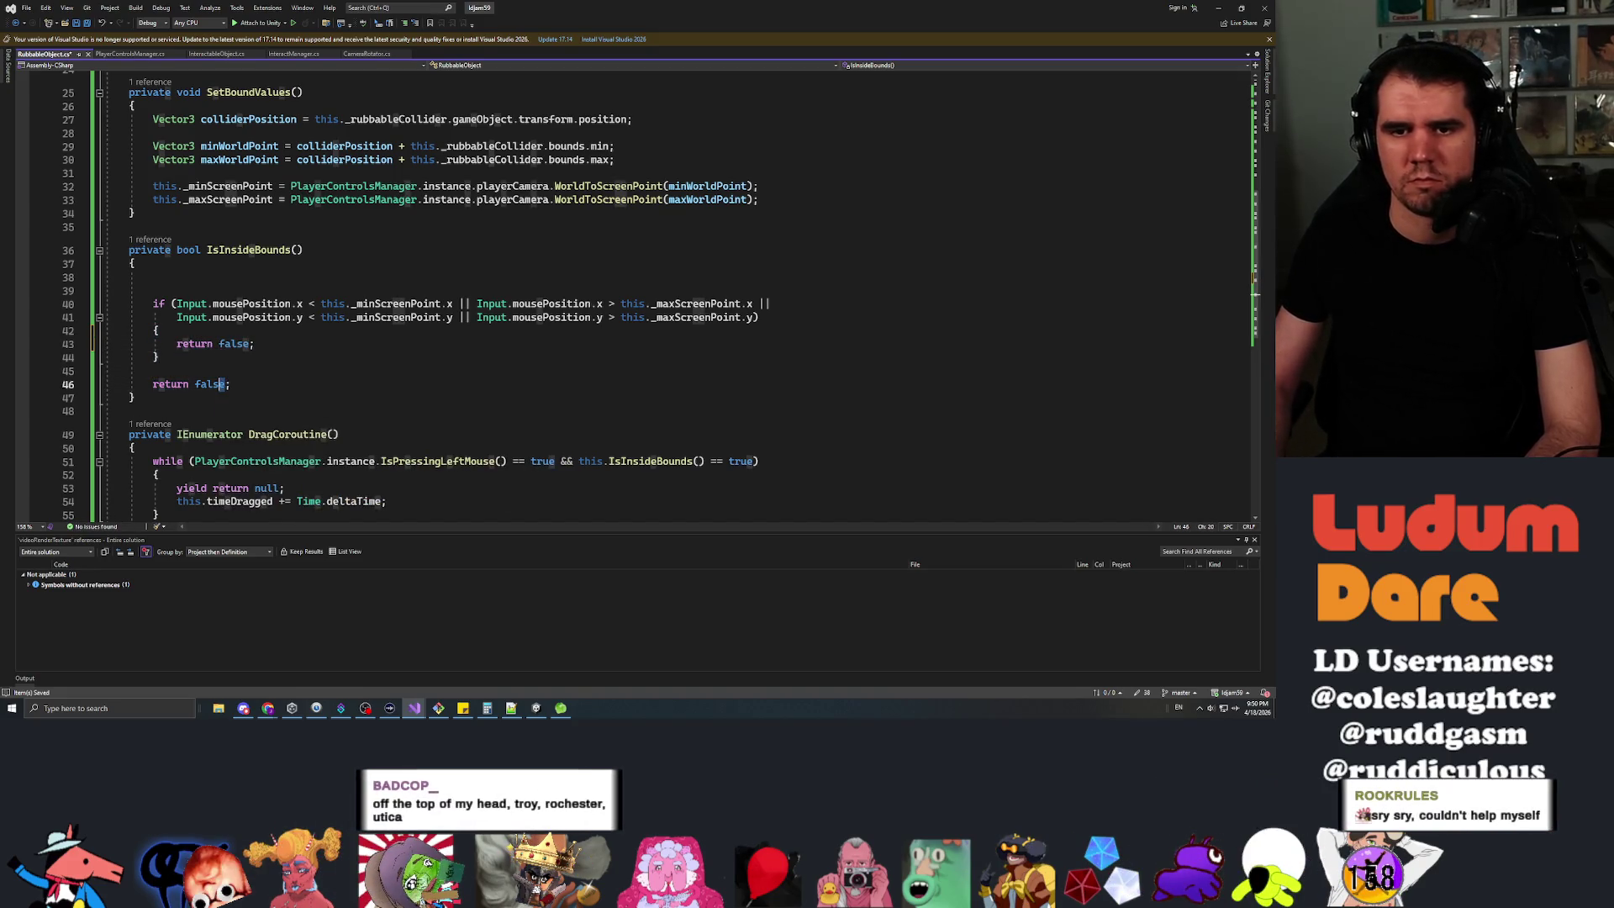
text(true)
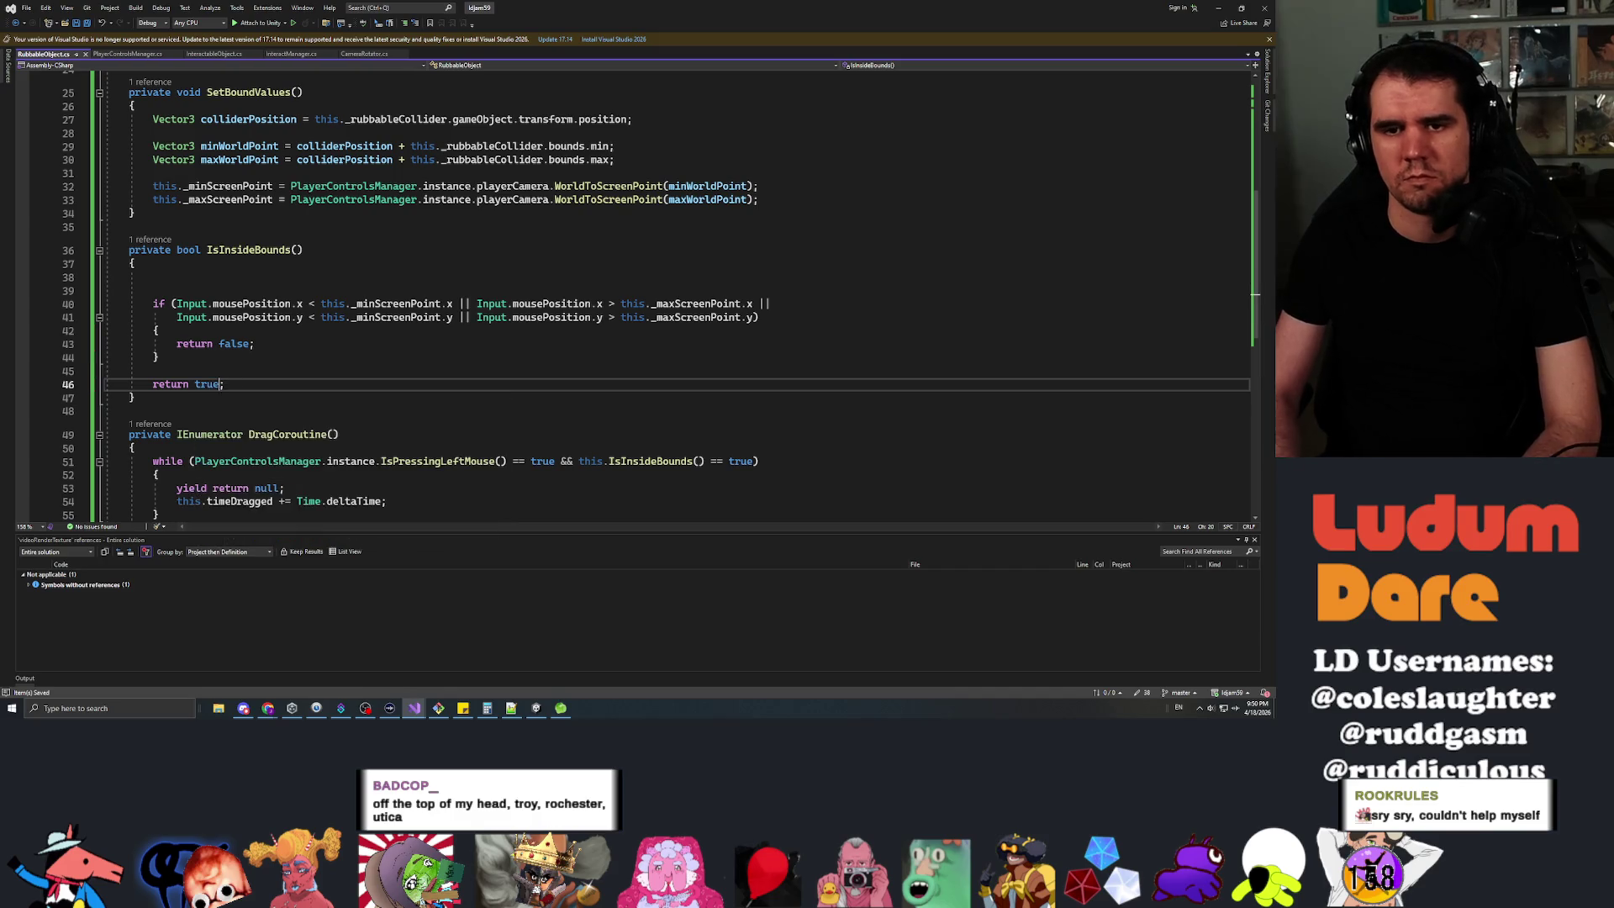
Delete the blank lines above the if statement.
key(Up)
key(Up)
key(Up)
key(Up)
key(shift+Up)
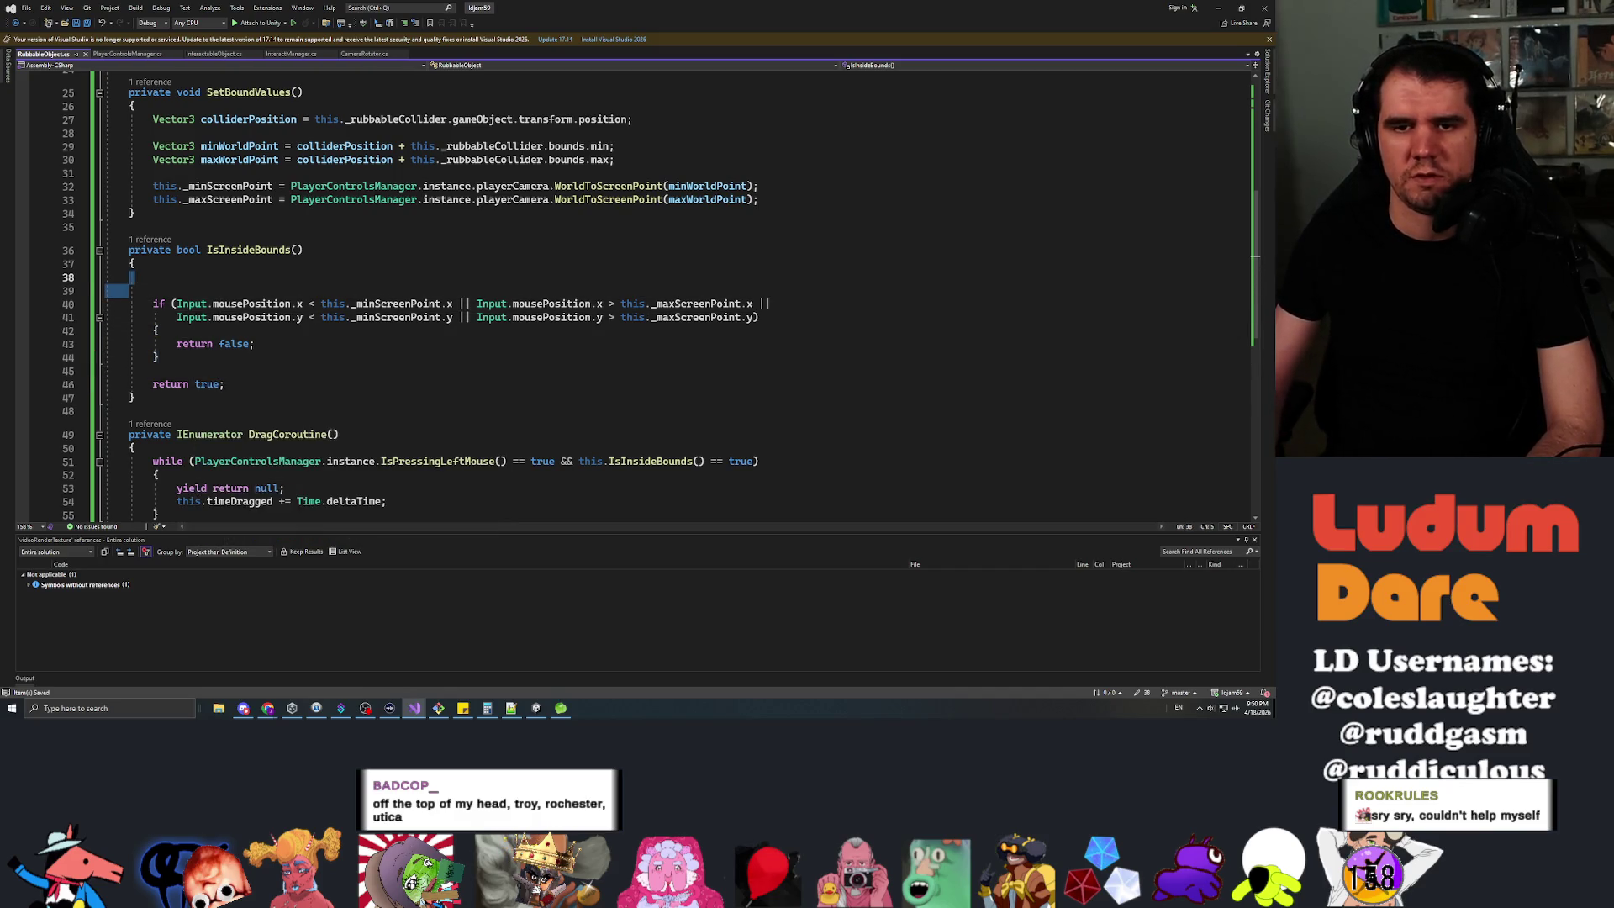
key(BackSpace)
key(BackSpace)
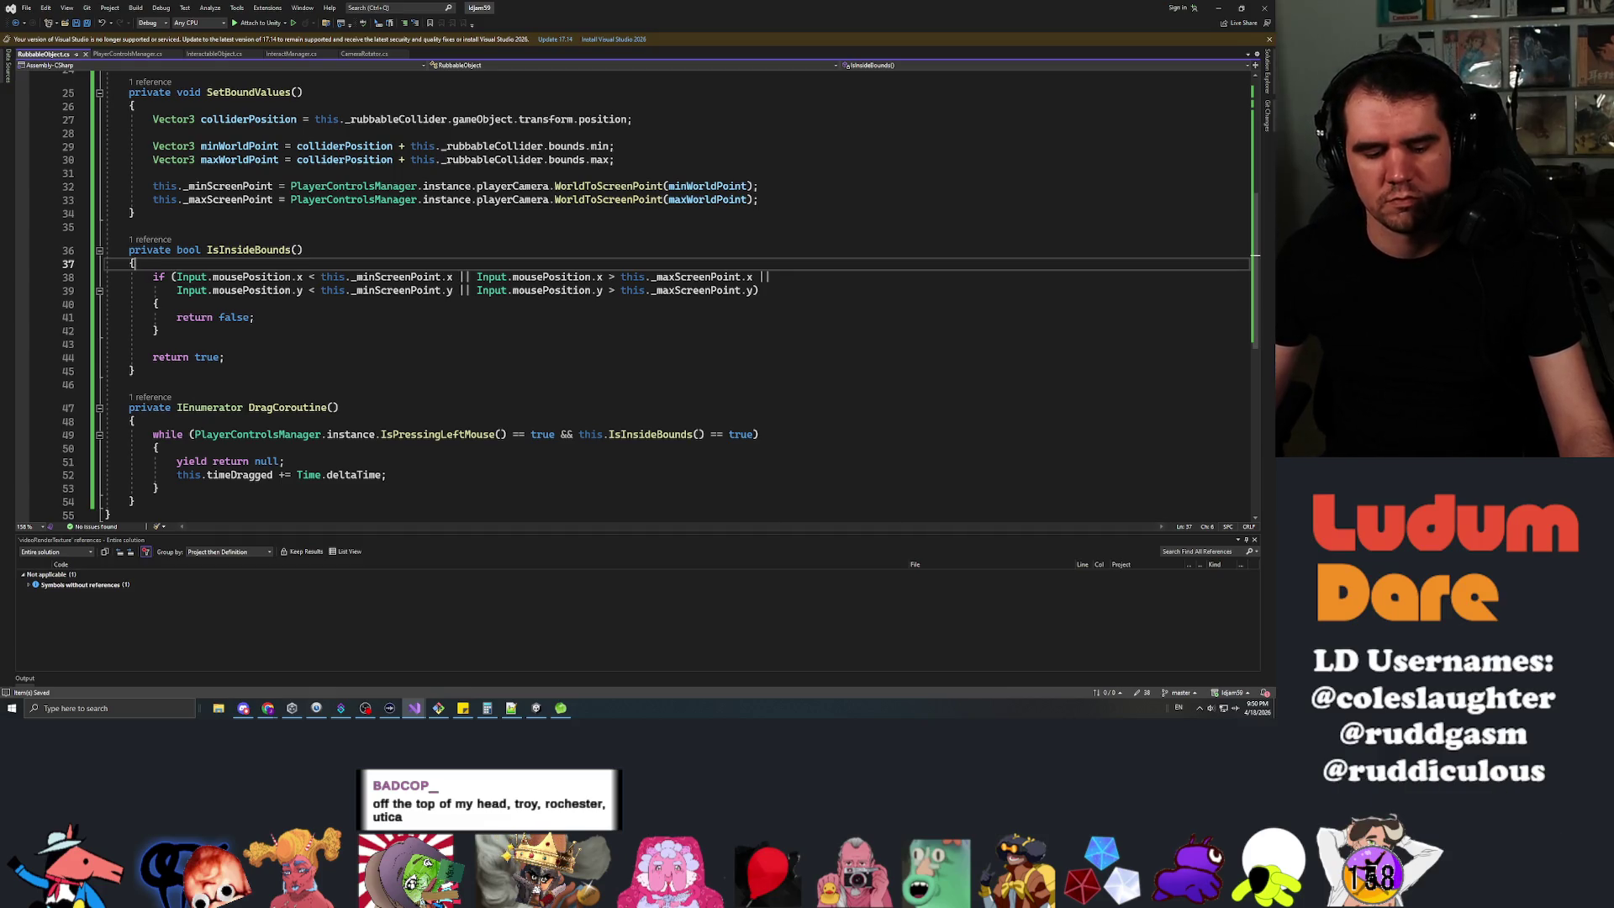
click(105, 344)
scroll(660, 296, down, 3)
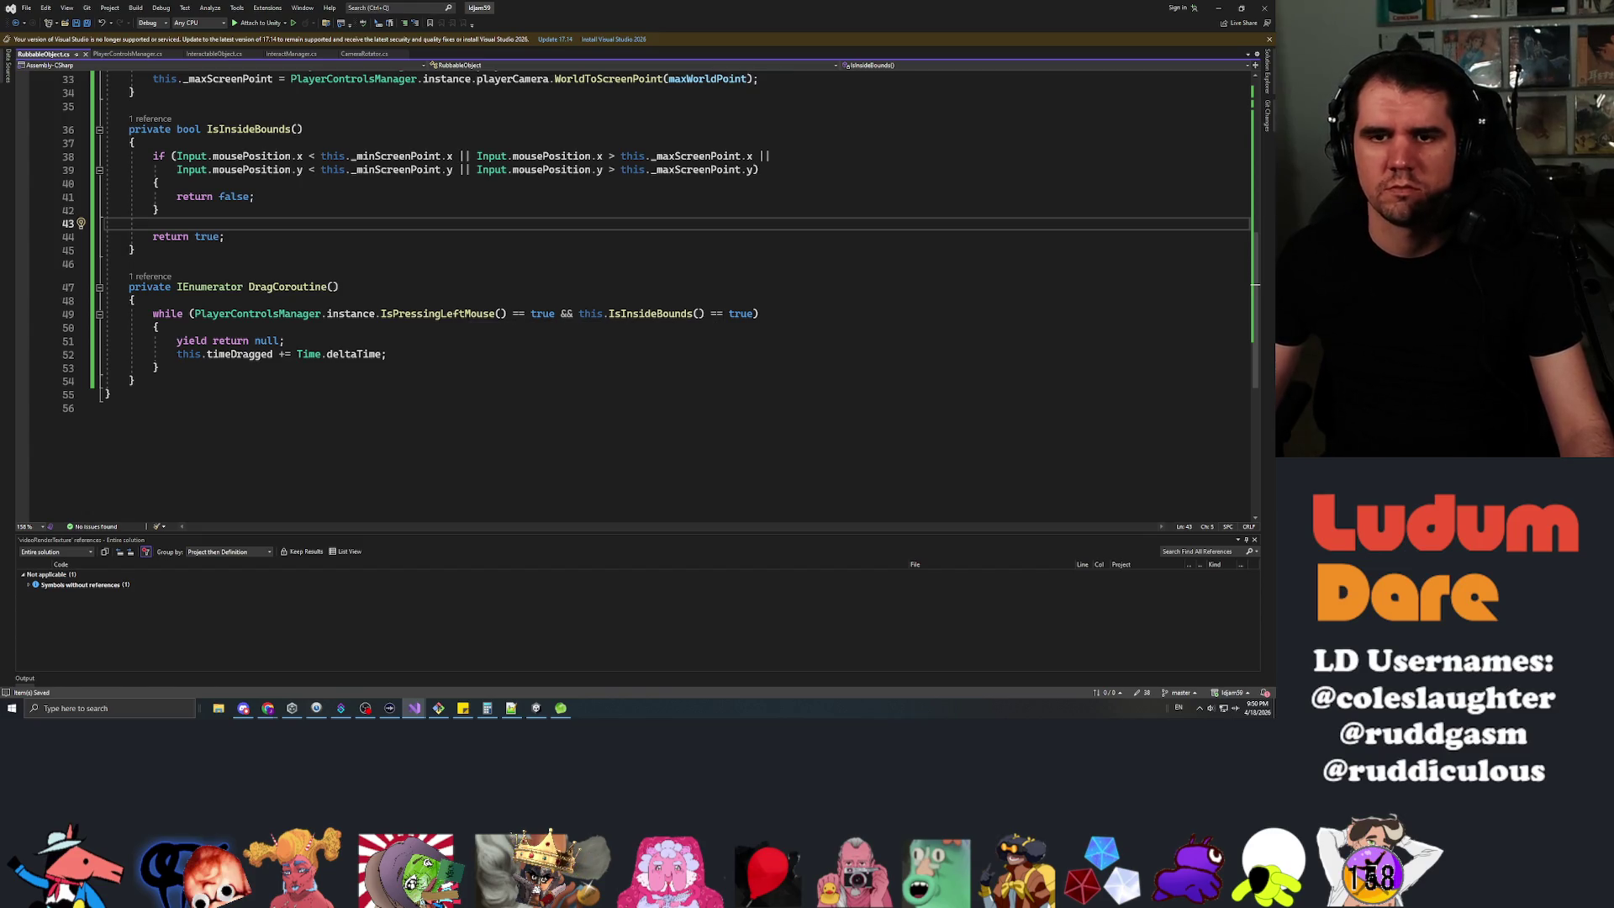
click(387, 353)
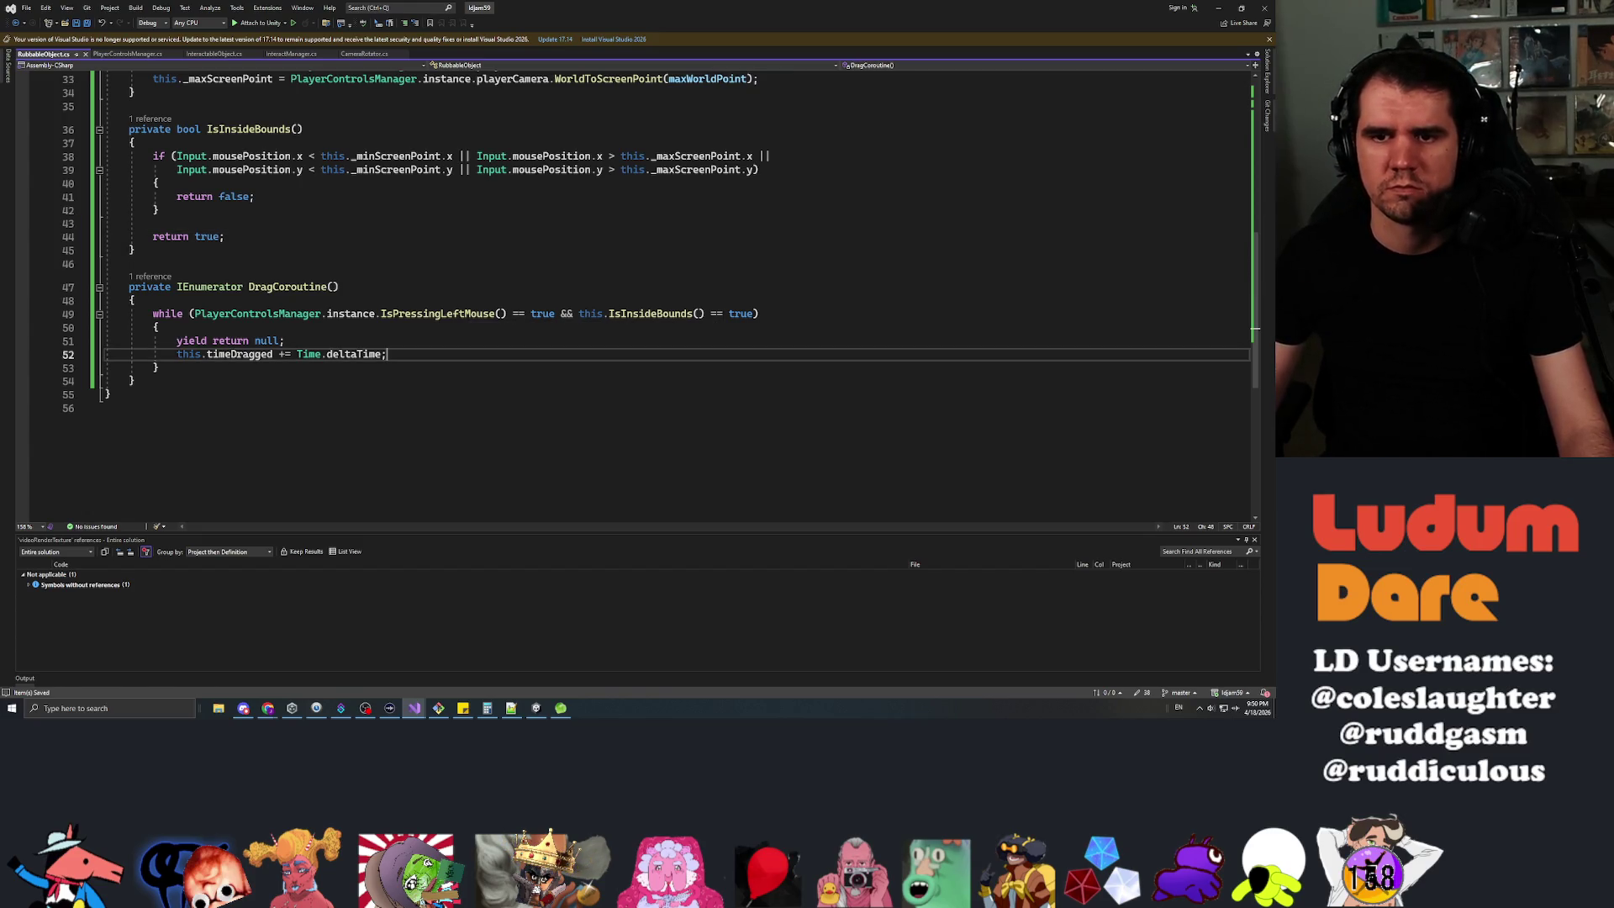
Add Debug.LogError("Dragging..."); inside the while loop.
key(Return)
key(Return)
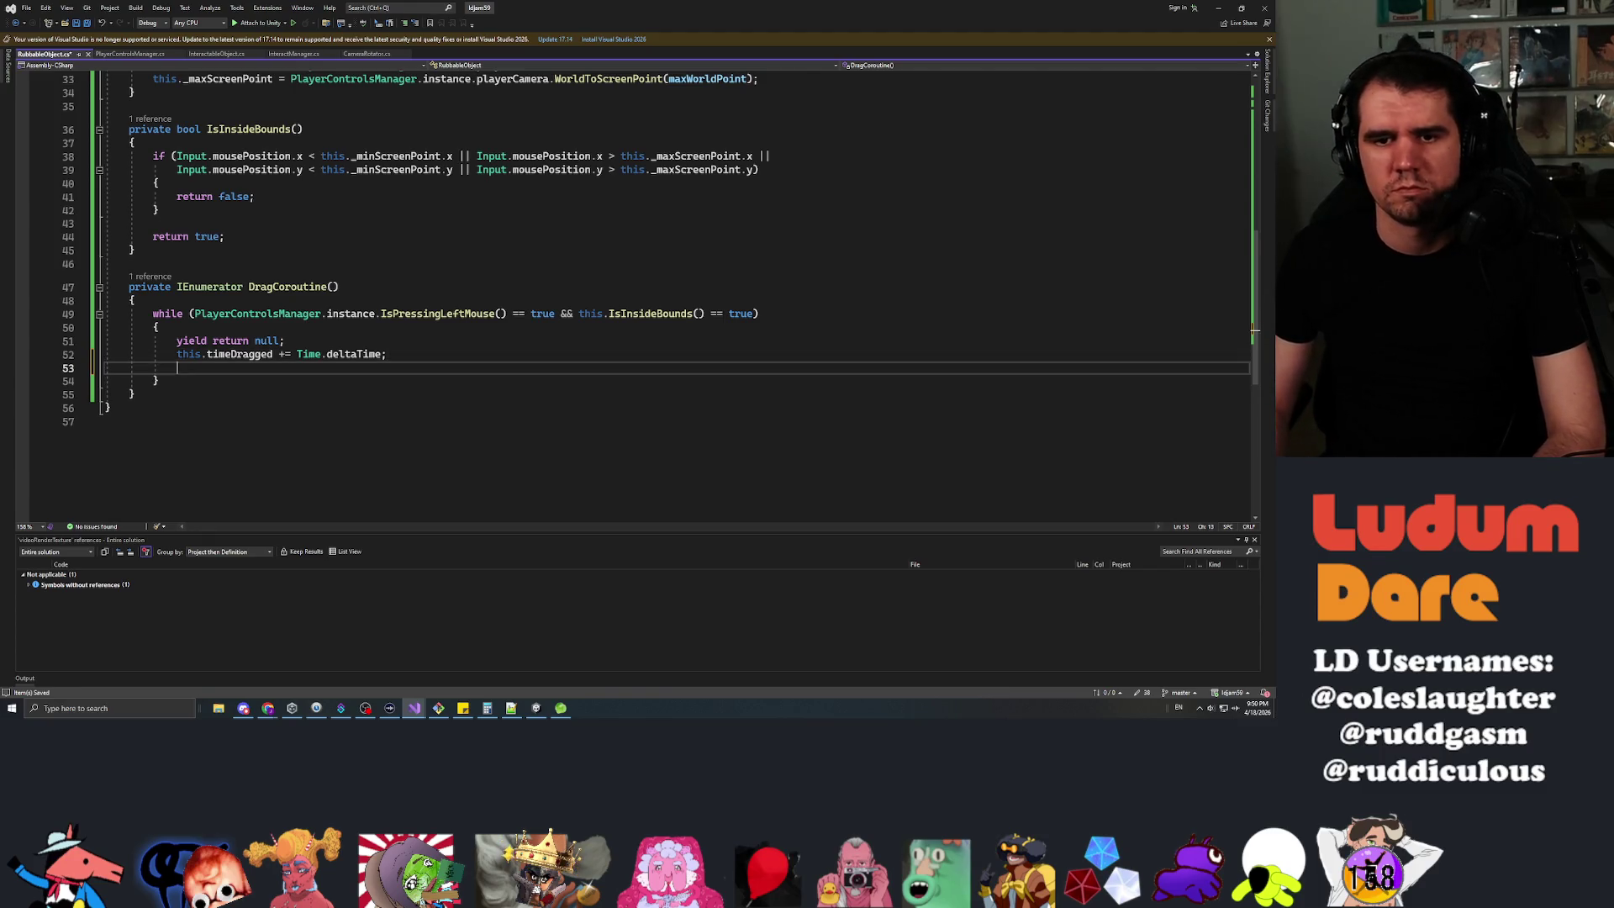
text(Drag)
key(BackSpace)
key(BackSpace)
key(BackSpace)
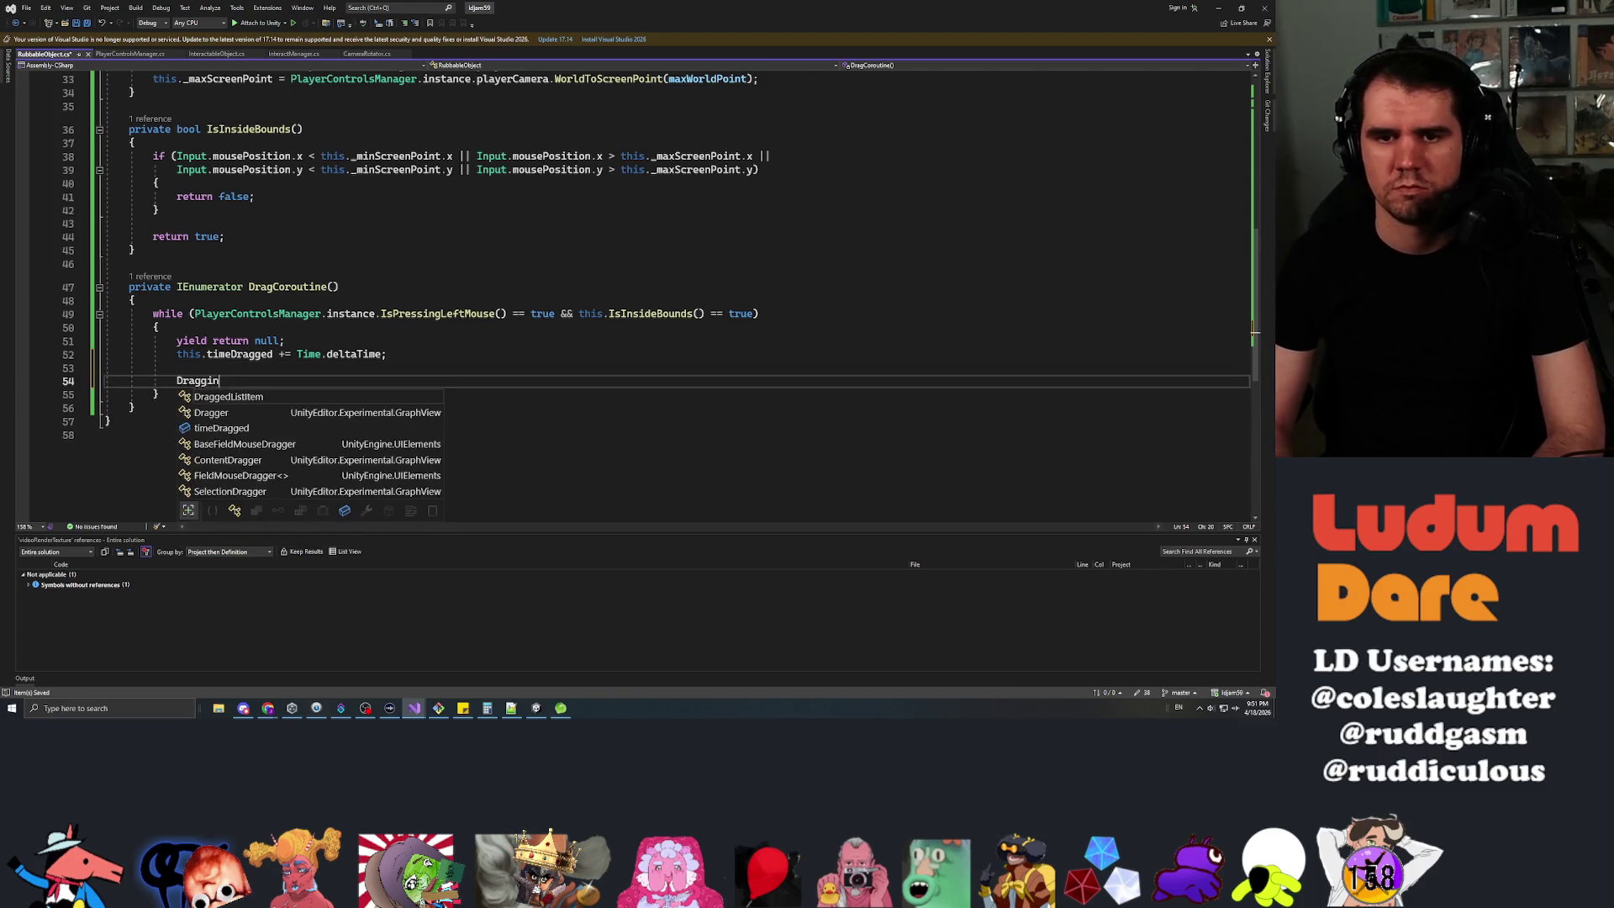
text(ebug.LogError())
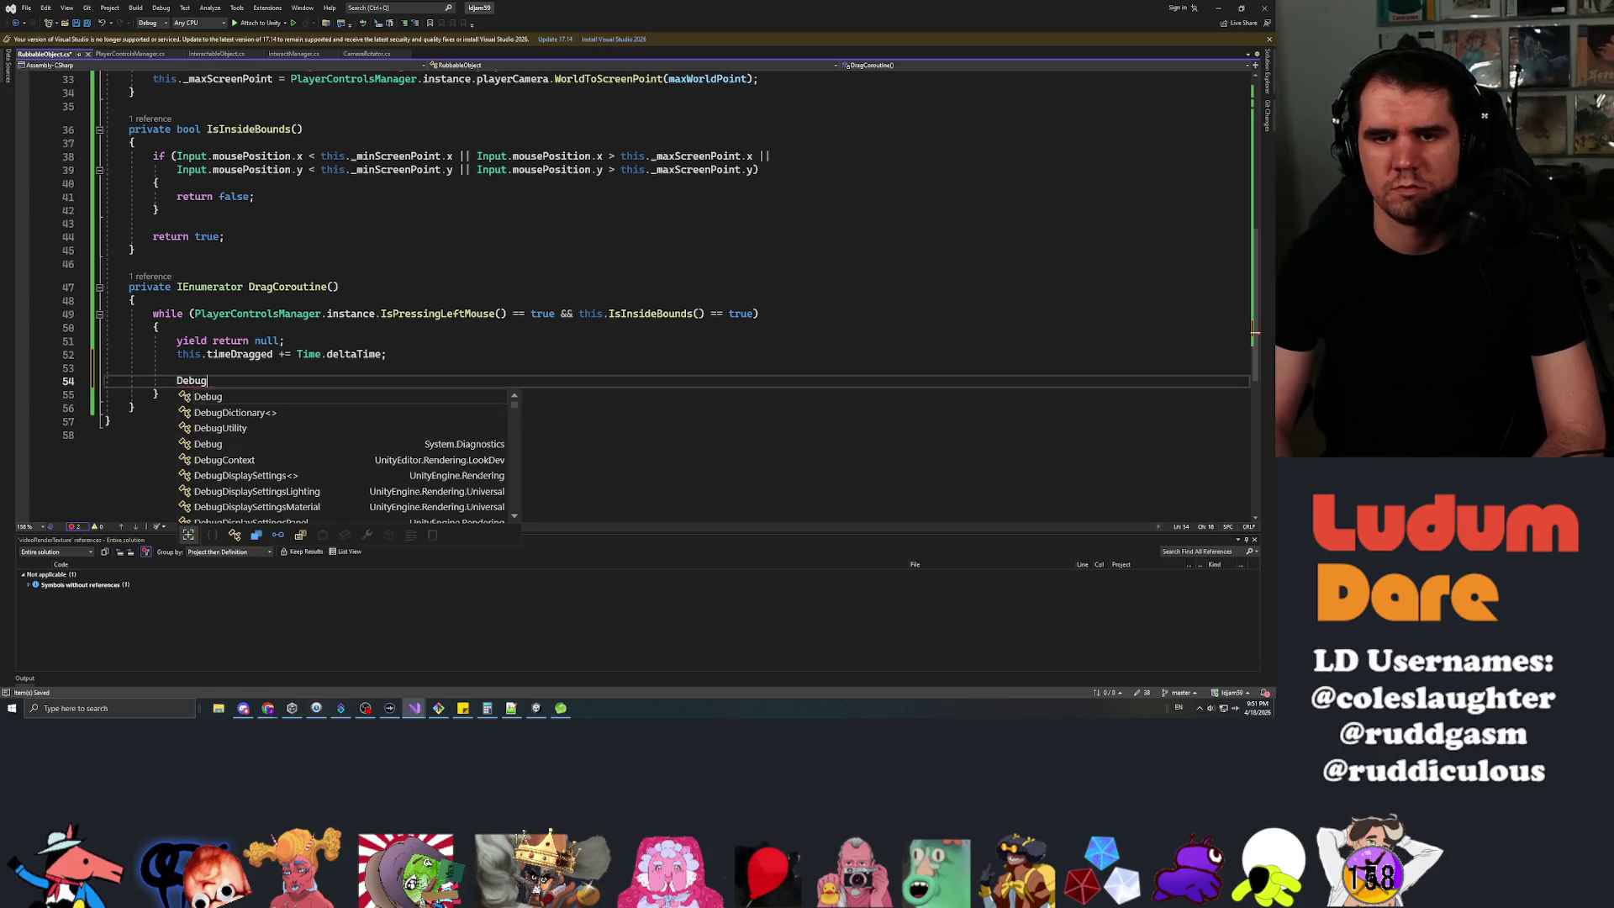
key(Left)
text(")
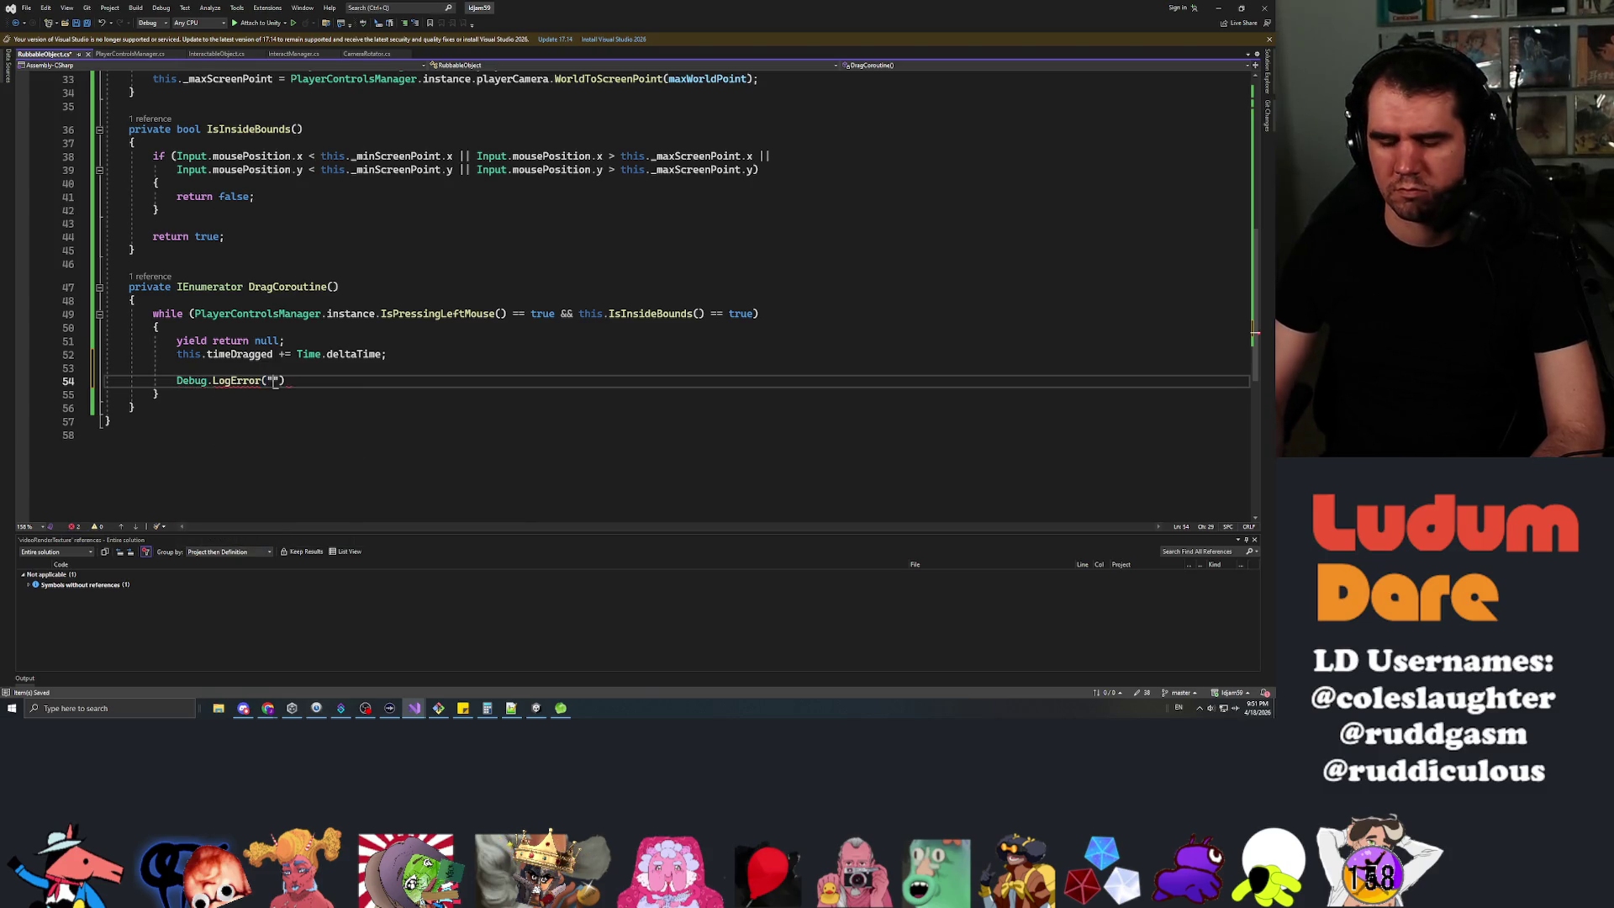
text(Dragging...)
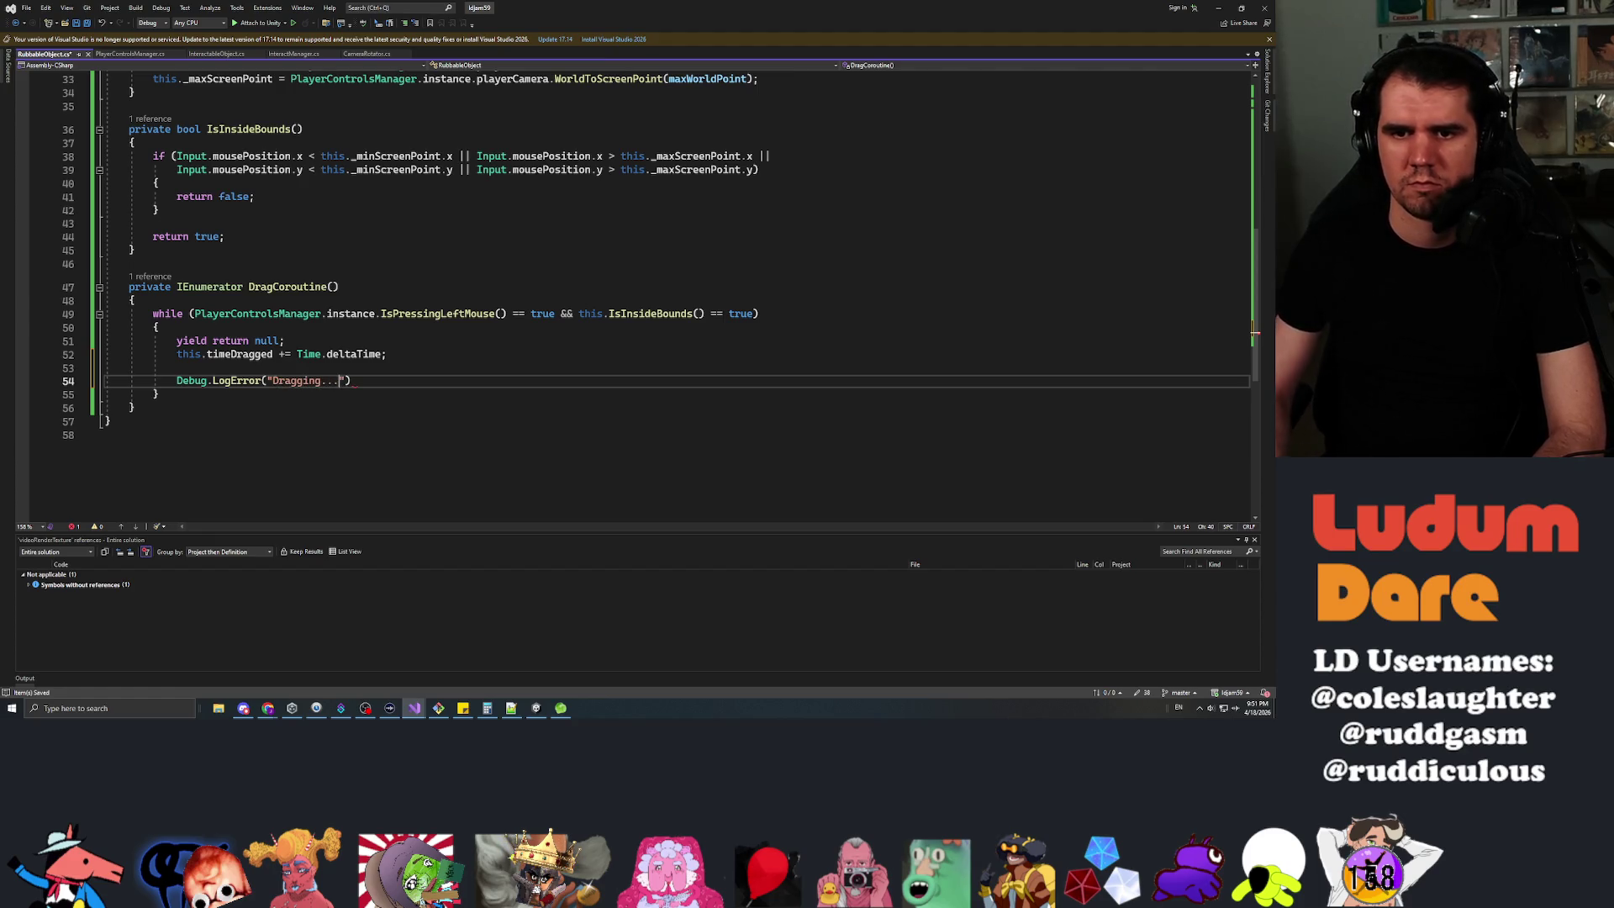
text(;)
key(Down)
Add Debug.LogError("Drag Complete!"); after the loop and save the script.
key(End)
key(Return)
key(Return)
text(Debug.l)
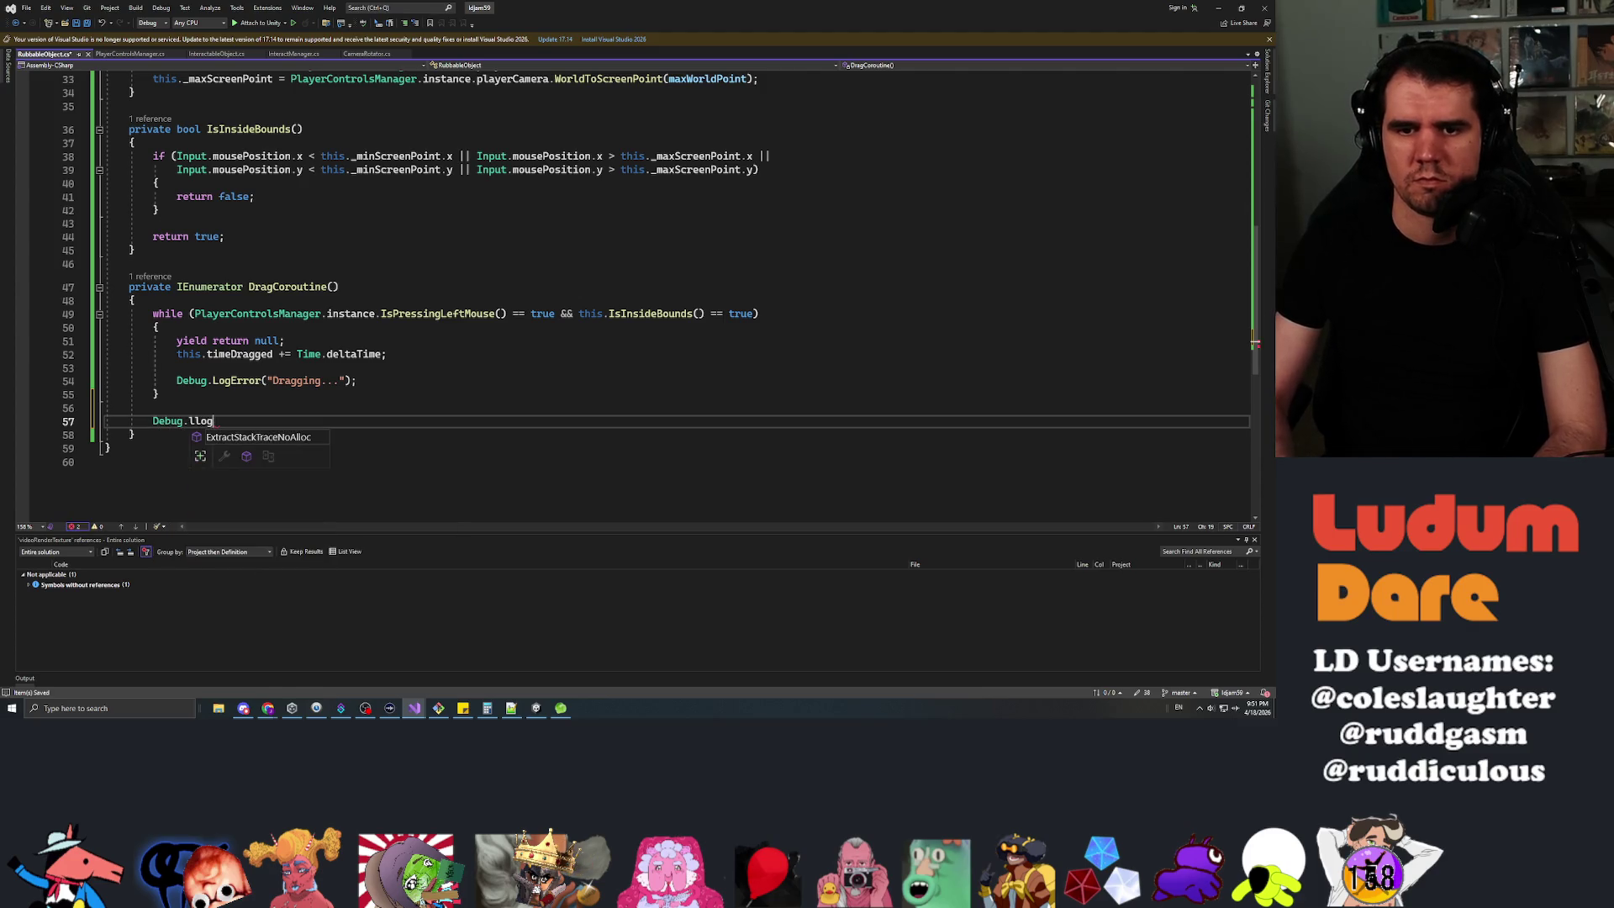
text(oger)
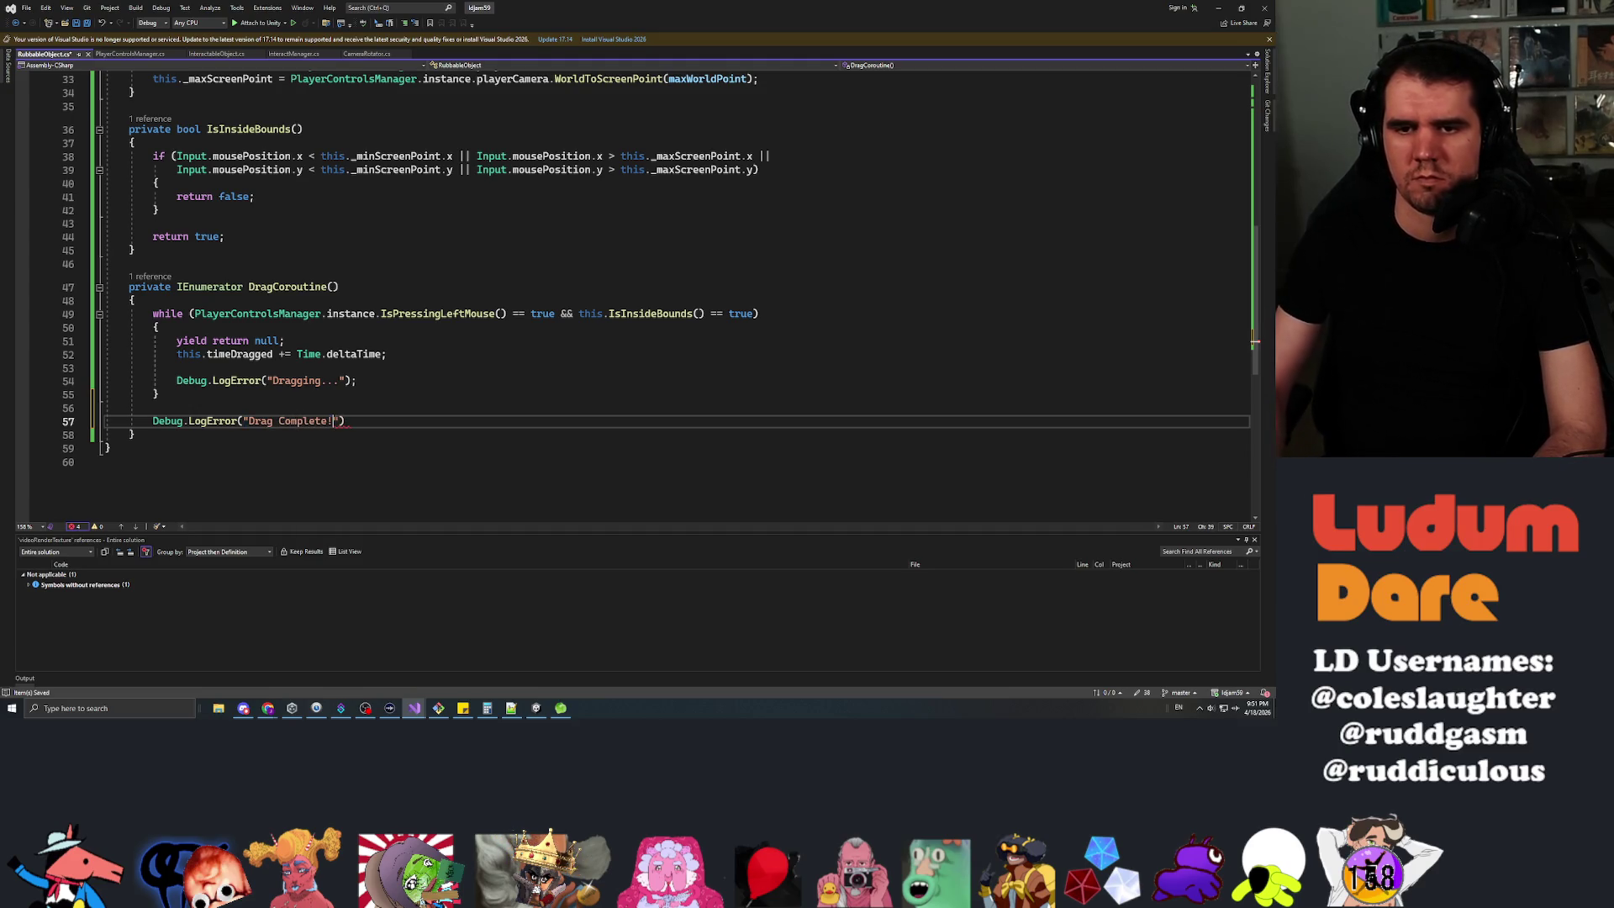
text(;)
key(ctrl+s)
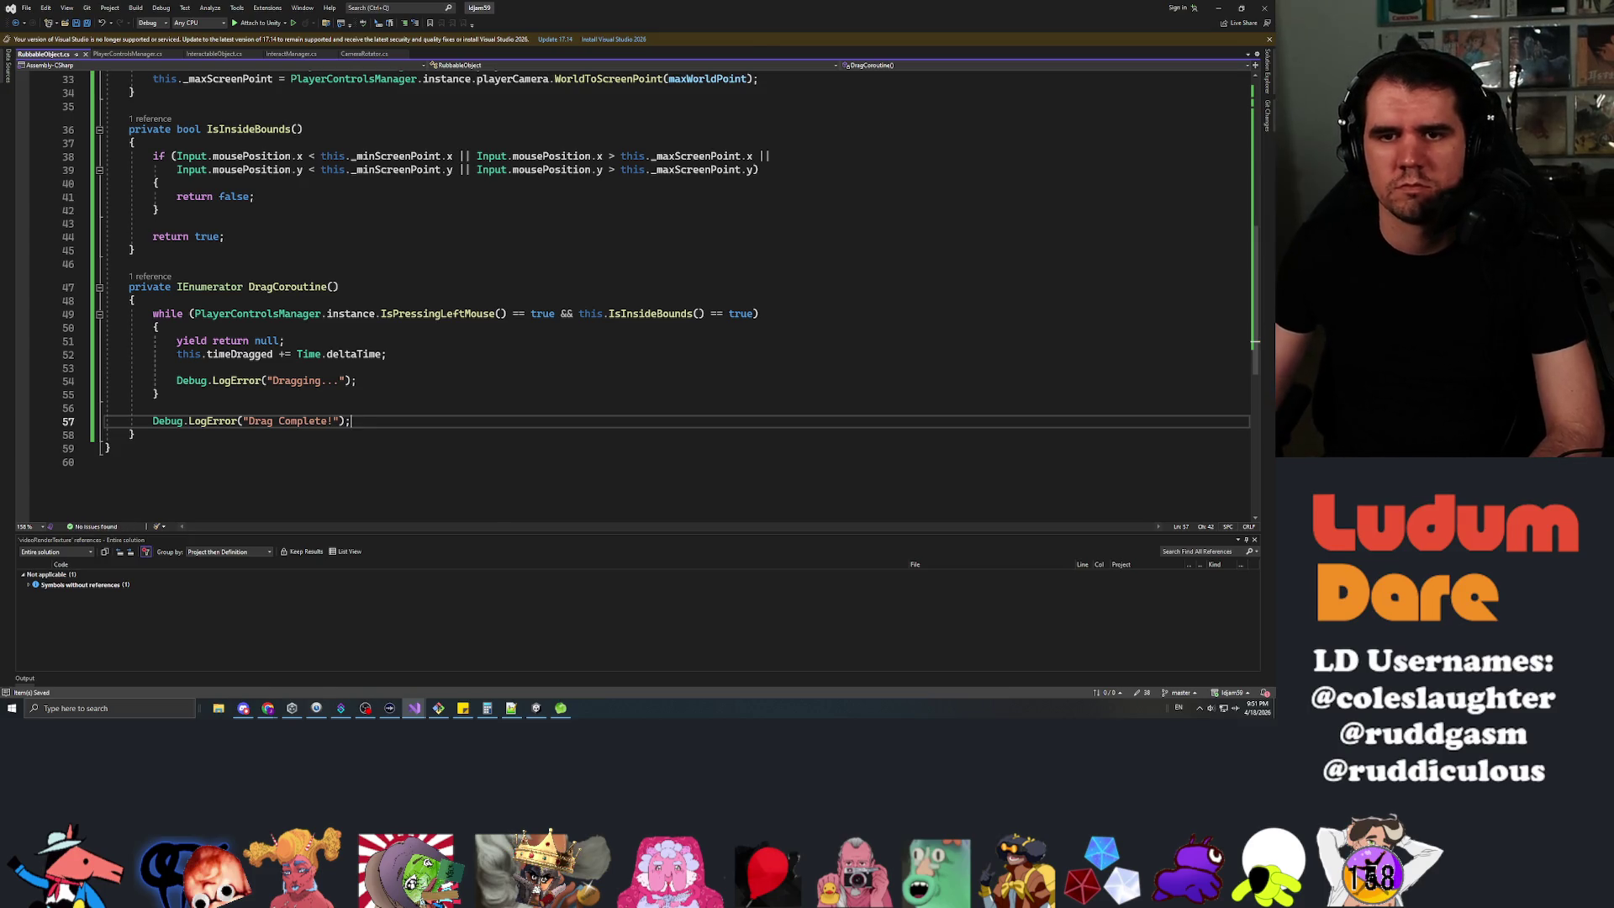
scroll(672, 294, up, 4)
click(254, 201)
Call StopAllCoroutines() before StartCoroutine in Interact and remove the extra blank line.
scroll(254, 202, up, 3)
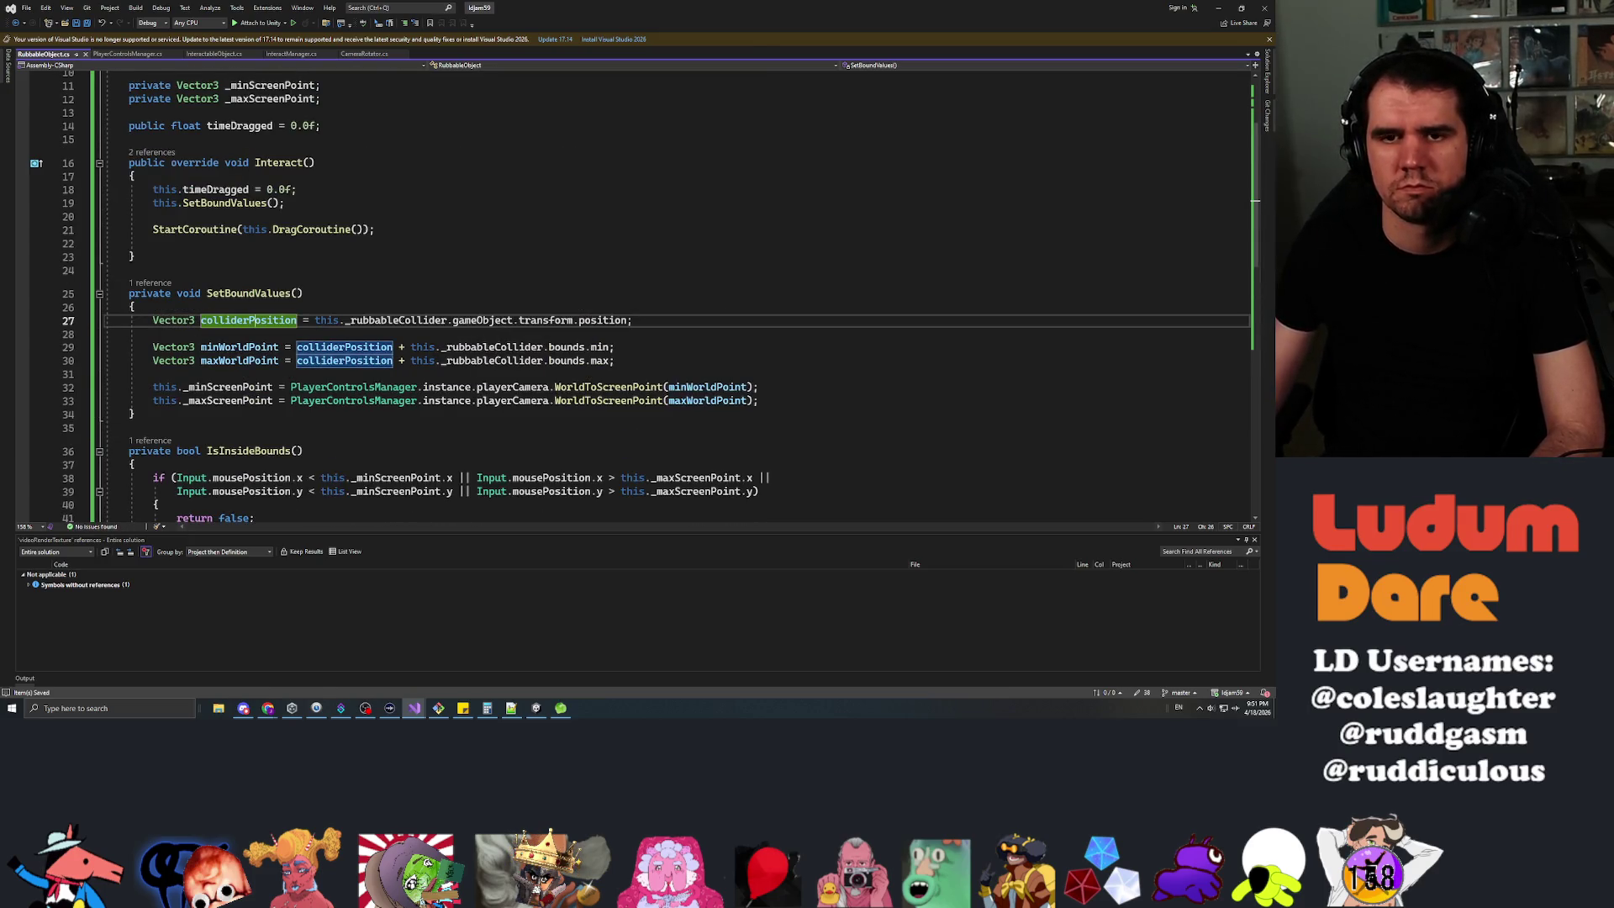
click(286, 203)
key(Return)
key(Return)
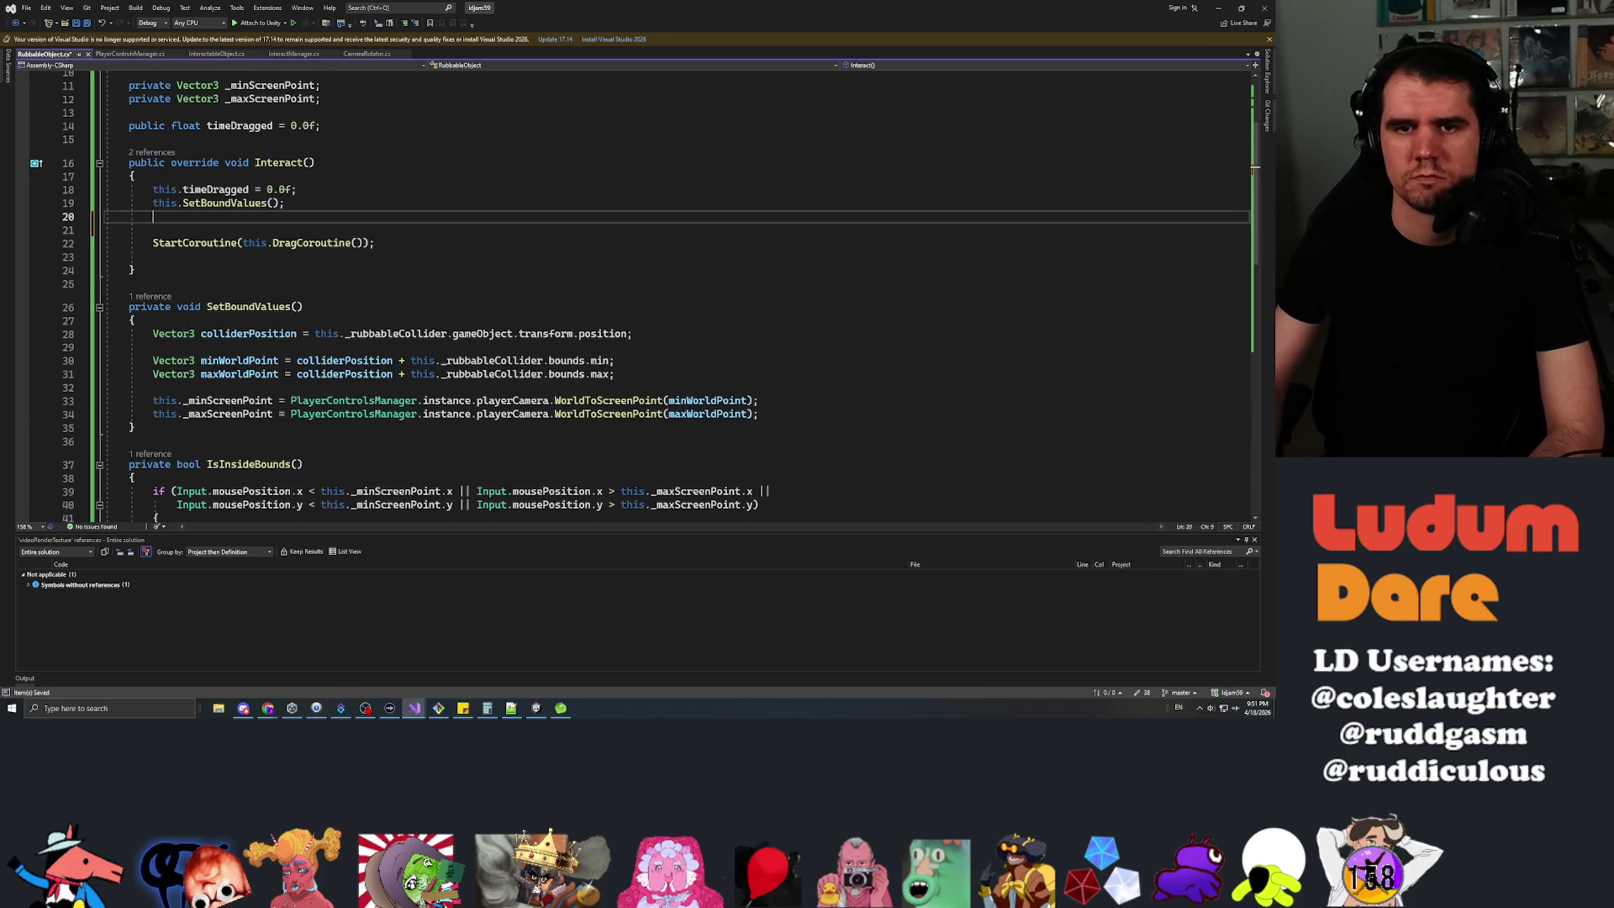
text(StopAll)
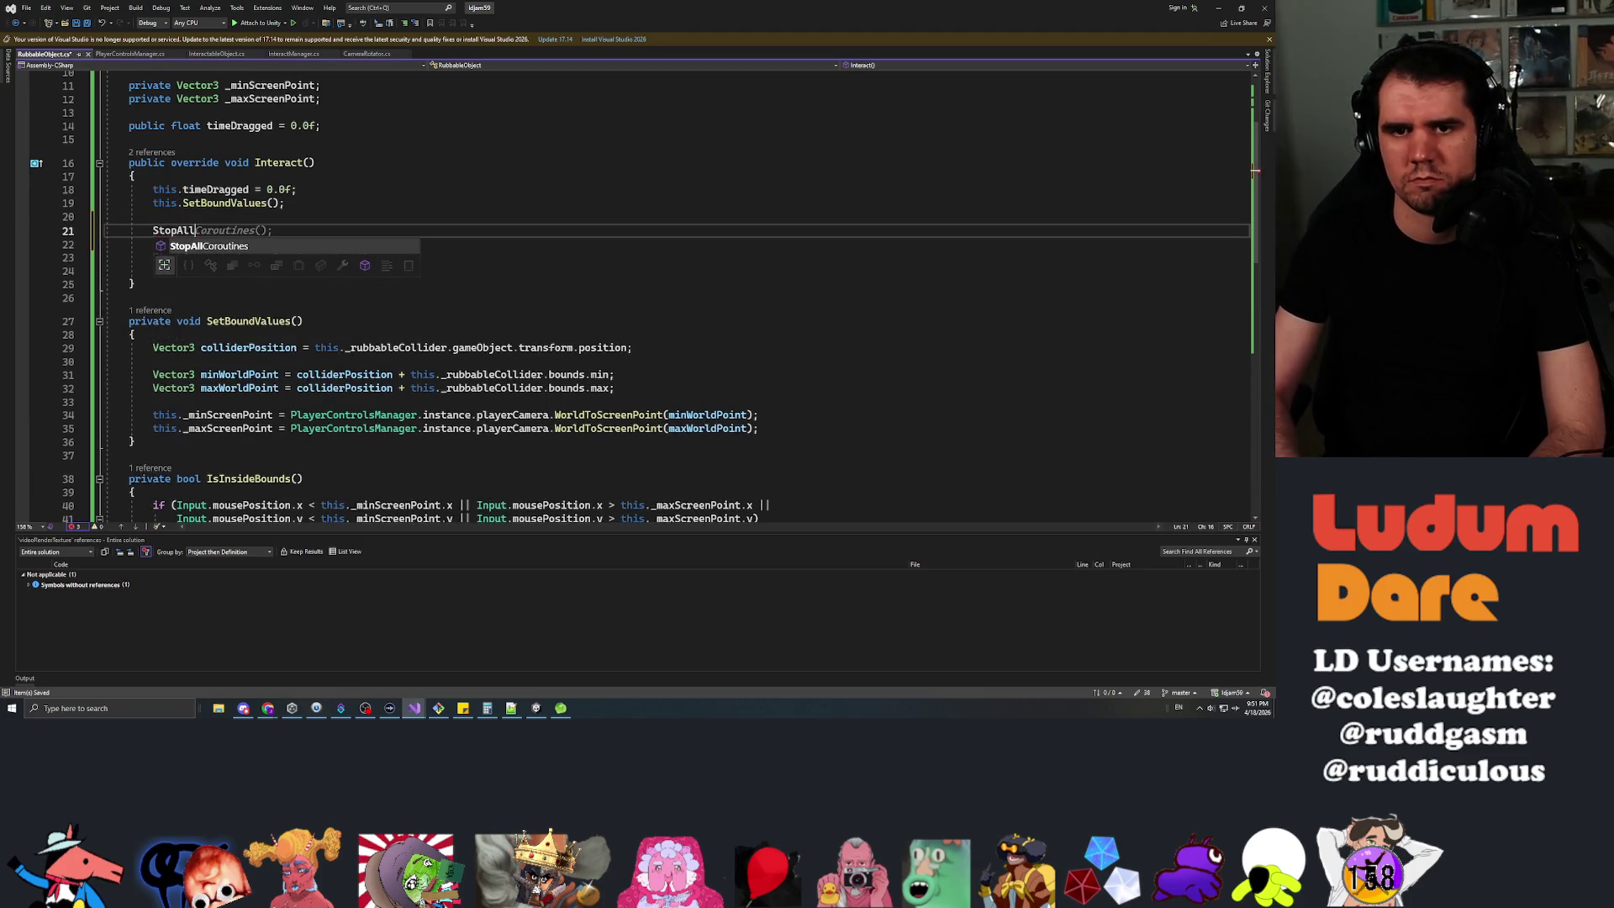
key(Tab)
key(Tab)
key(Down)
key(Down)
key(Down)
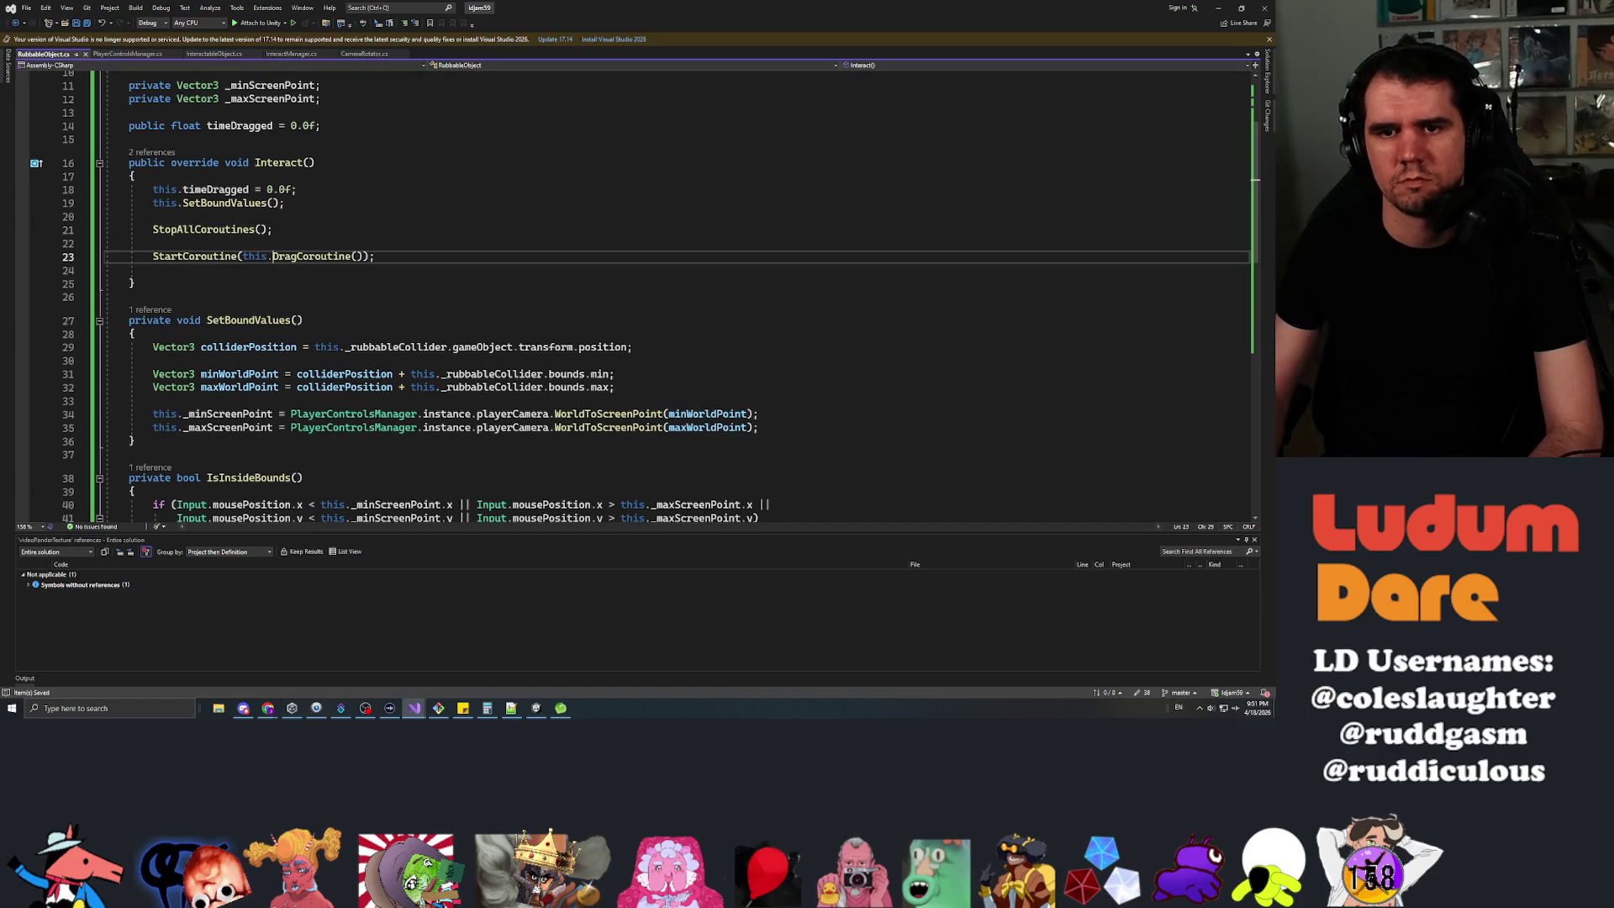
key(BackSpace)
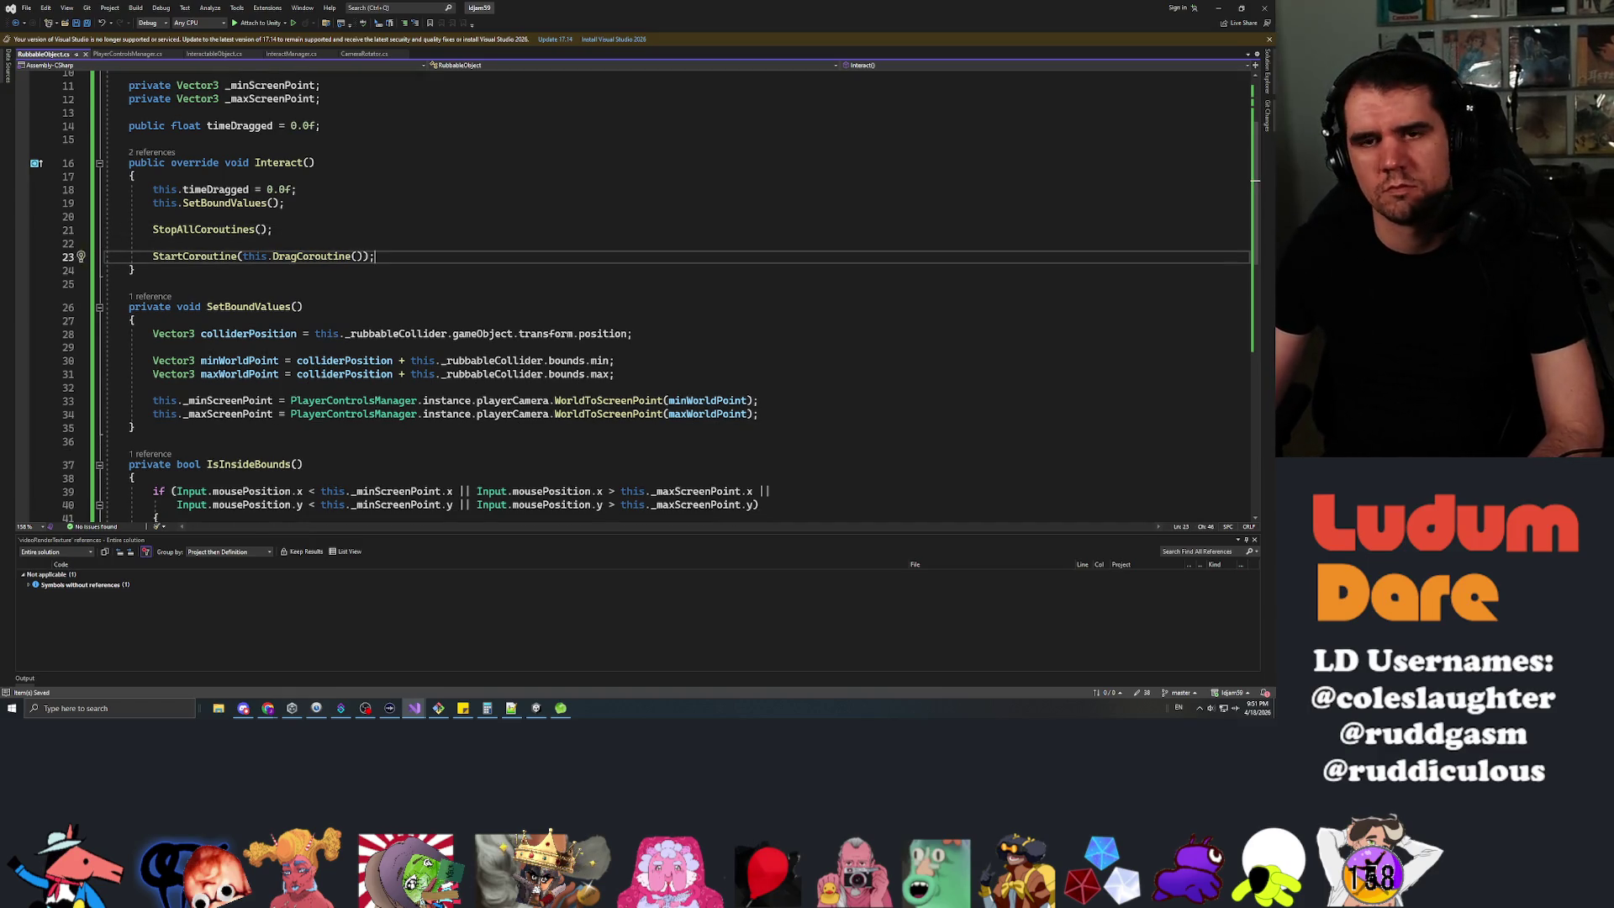
Switch back to the Unity editor.
scroll(631, 294, up, 3)
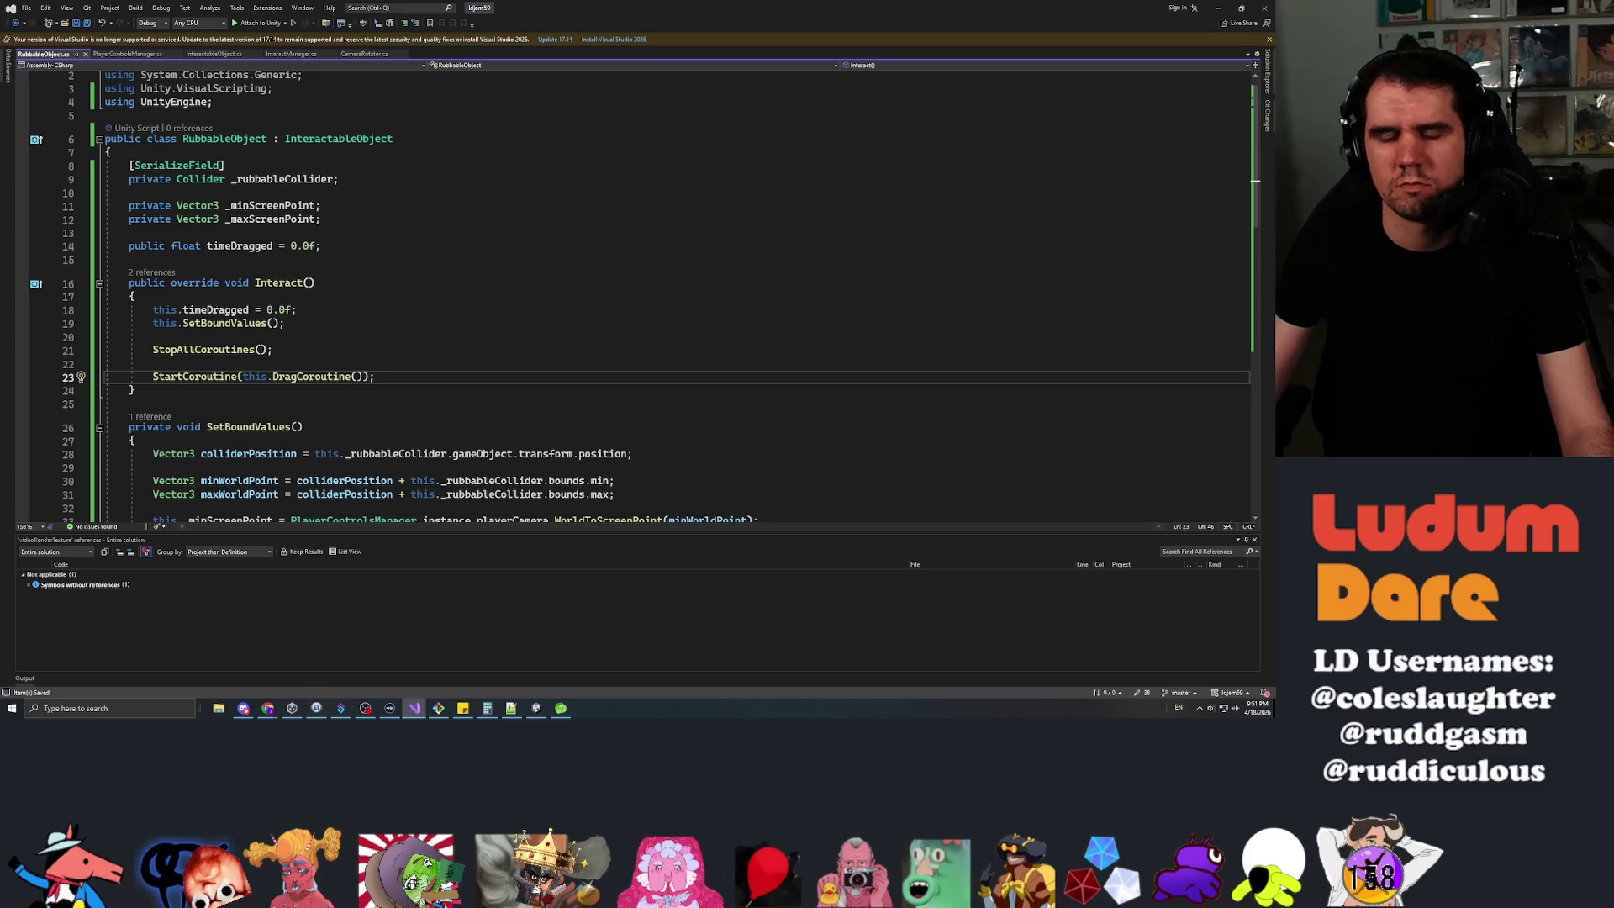
scroll(630, 295, down, 4)
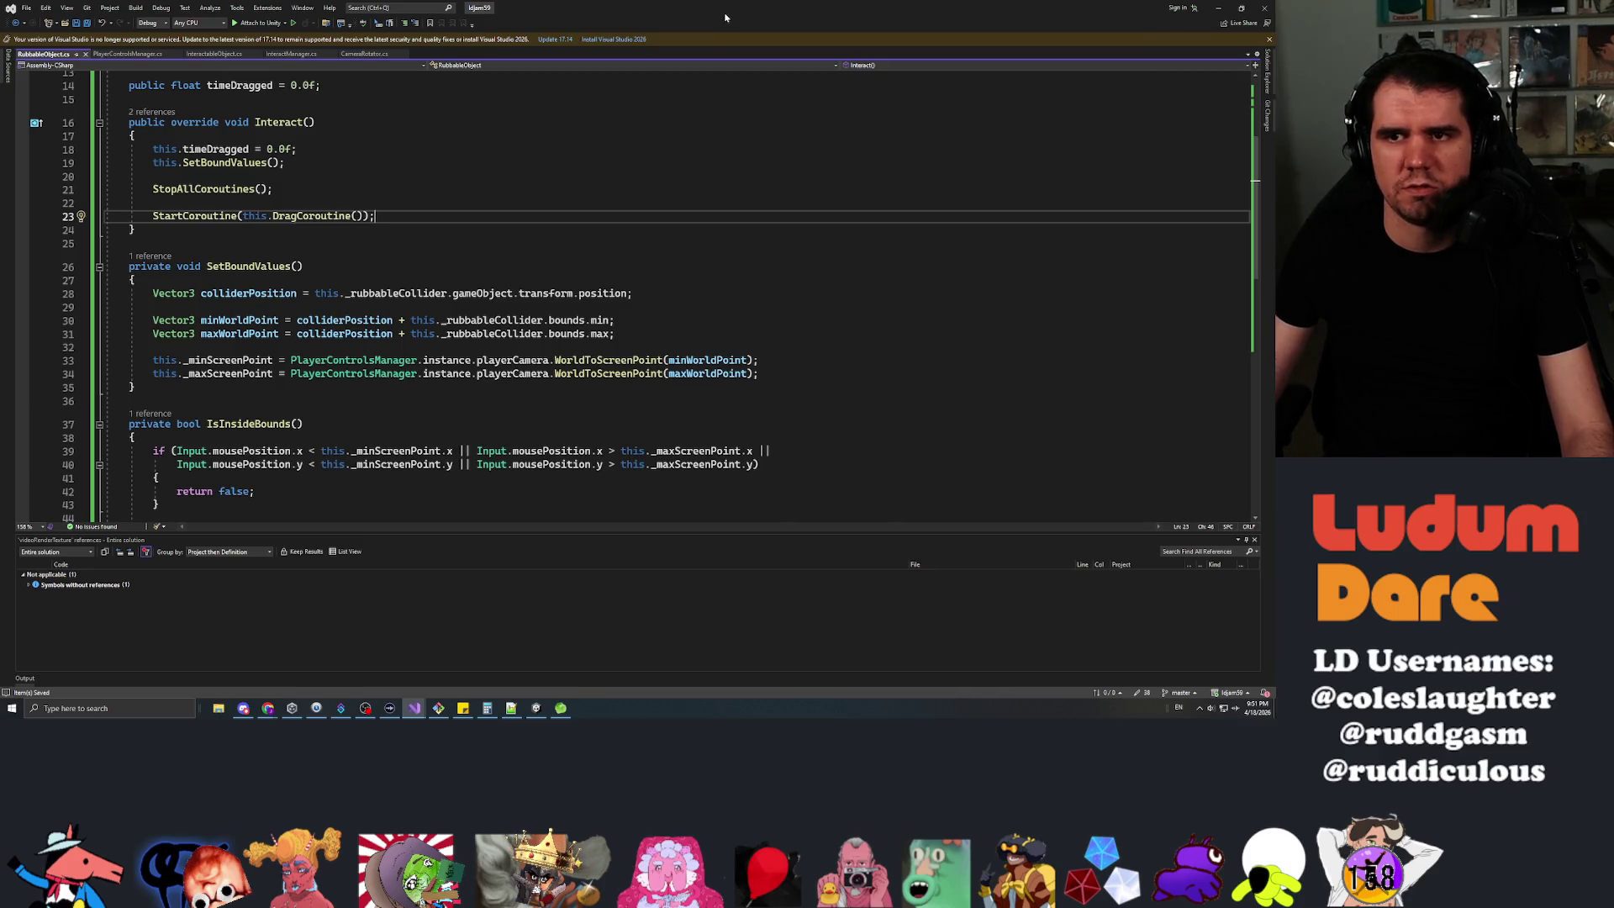
key(alt+Tab)
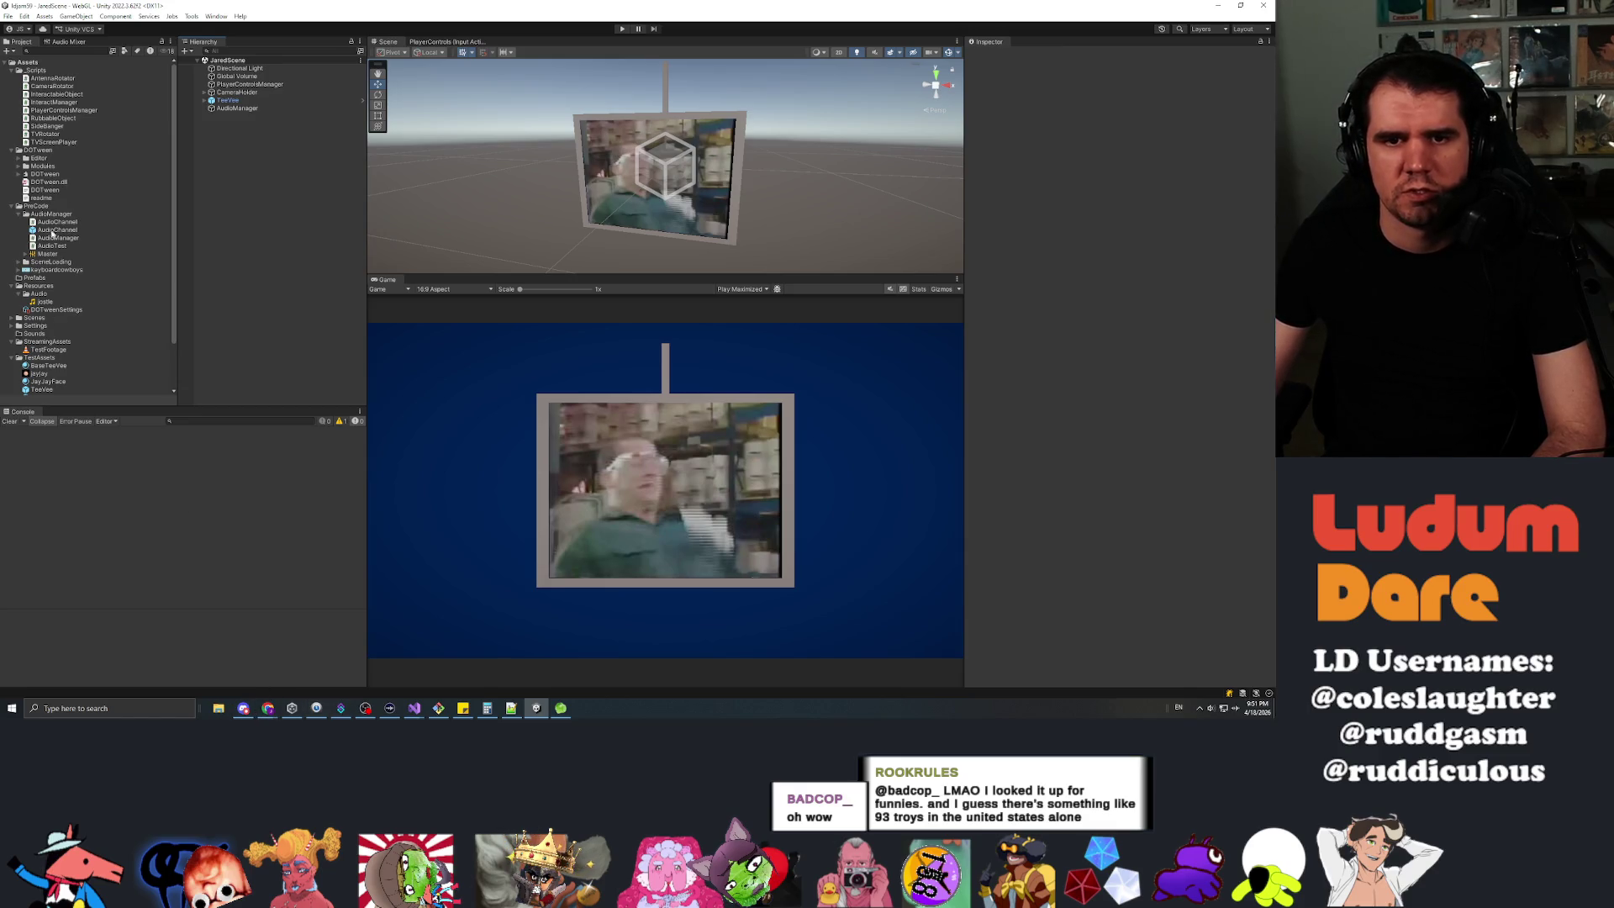
Open the TeeVee prefab and select and frame its Face object.
scroll(42, 374, down, 3)
click(41, 336)
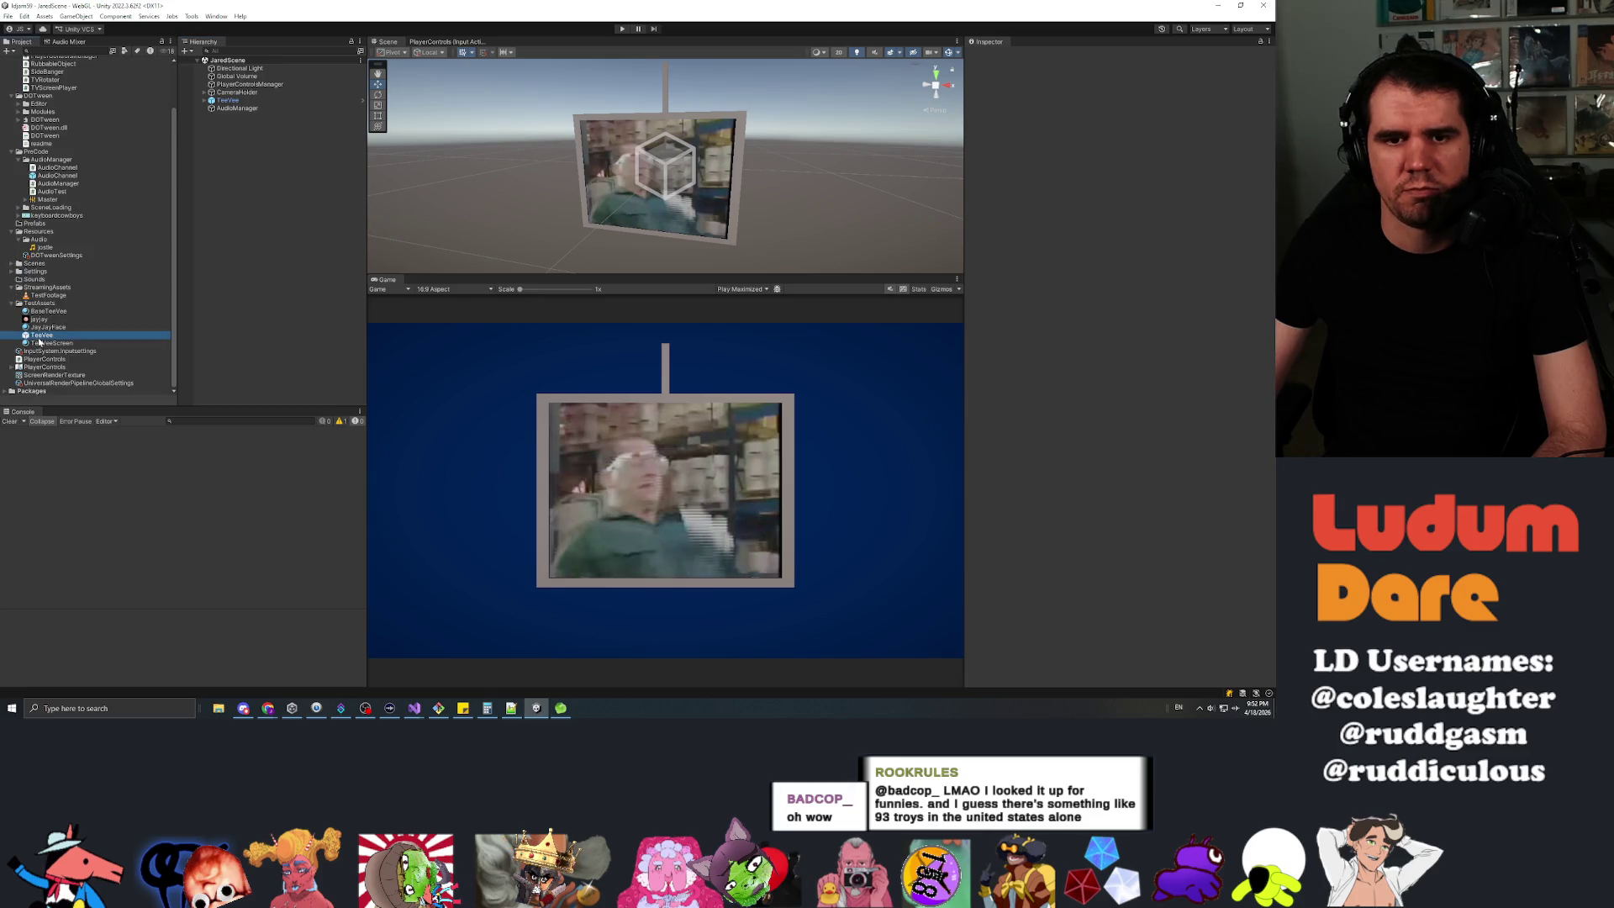
key(Up)
key(Up)
key(Up)
double_click(34, 335)
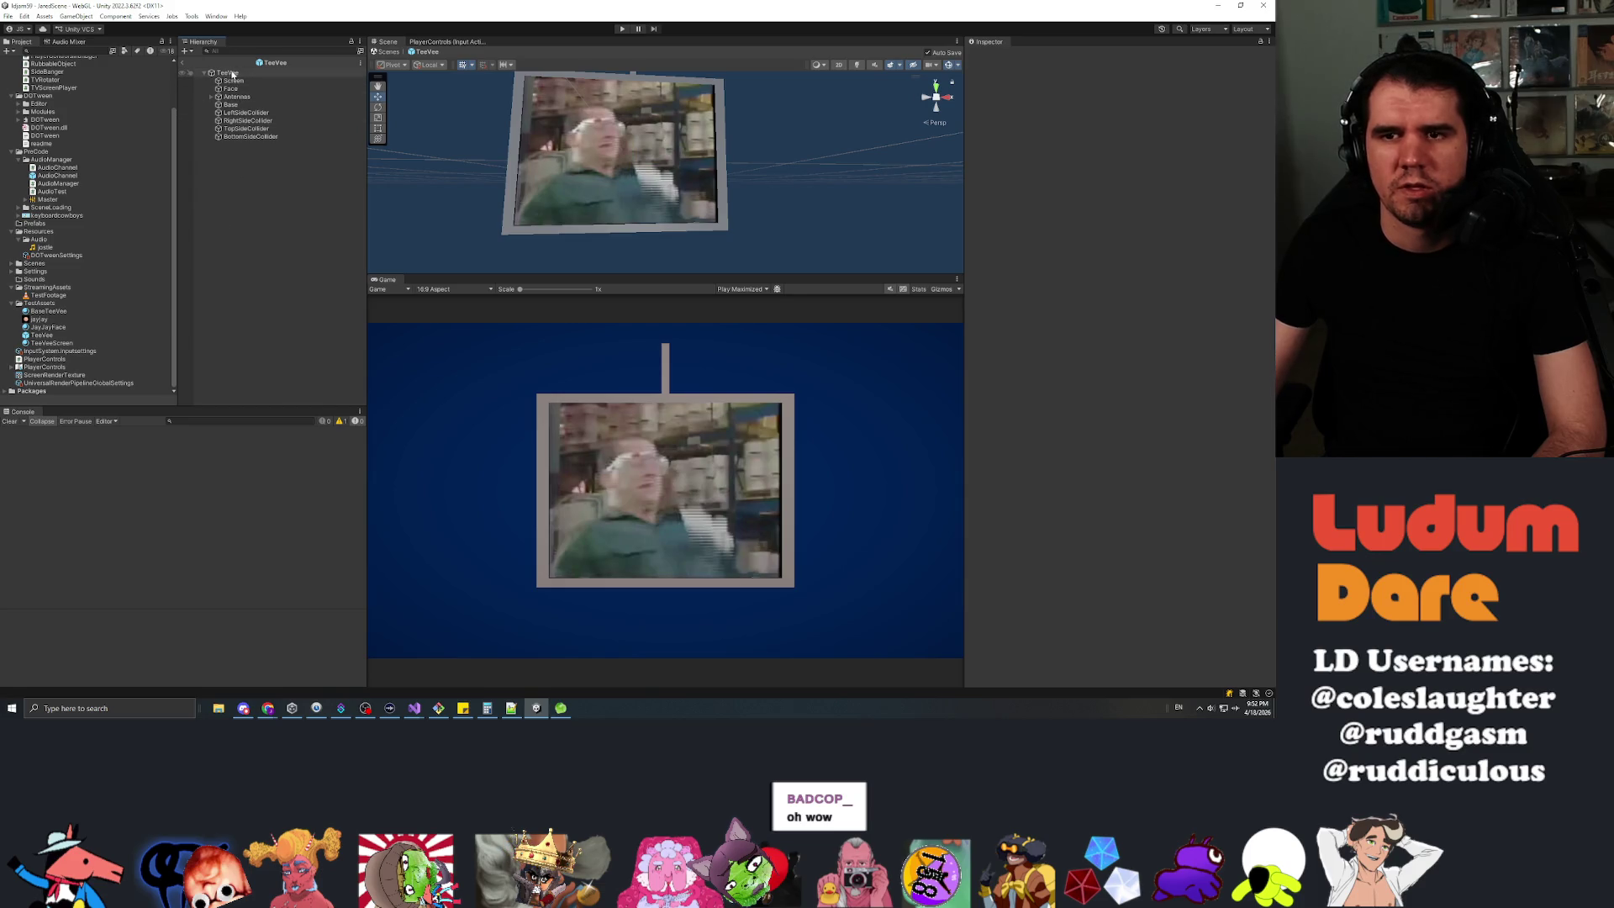
click(244, 89)
key(f)
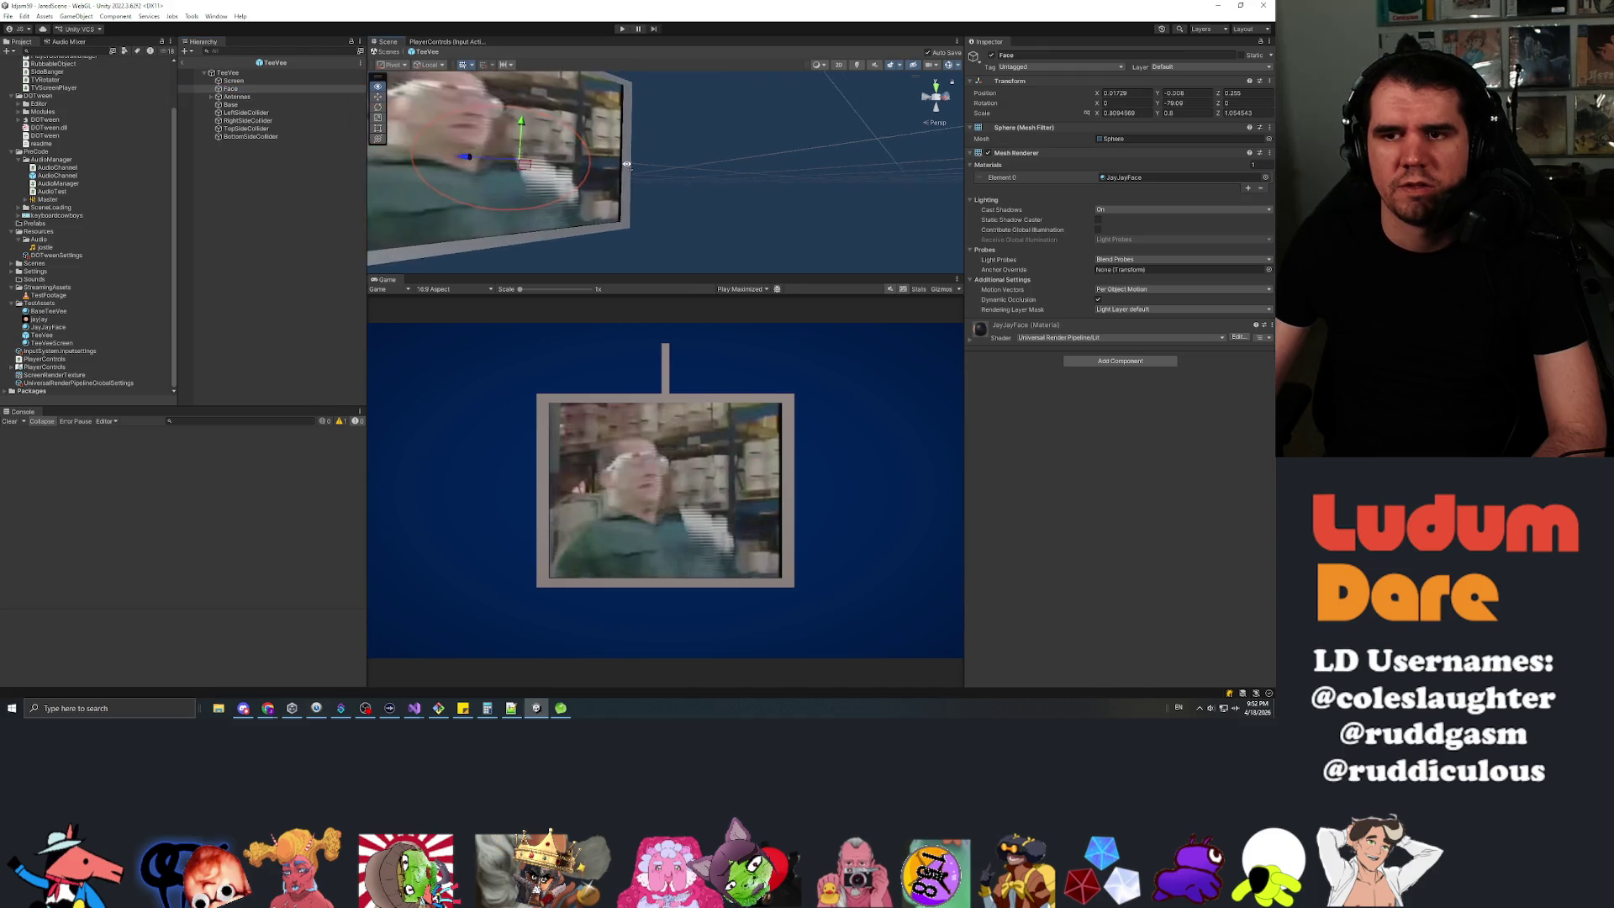
scroll(638, 161, up, 5)
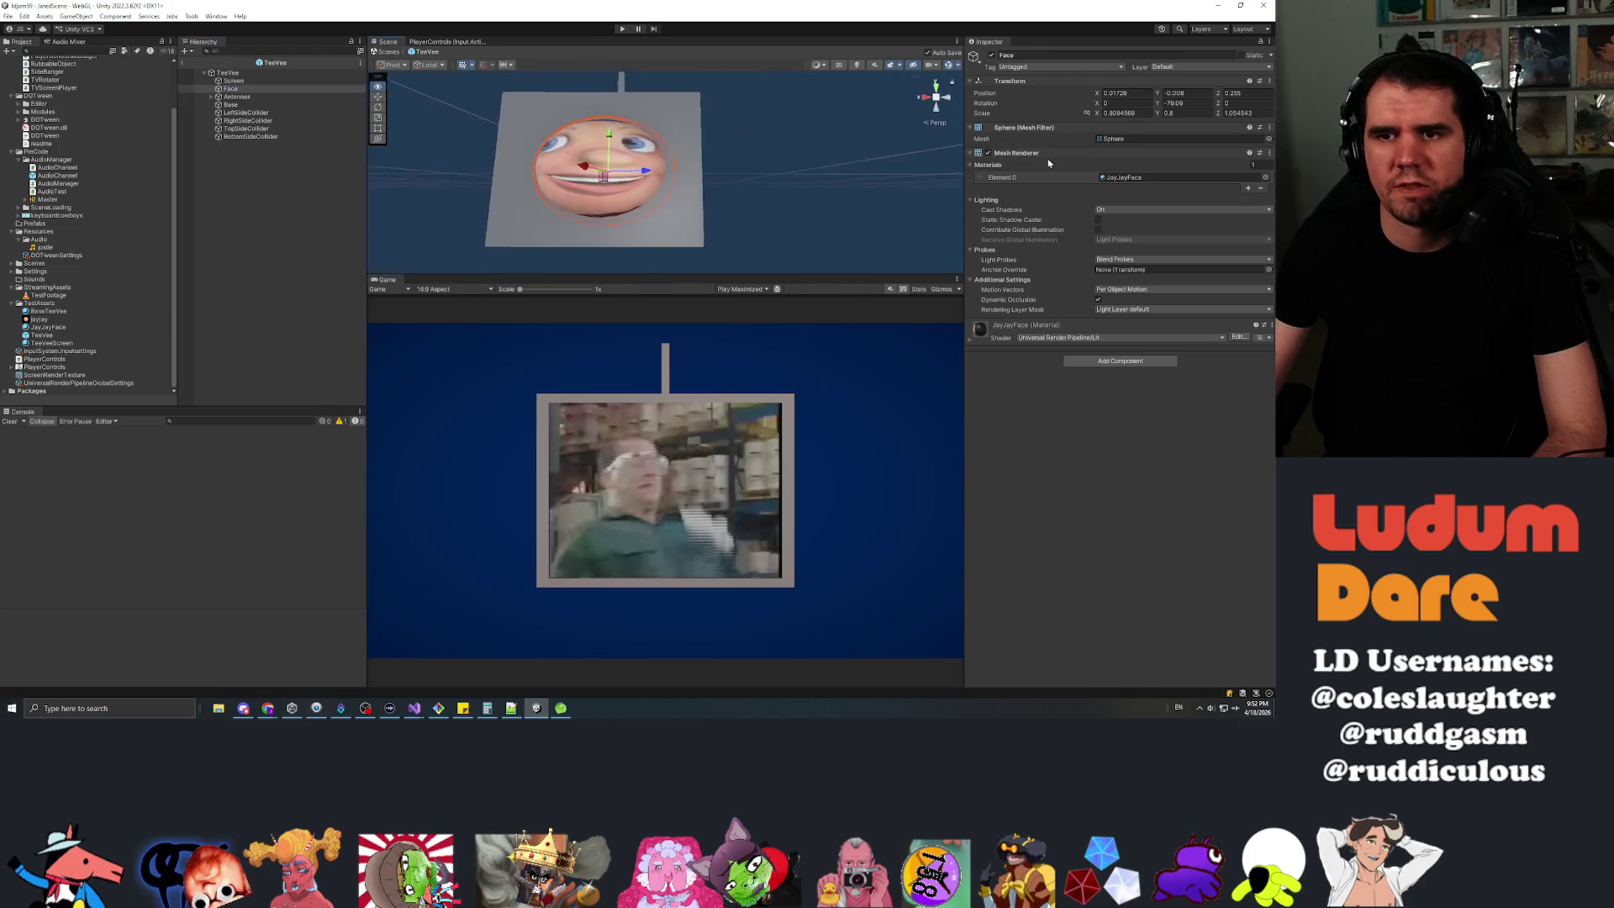
scroll(639, 193, down, 3)
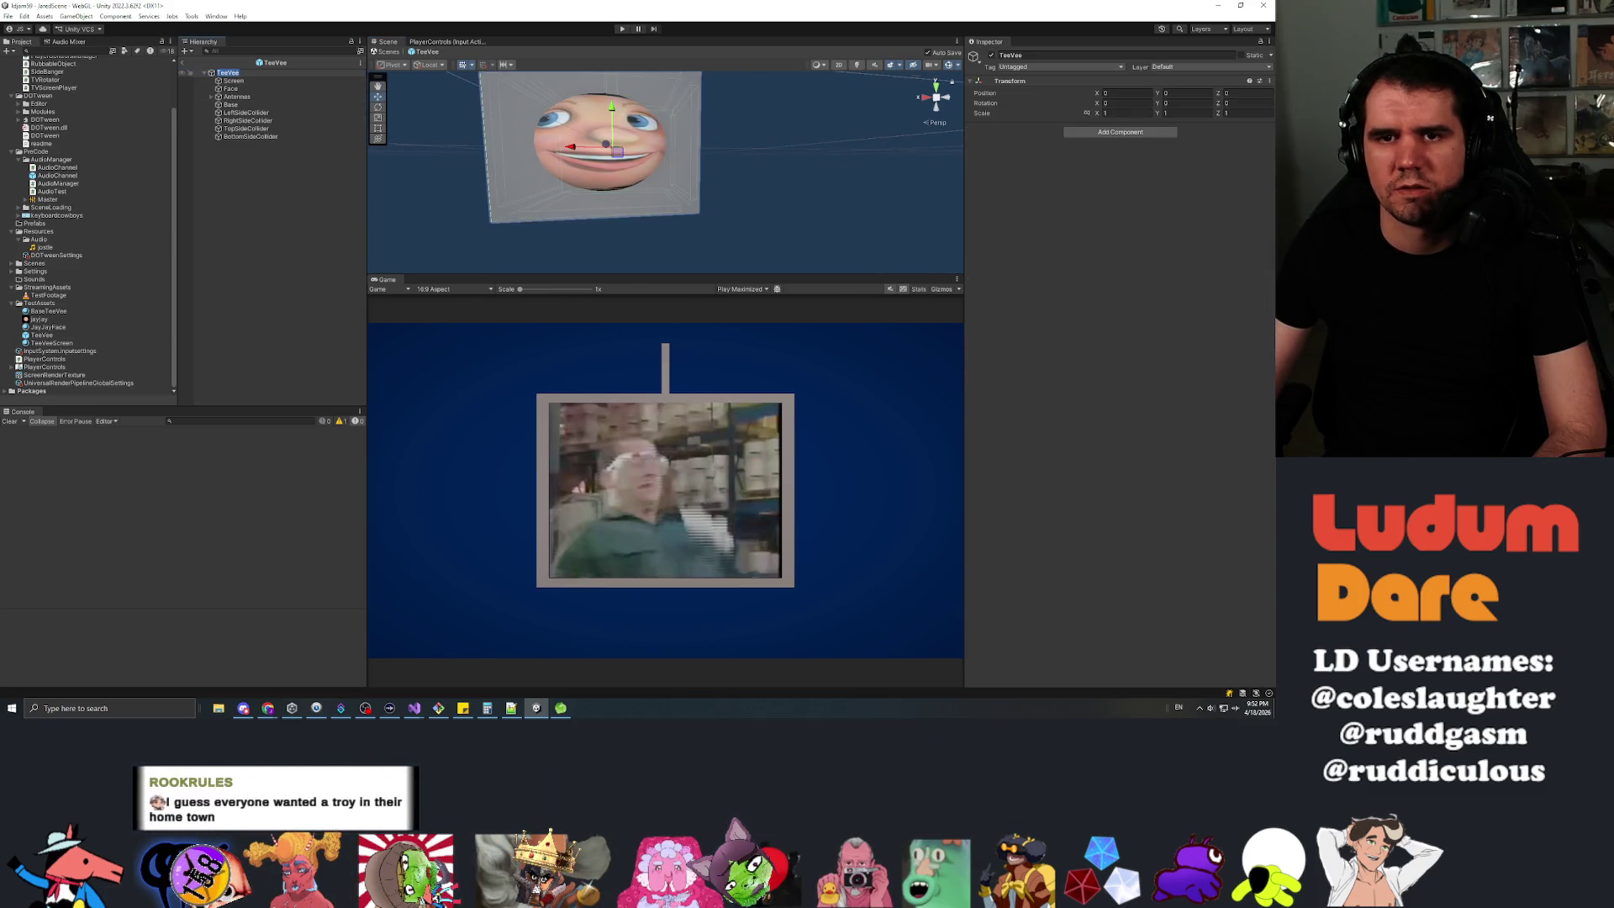
click(240, 88)
Add a cube under TeeVee, scale it to 0.2 and position it on the face.
right_click(236, 74)
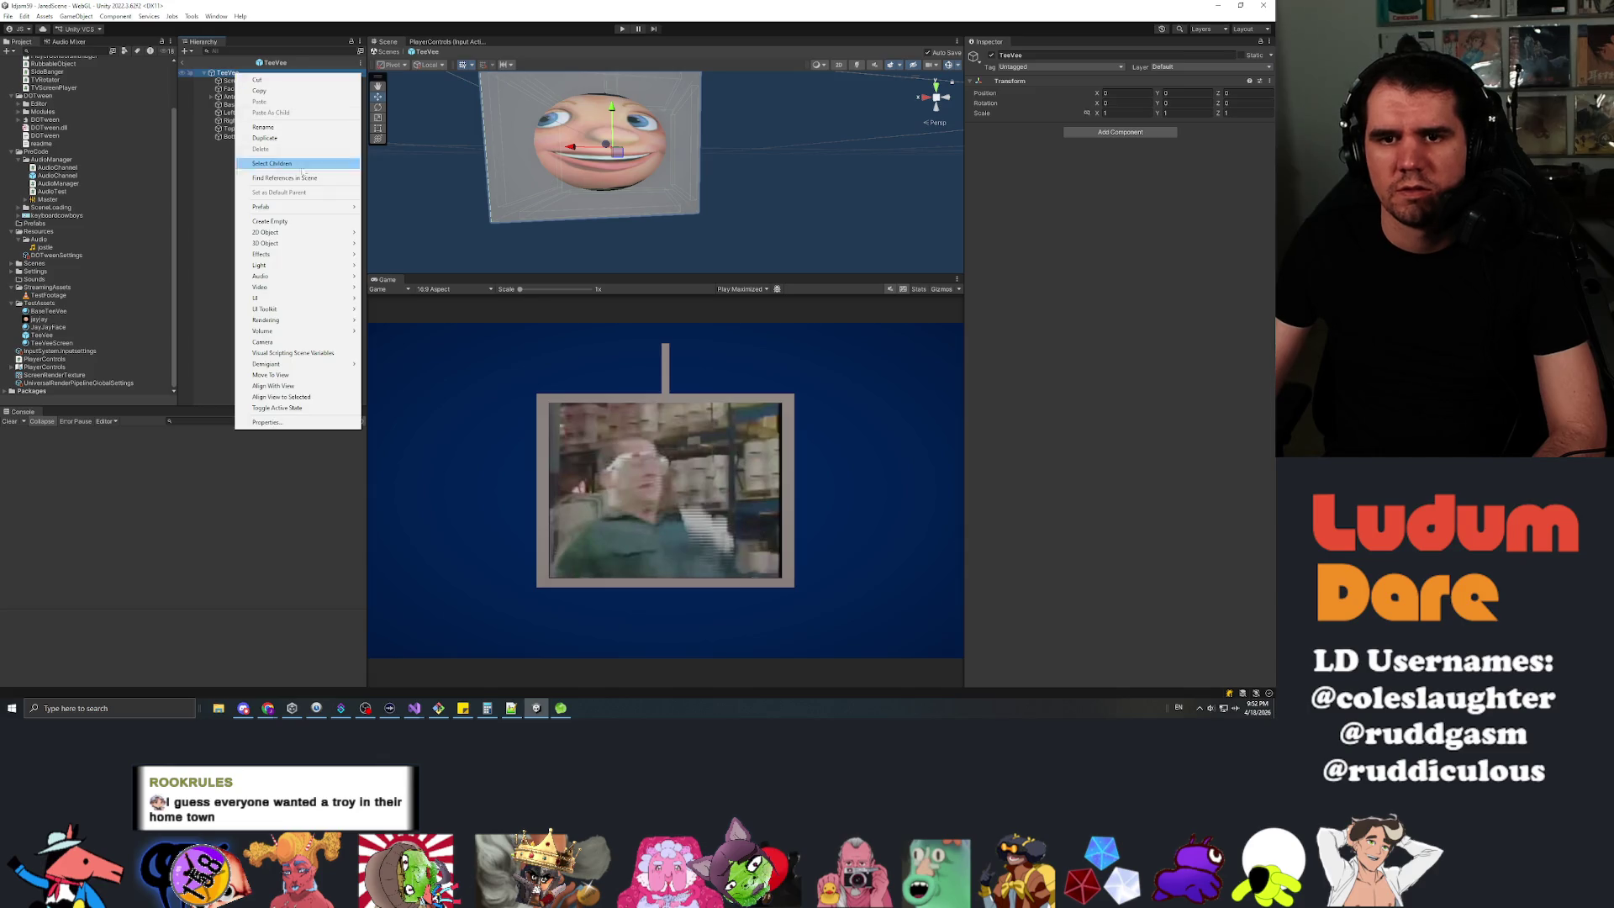
mouse_move(295, 247)
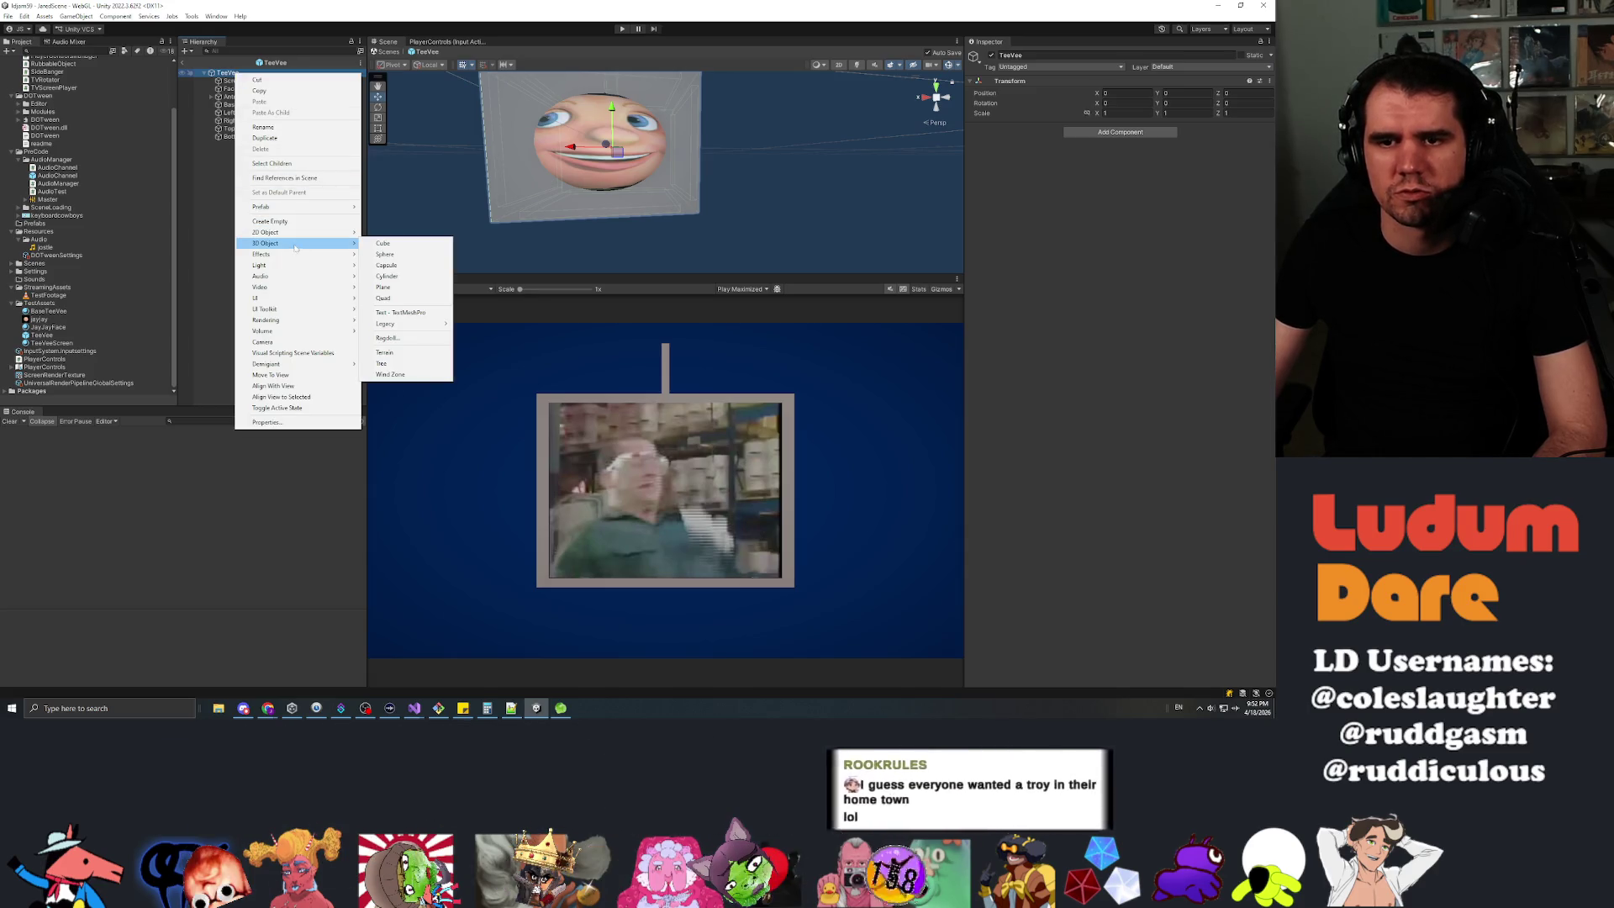
click(385, 244)
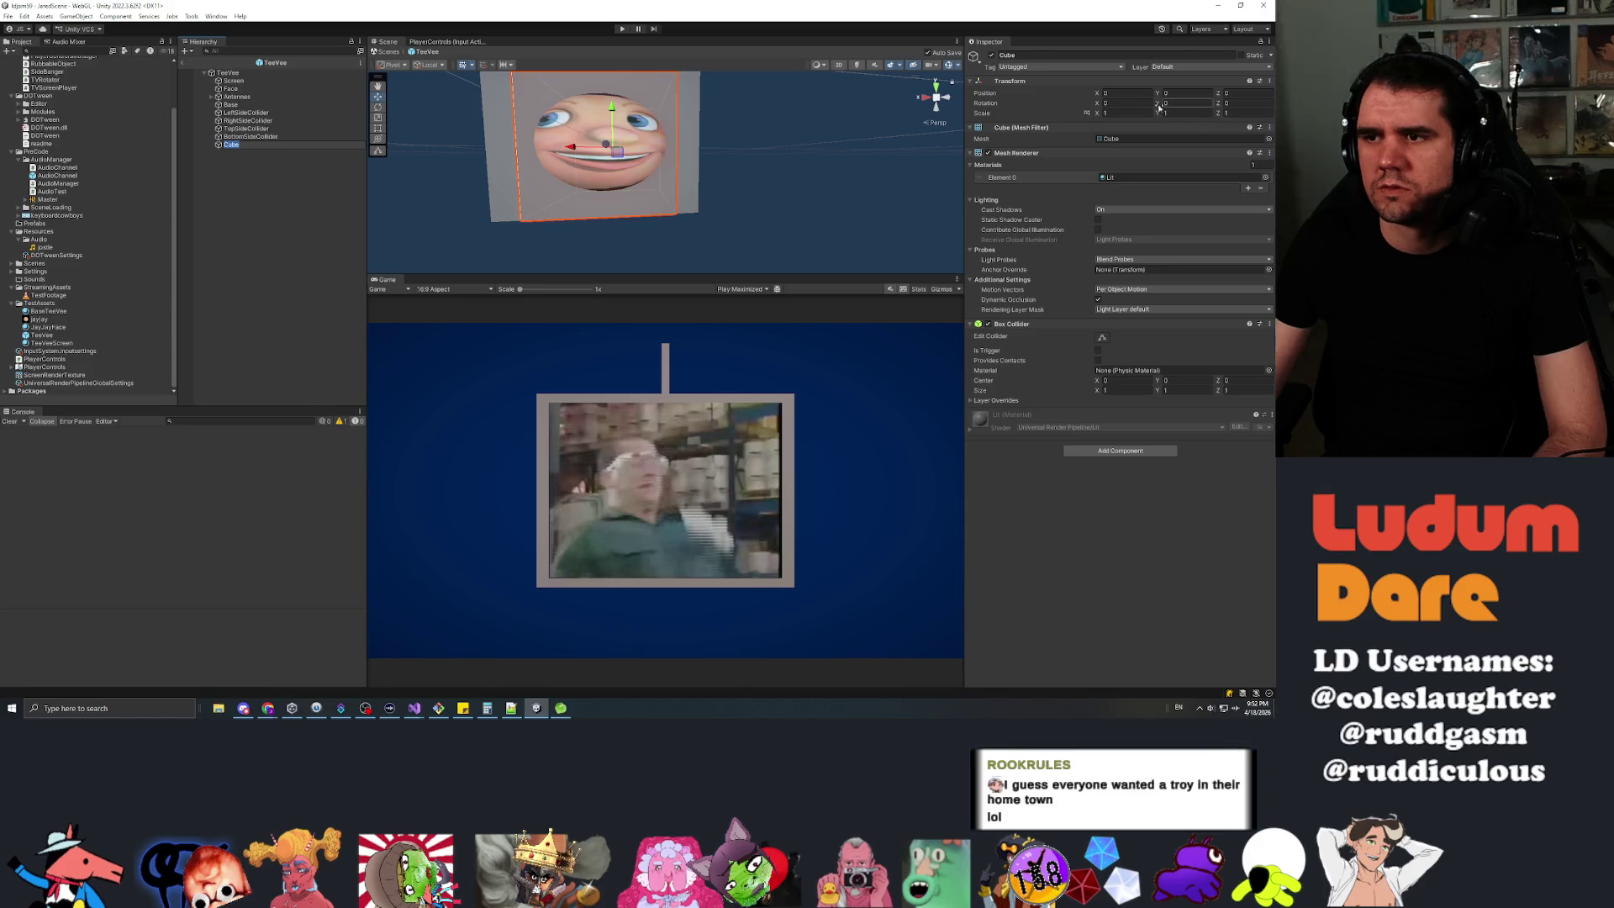
drag(1158, 90, 1274, 96)
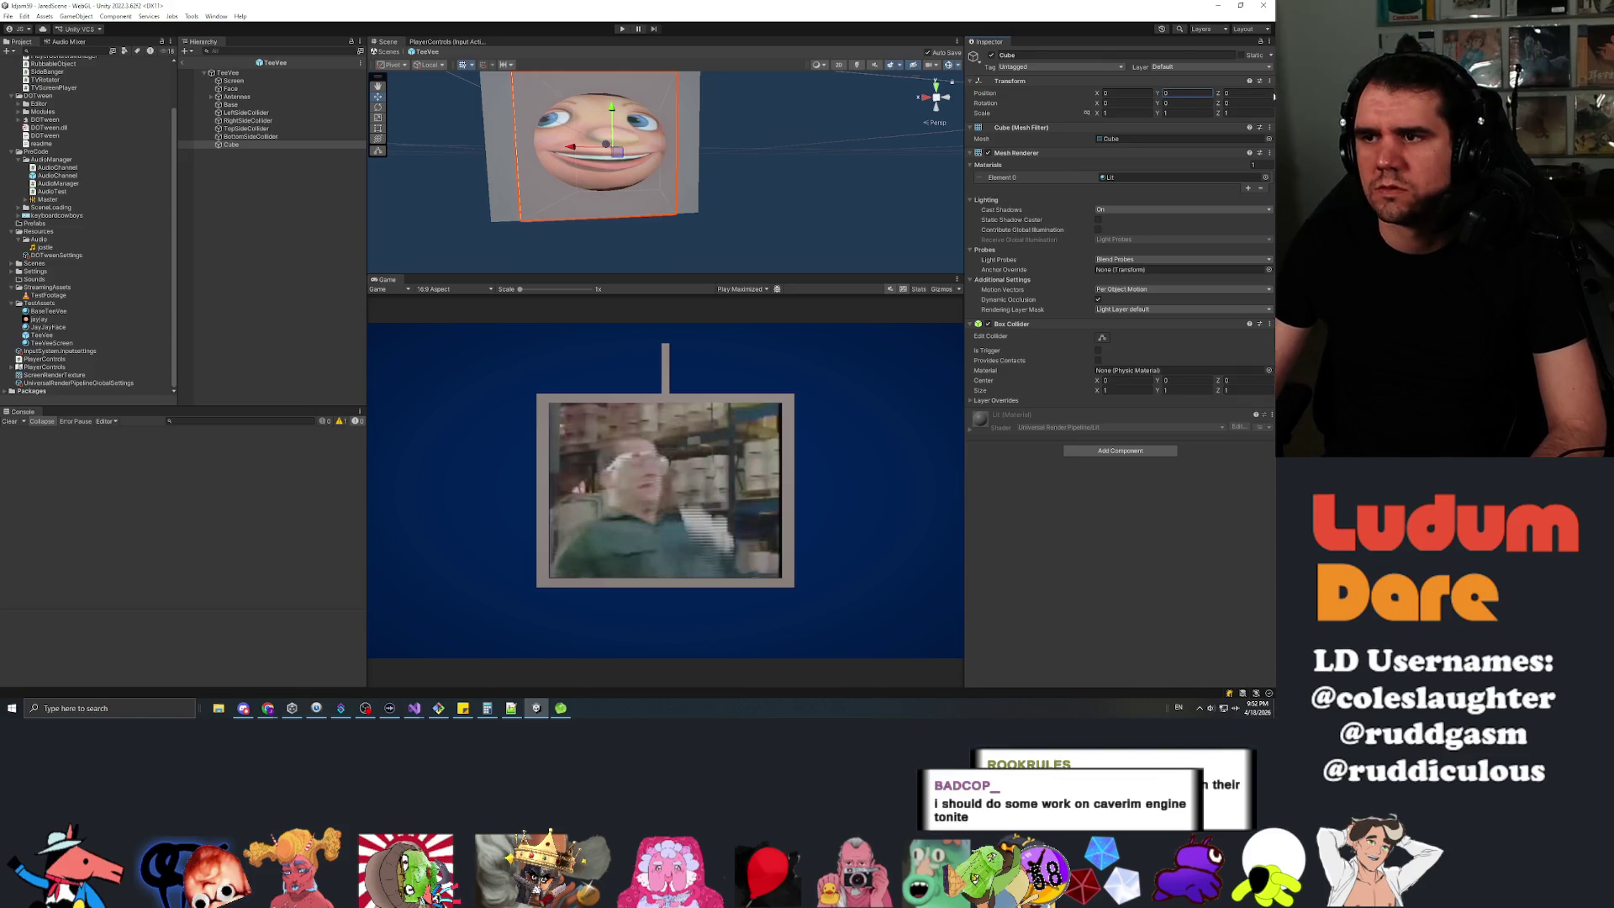
click(1126, 112)
text(0.2)
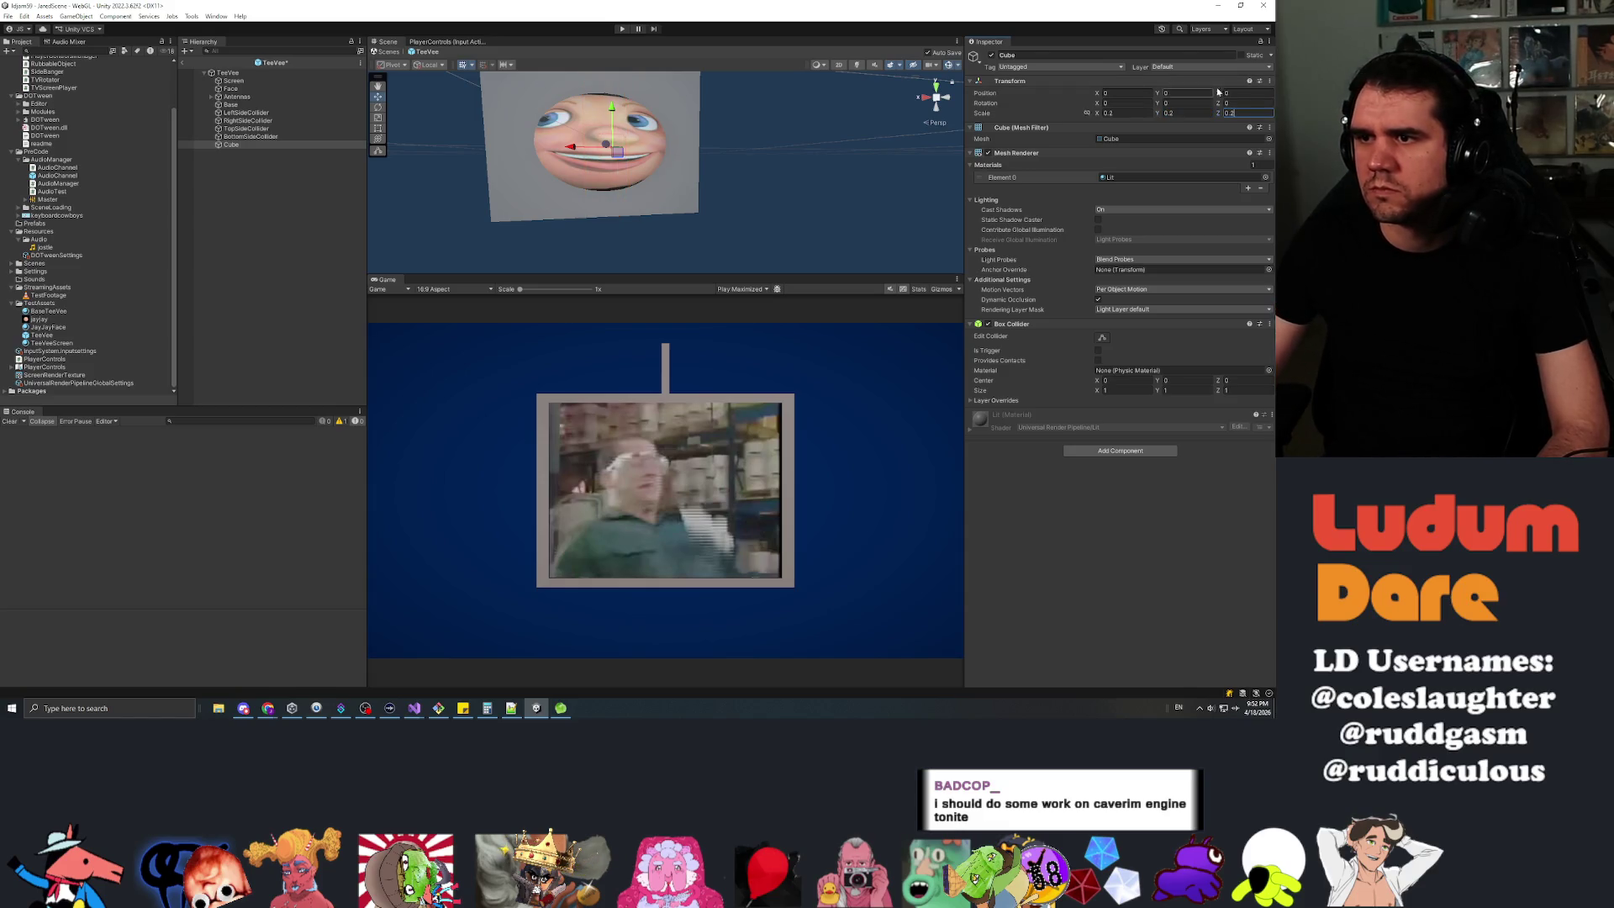
drag(1221, 95, 1235, 98)
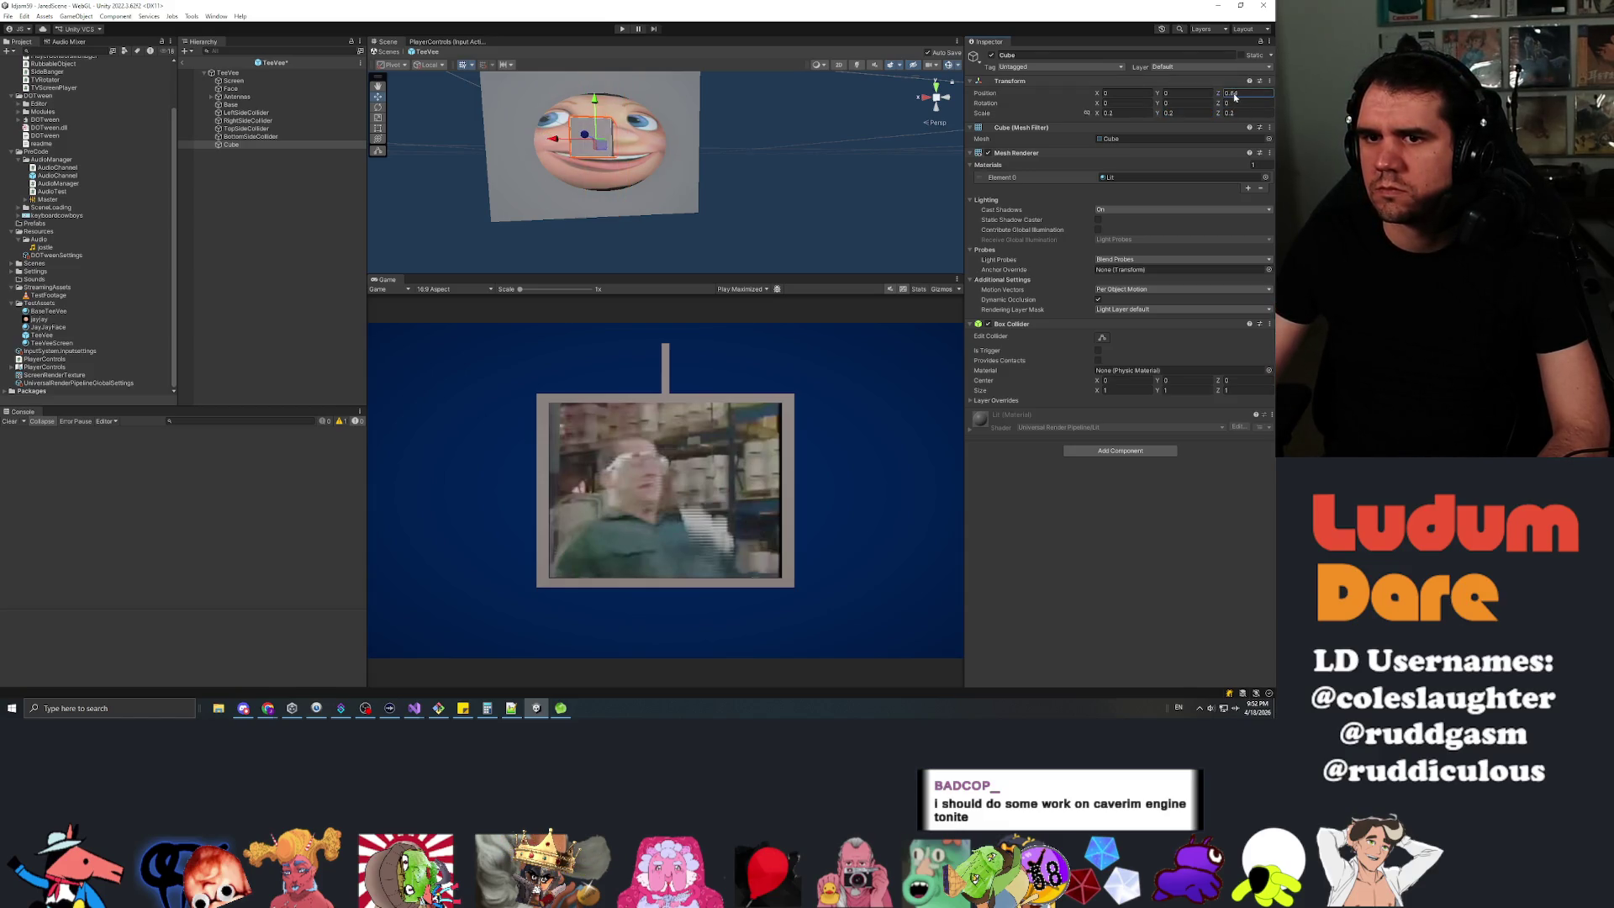
mouse_move(1096, 94)
mouse_down()
mouse_move(1076, 94)
mouse_move(1172, 96)
mouse_move(1093, 99)
mouse_up()
mouse_move(868, 126)
mouse_down()
mouse_move(690, 179)
mouse_move(714, 210)
mouse_move(701, 146)
mouse_move(690, 177)
mouse_move(934, 166)
mouse_move(799, 173)
mouse_up()
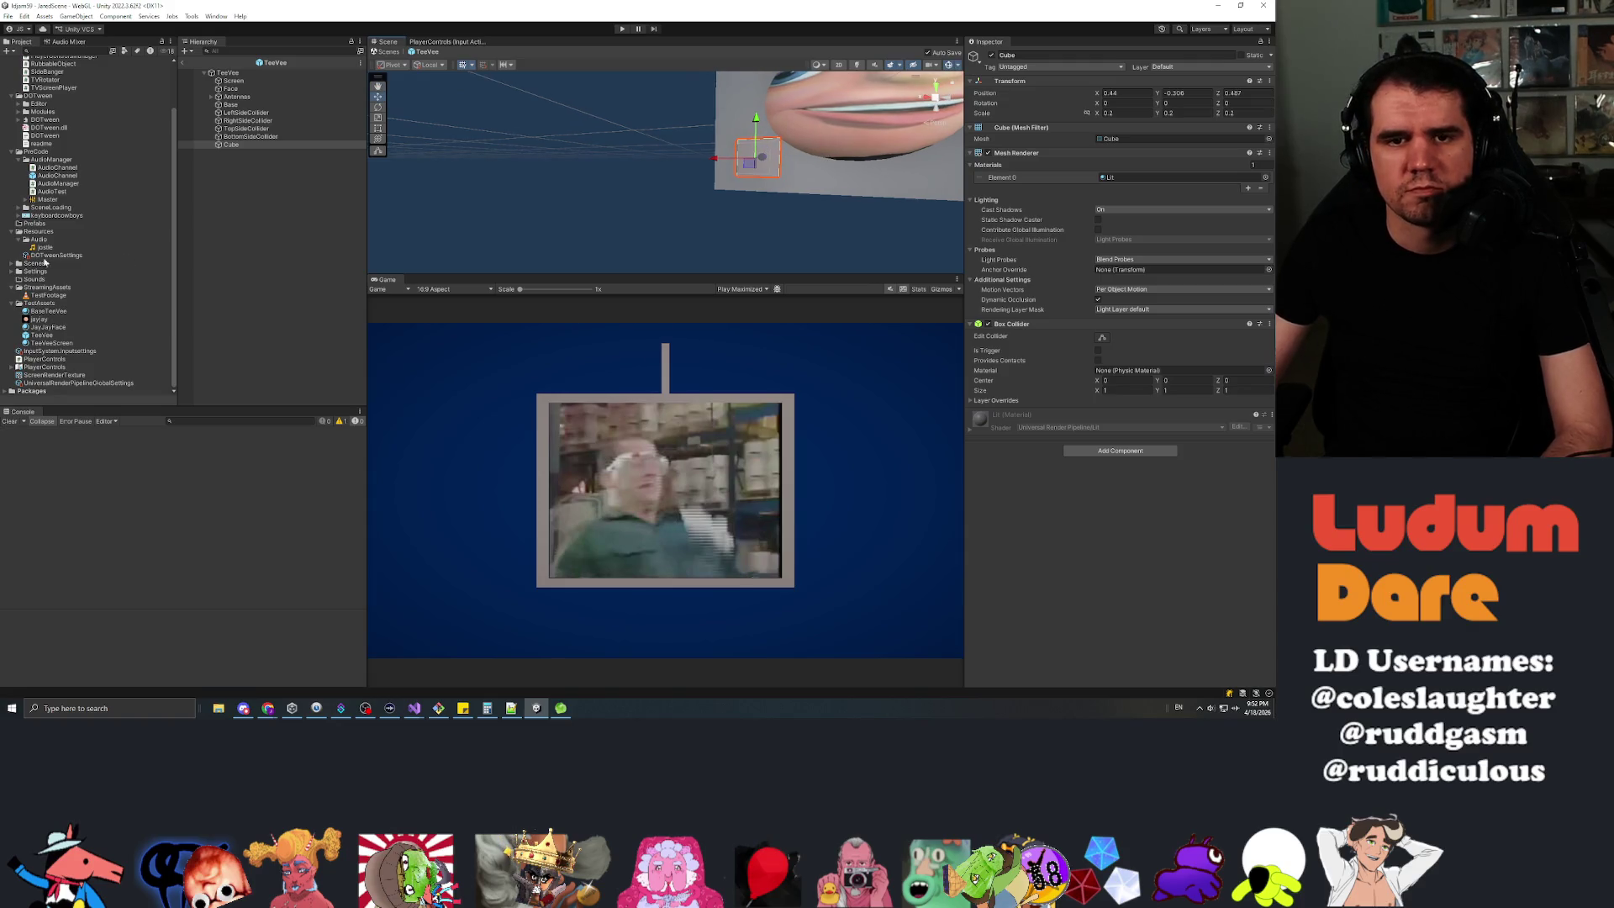
Rename the new cube to RubSpot.
scroll(78, 71, up, 3)
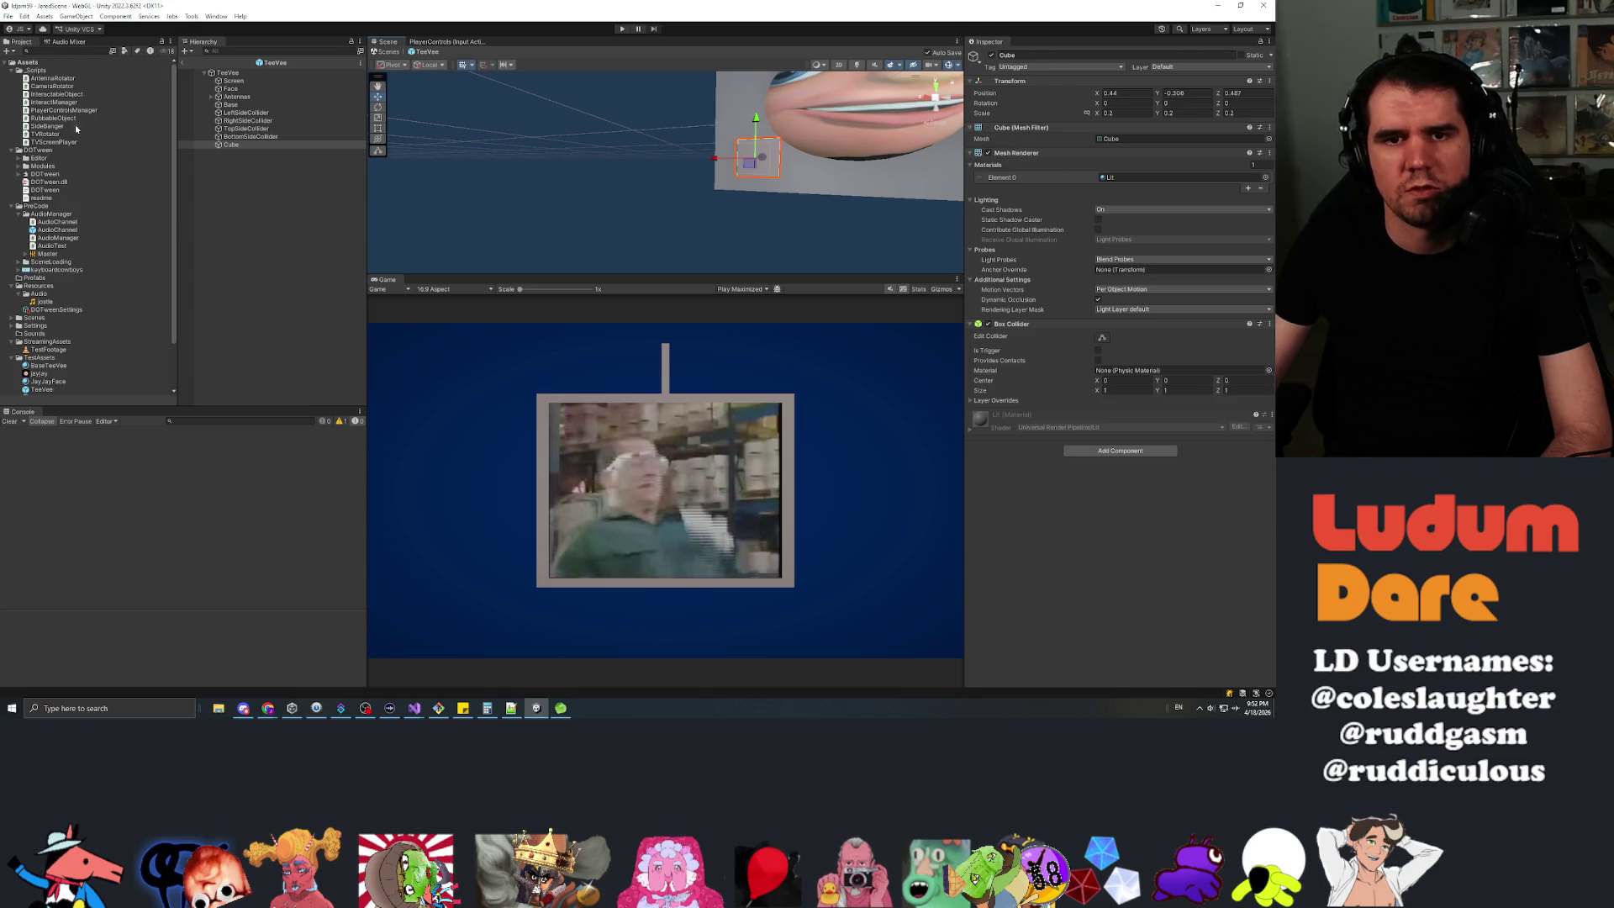
click(229, 146)
key(F2)
text(RubSpo)
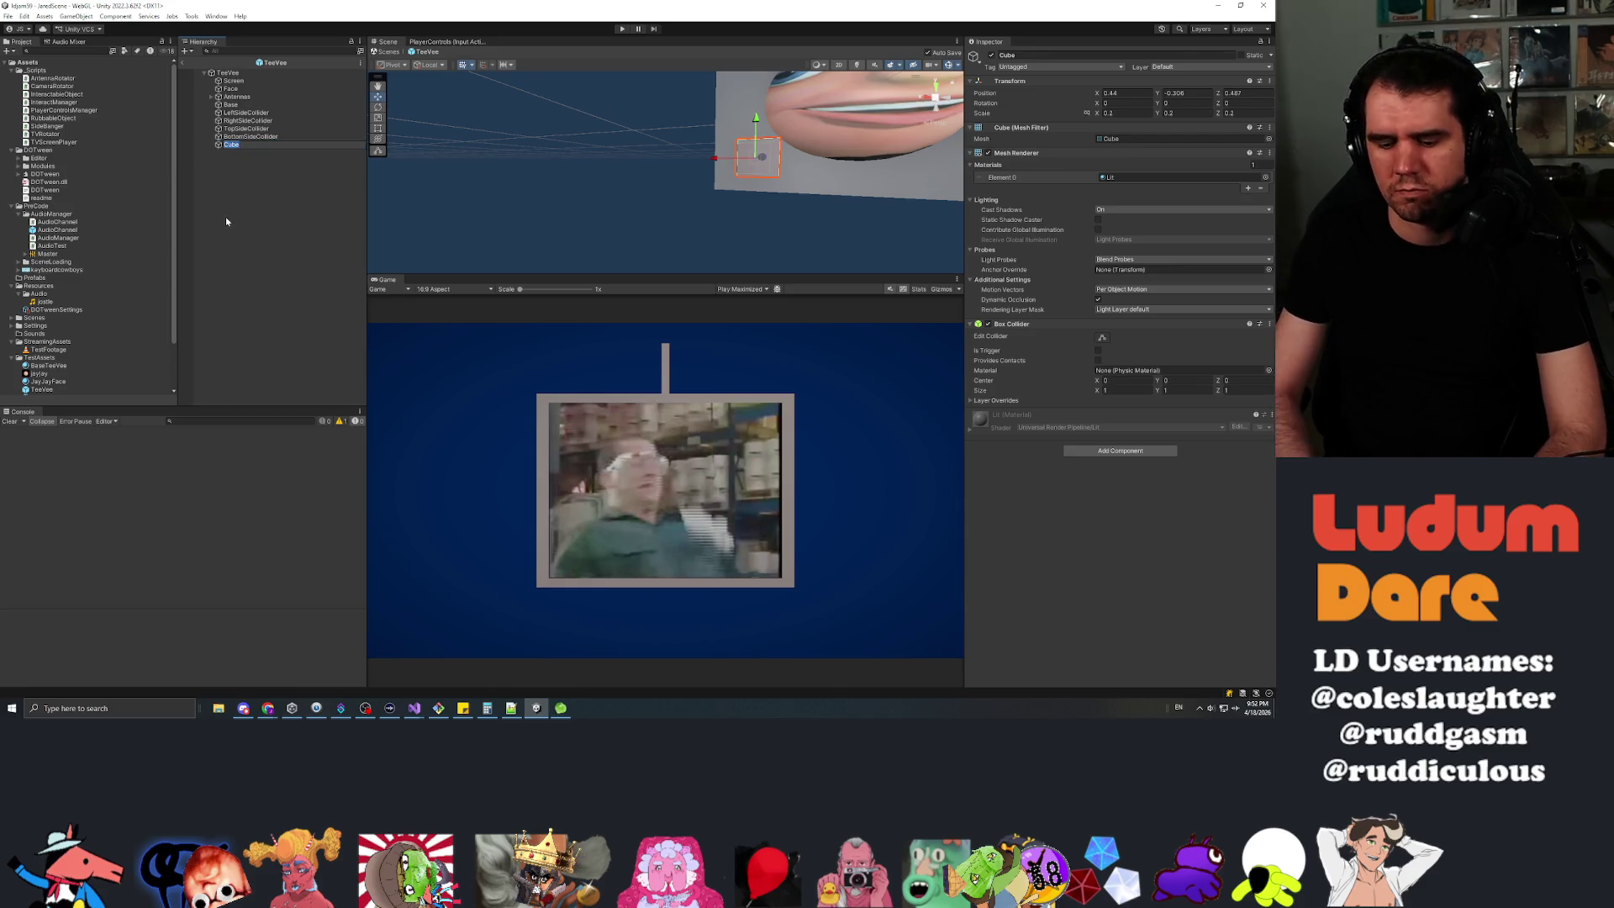
text(t)
key(Return)
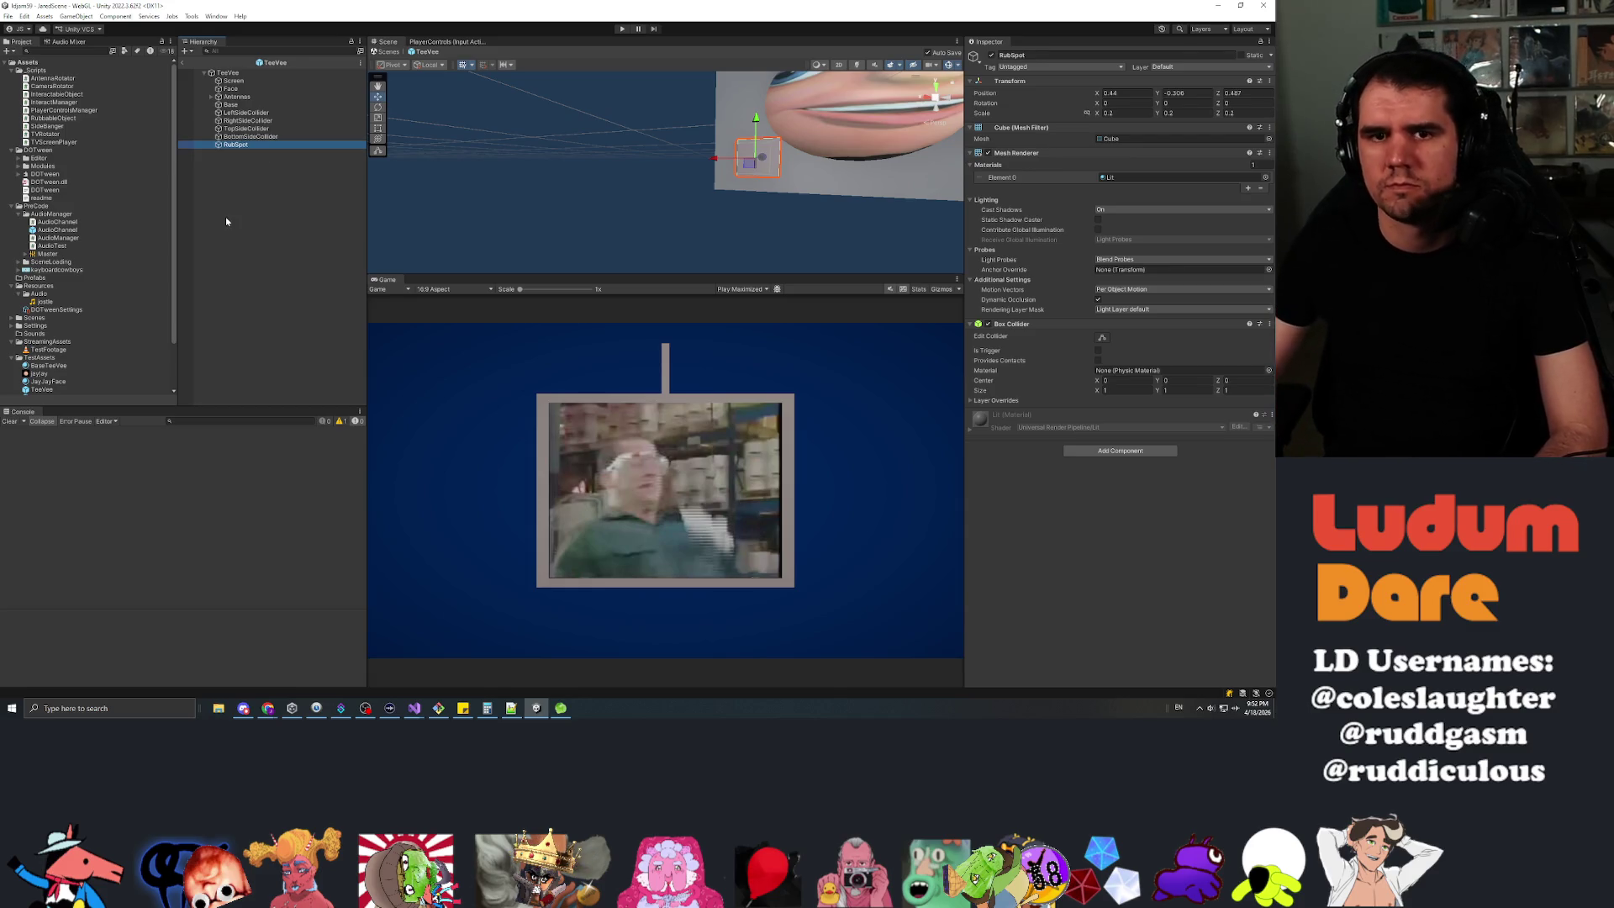
scroll(51, 303, down, 3)
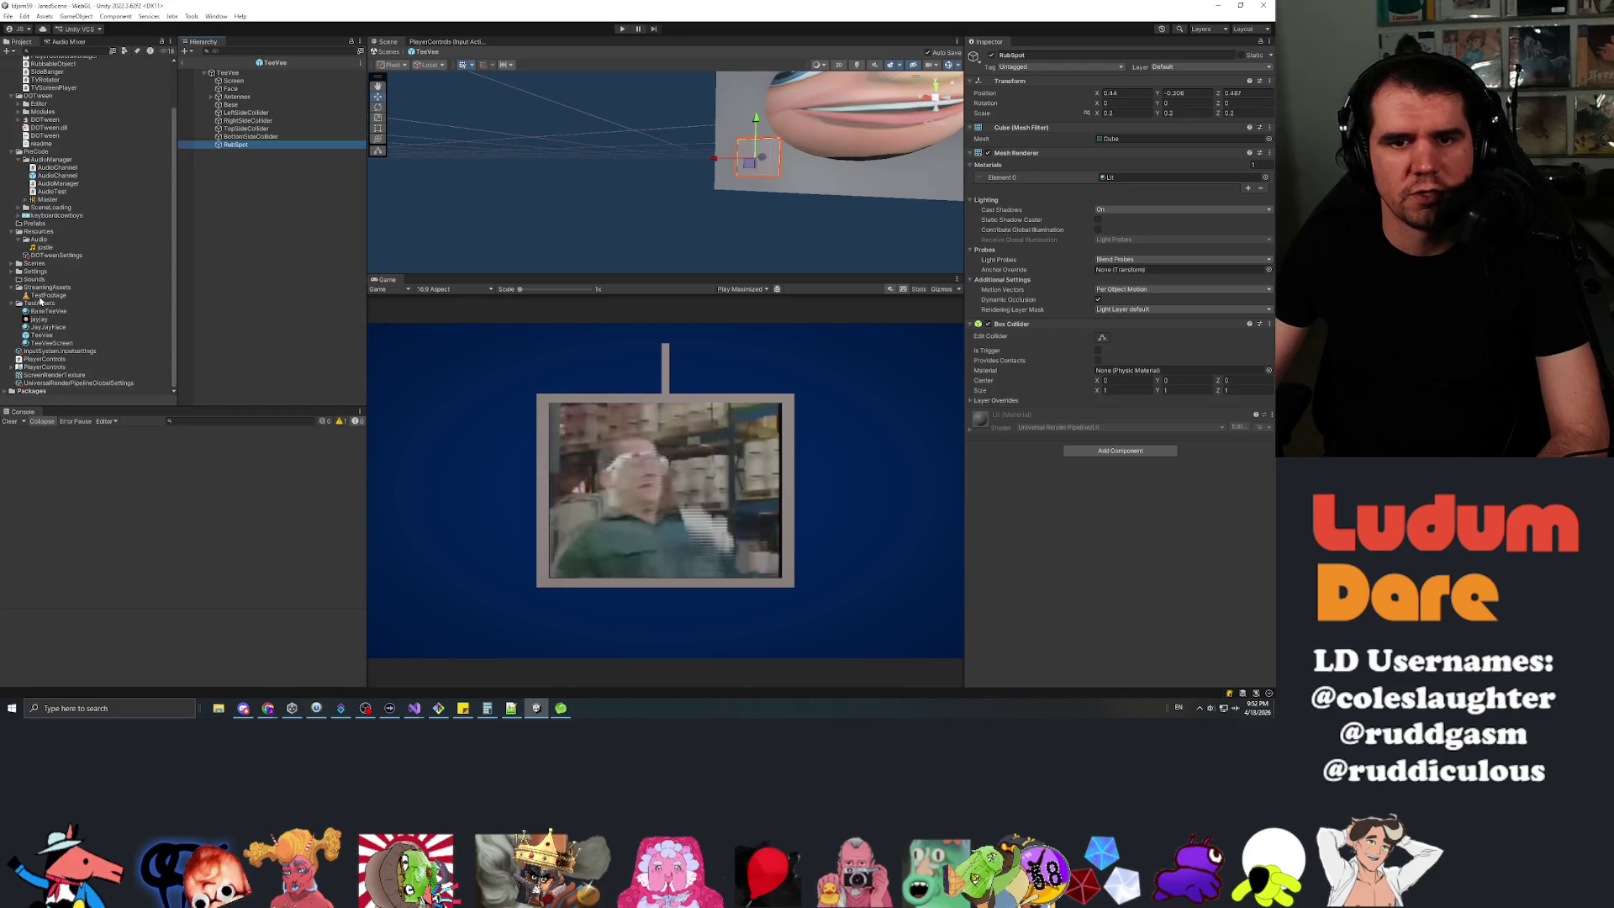
Create a material named Rubbable in the TestAssets folder.
click(50, 312)
click(39, 303)
right_click(39, 304)
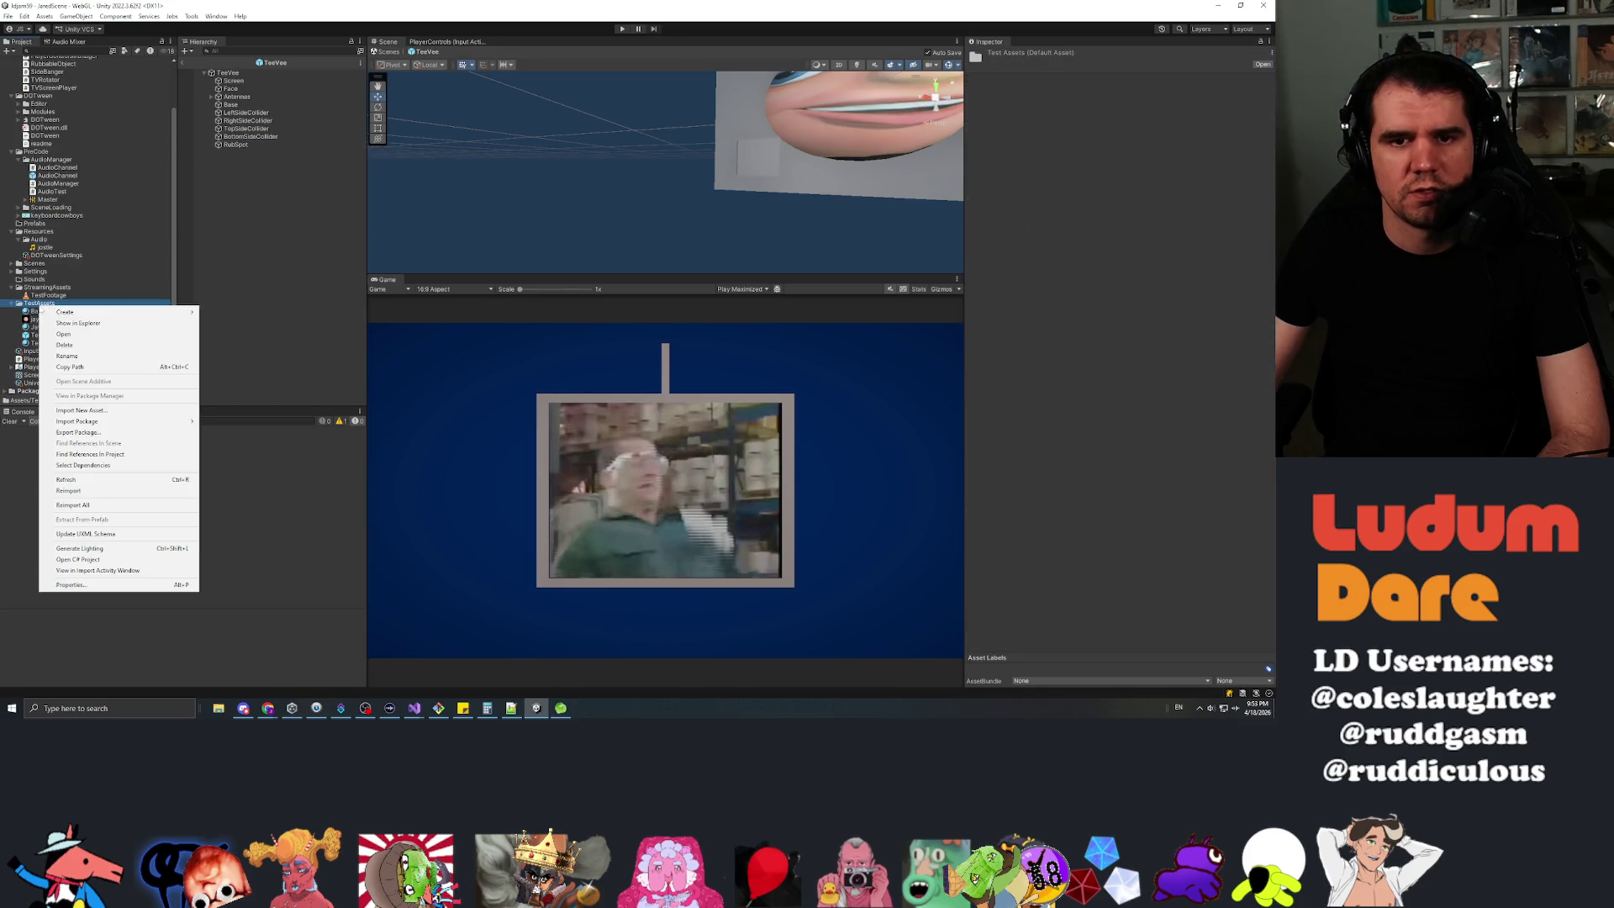
mouse_move(152, 311)
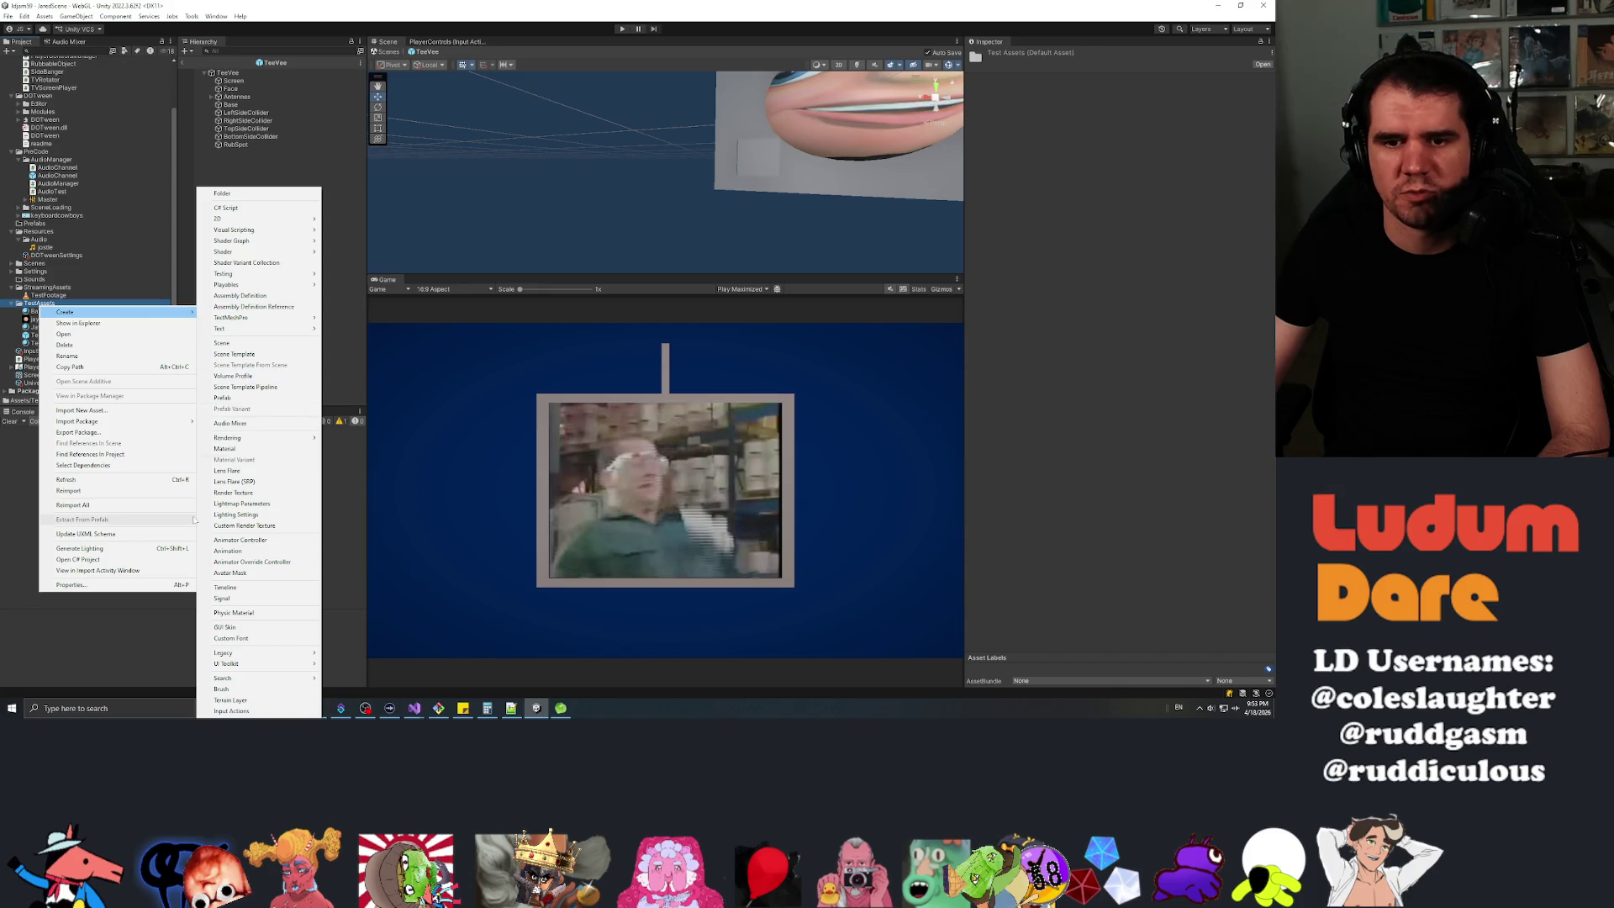
click(225, 448)
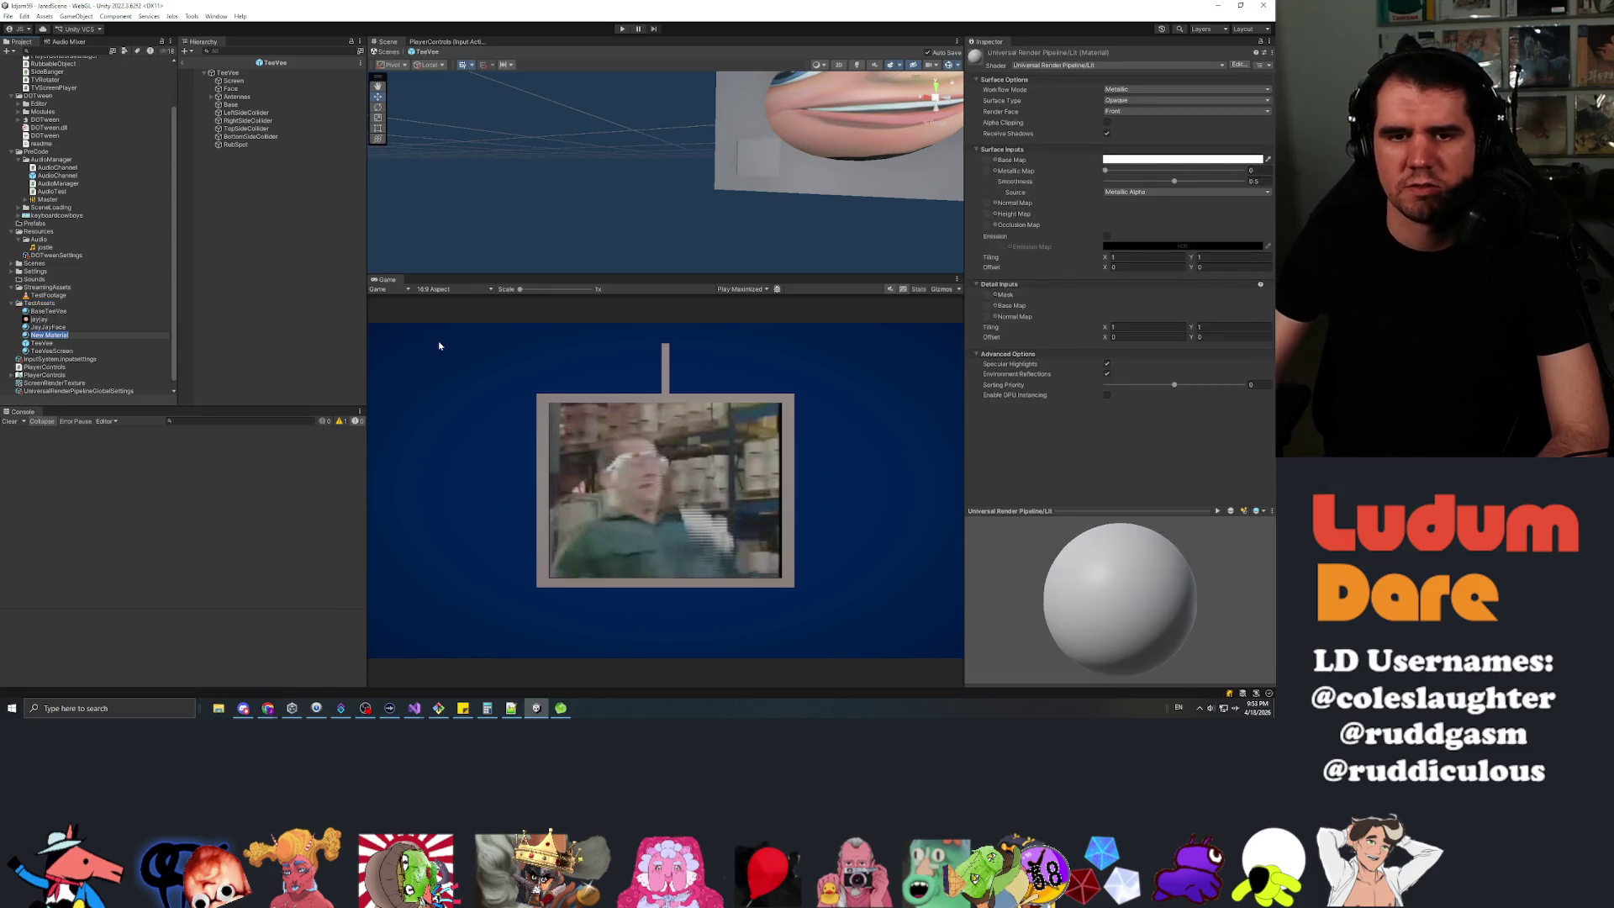
text(Rubbable)
key(Return)
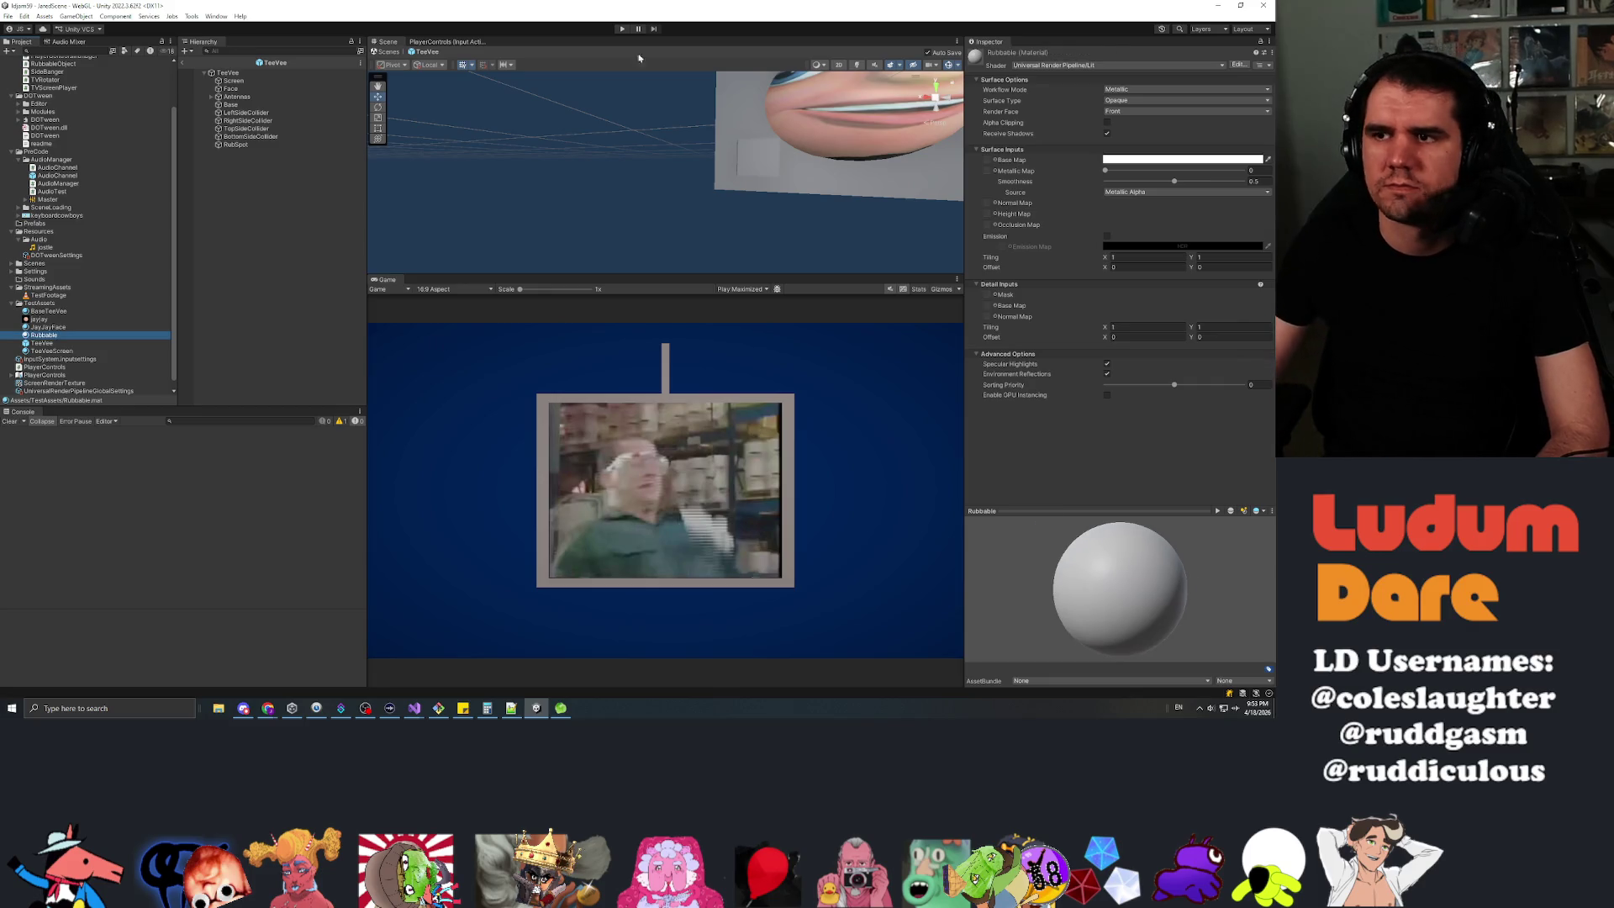
Set the Rubbable material's base map colour to pure red.
click(1139, 160)
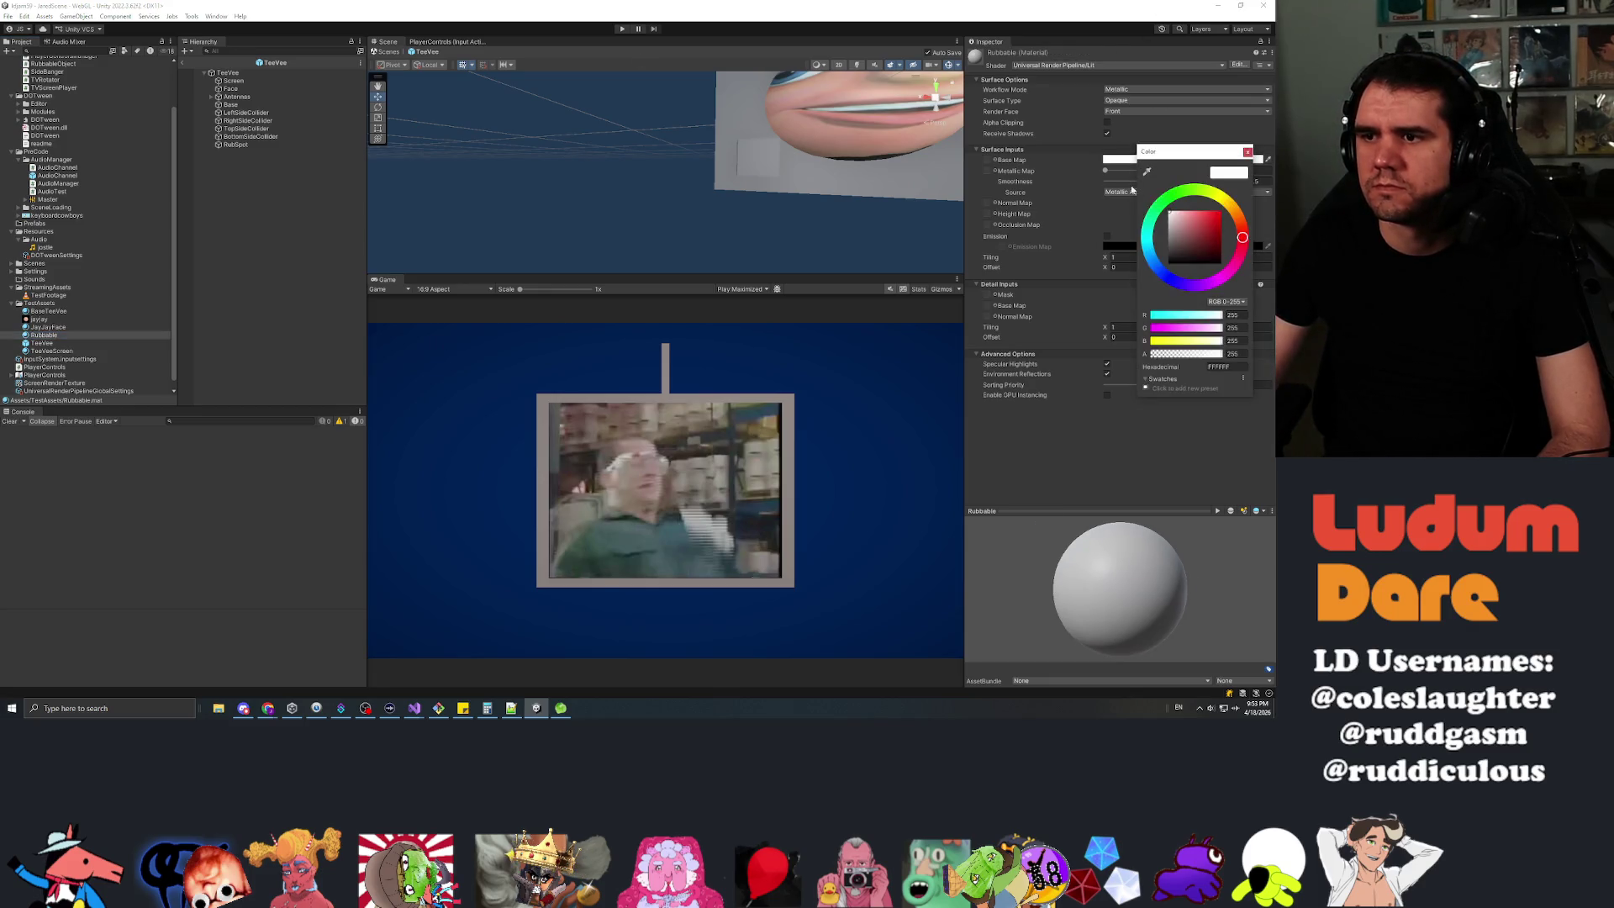
drag(1192, 222, 1221, 211)
click(1247, 152)
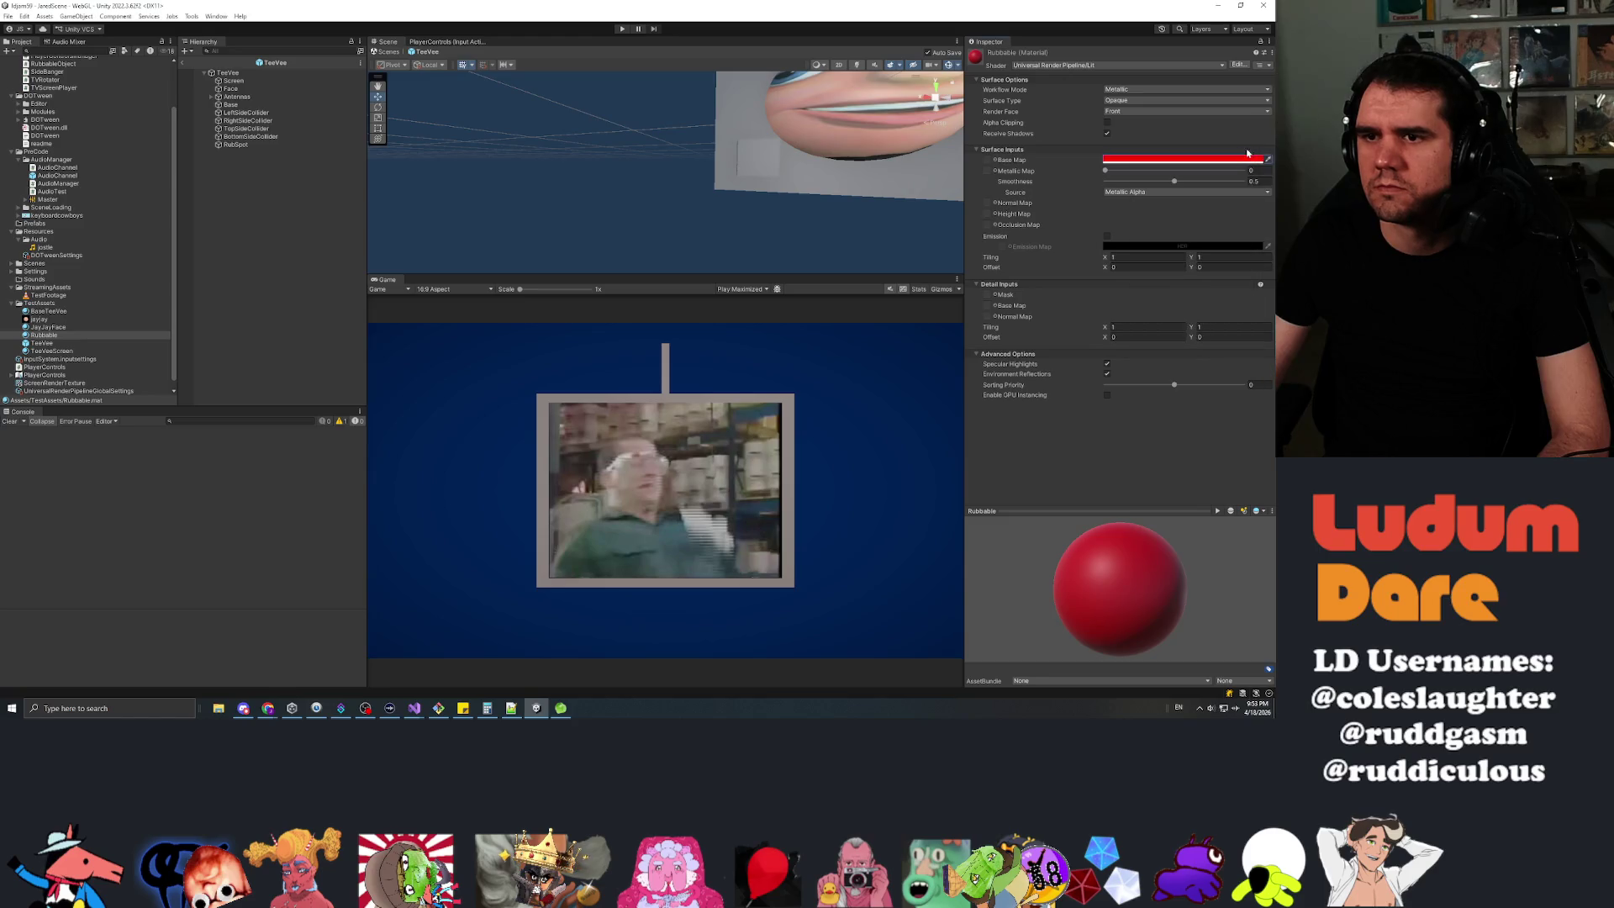
click(242, 145)
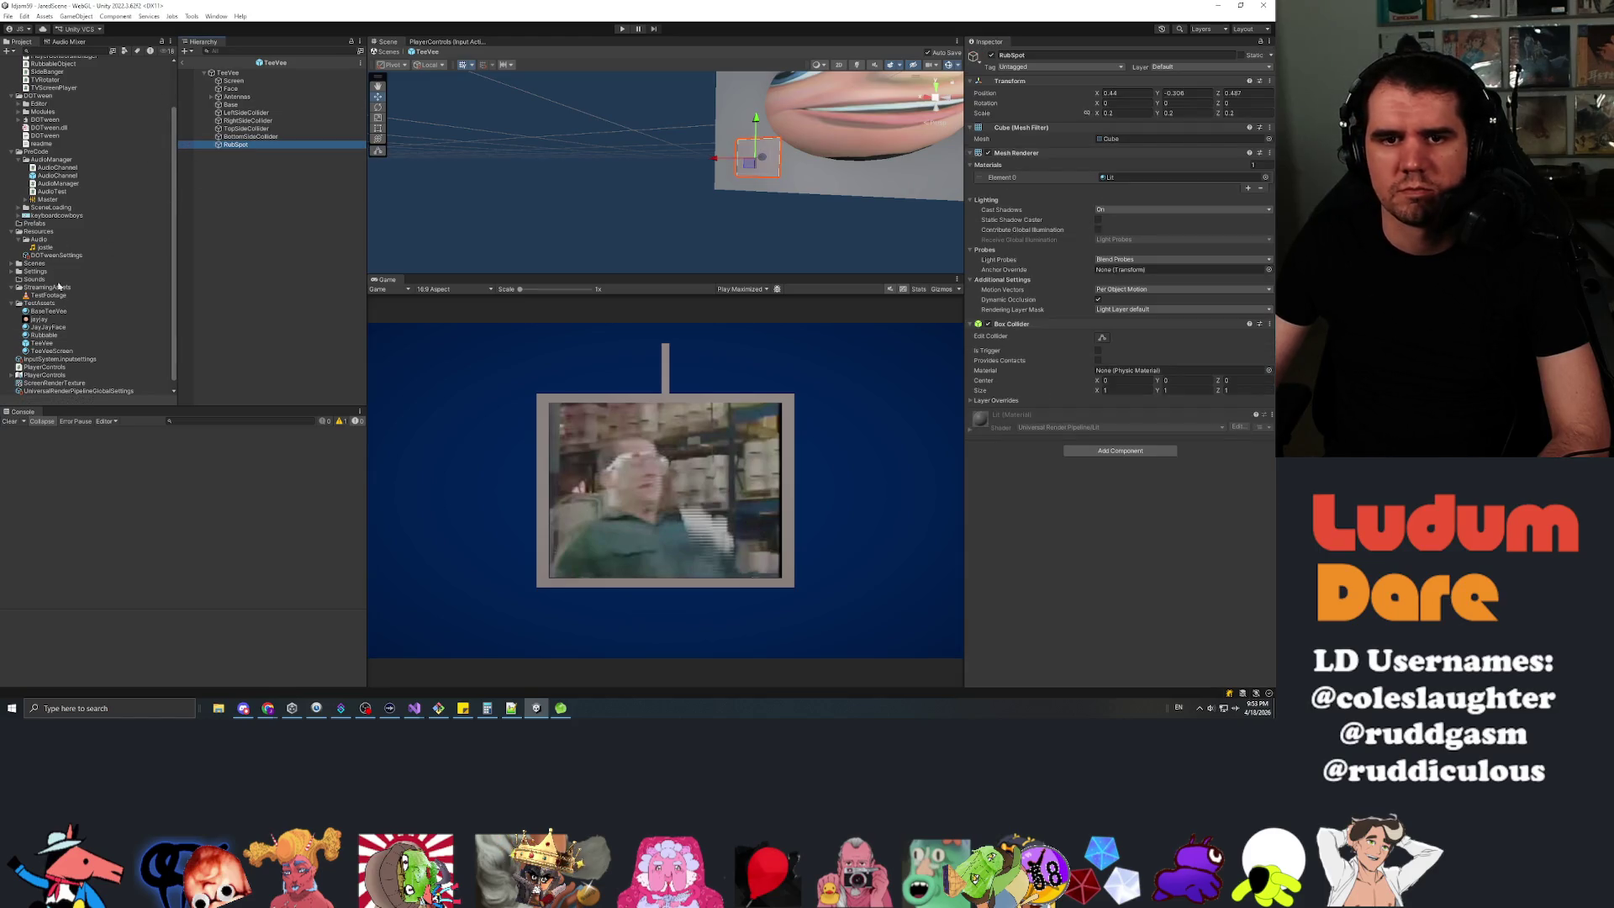
Apply the red Rubbable material to the RubSpot cube and add the RubbableObject script component.
mouse_move(47, 338)
mouse_down()
mouse_move(336, 139)
mouse_move(757, 159)
mouse_up()
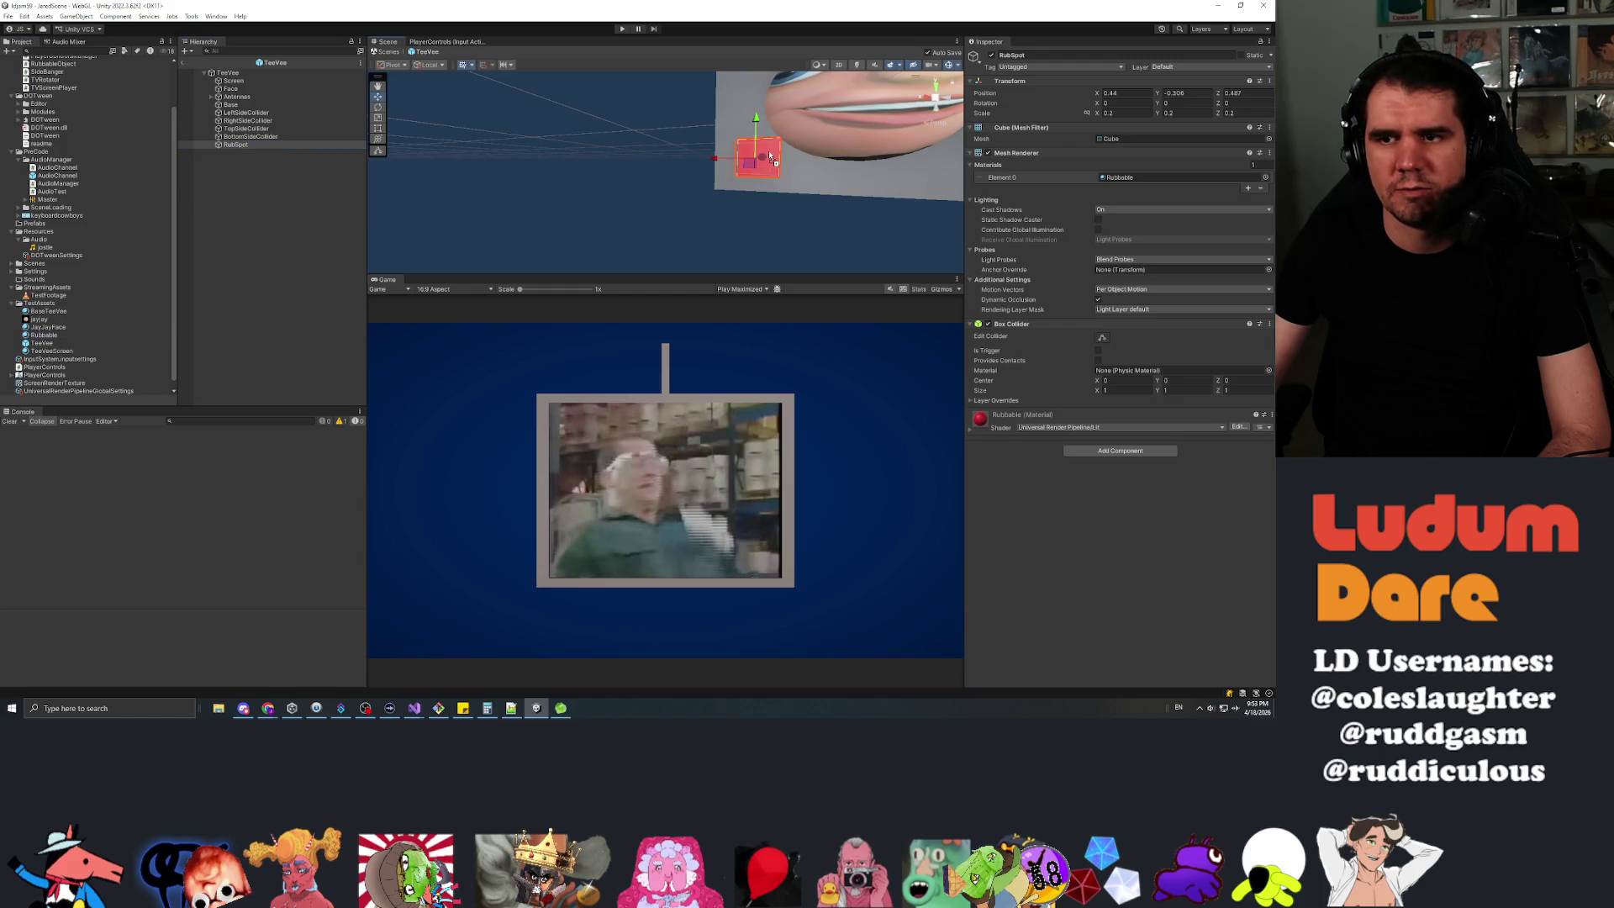
key(f)
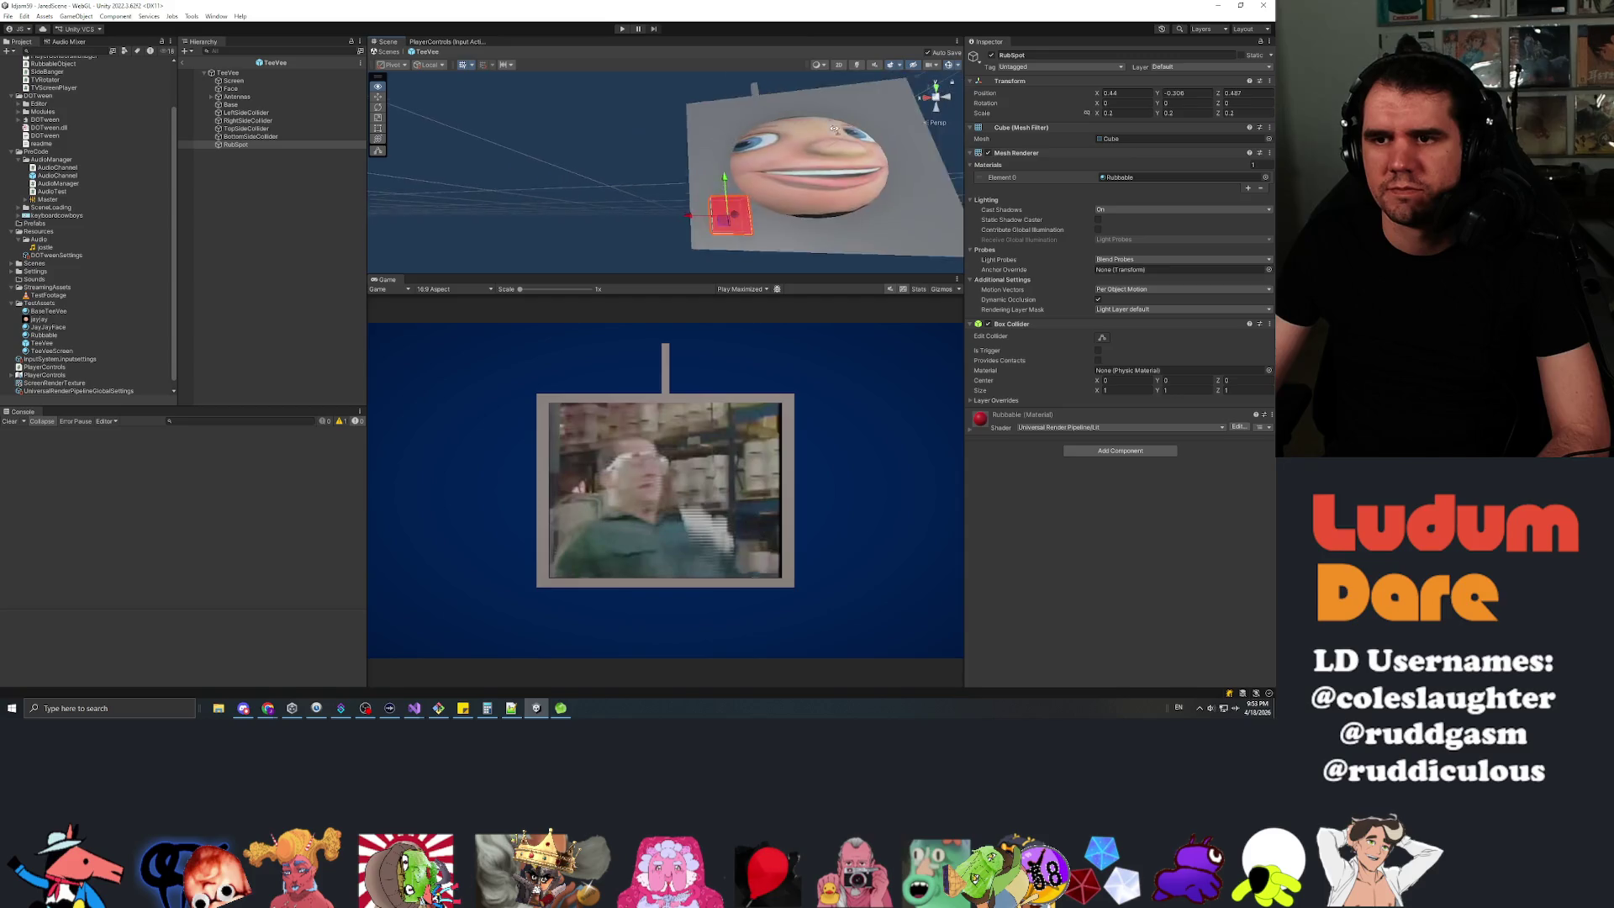
click(1147, 449)
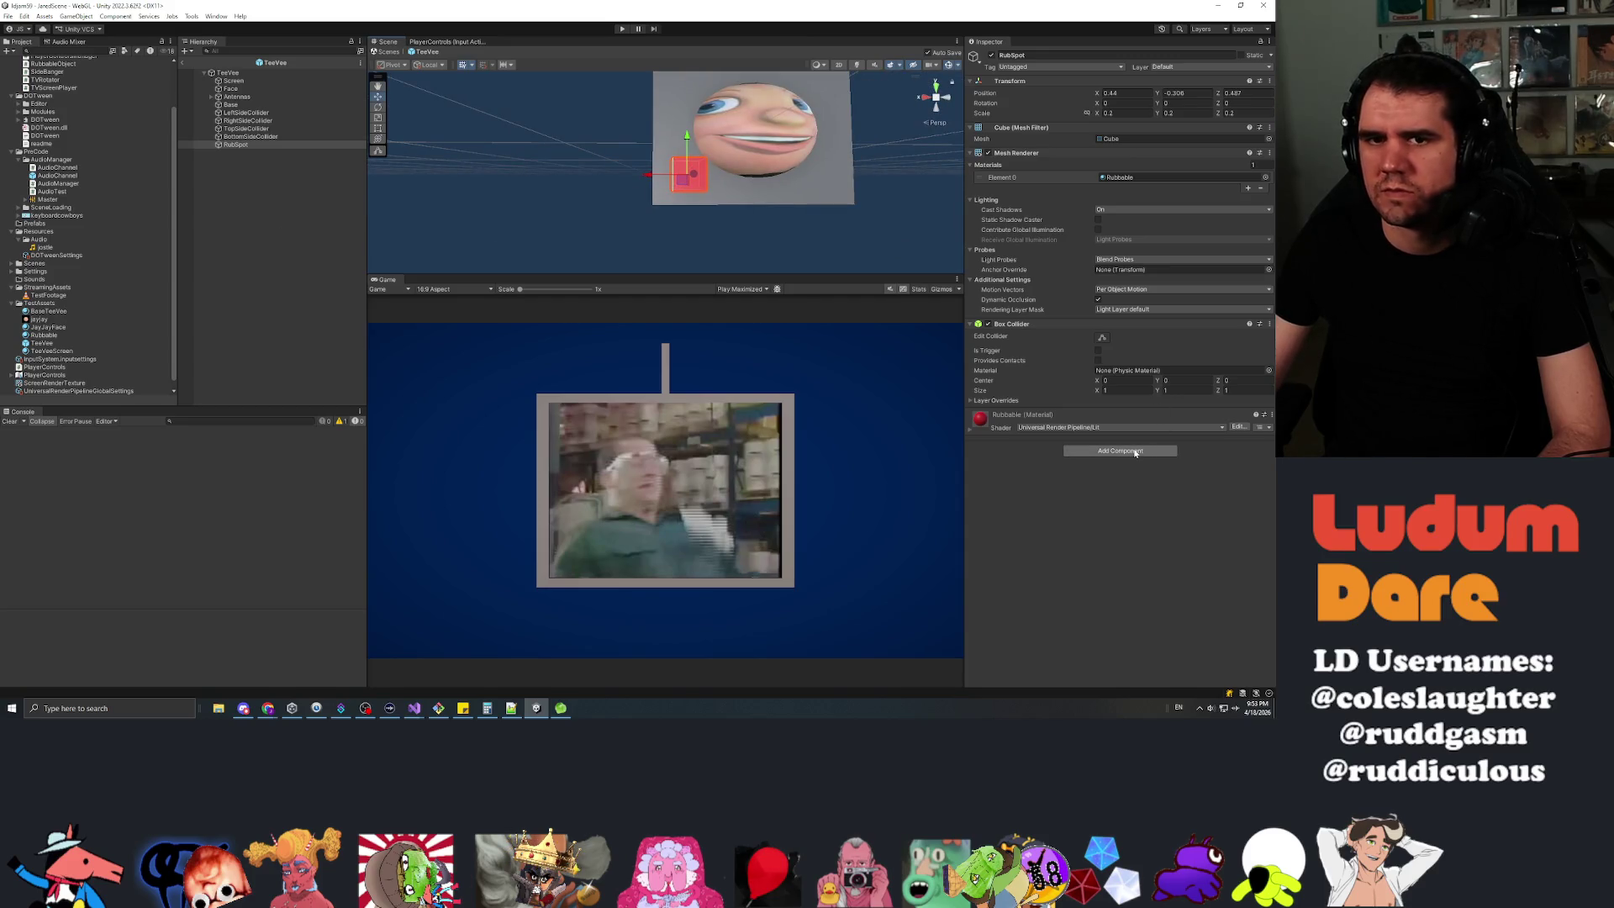
text(rub)
key(Return)
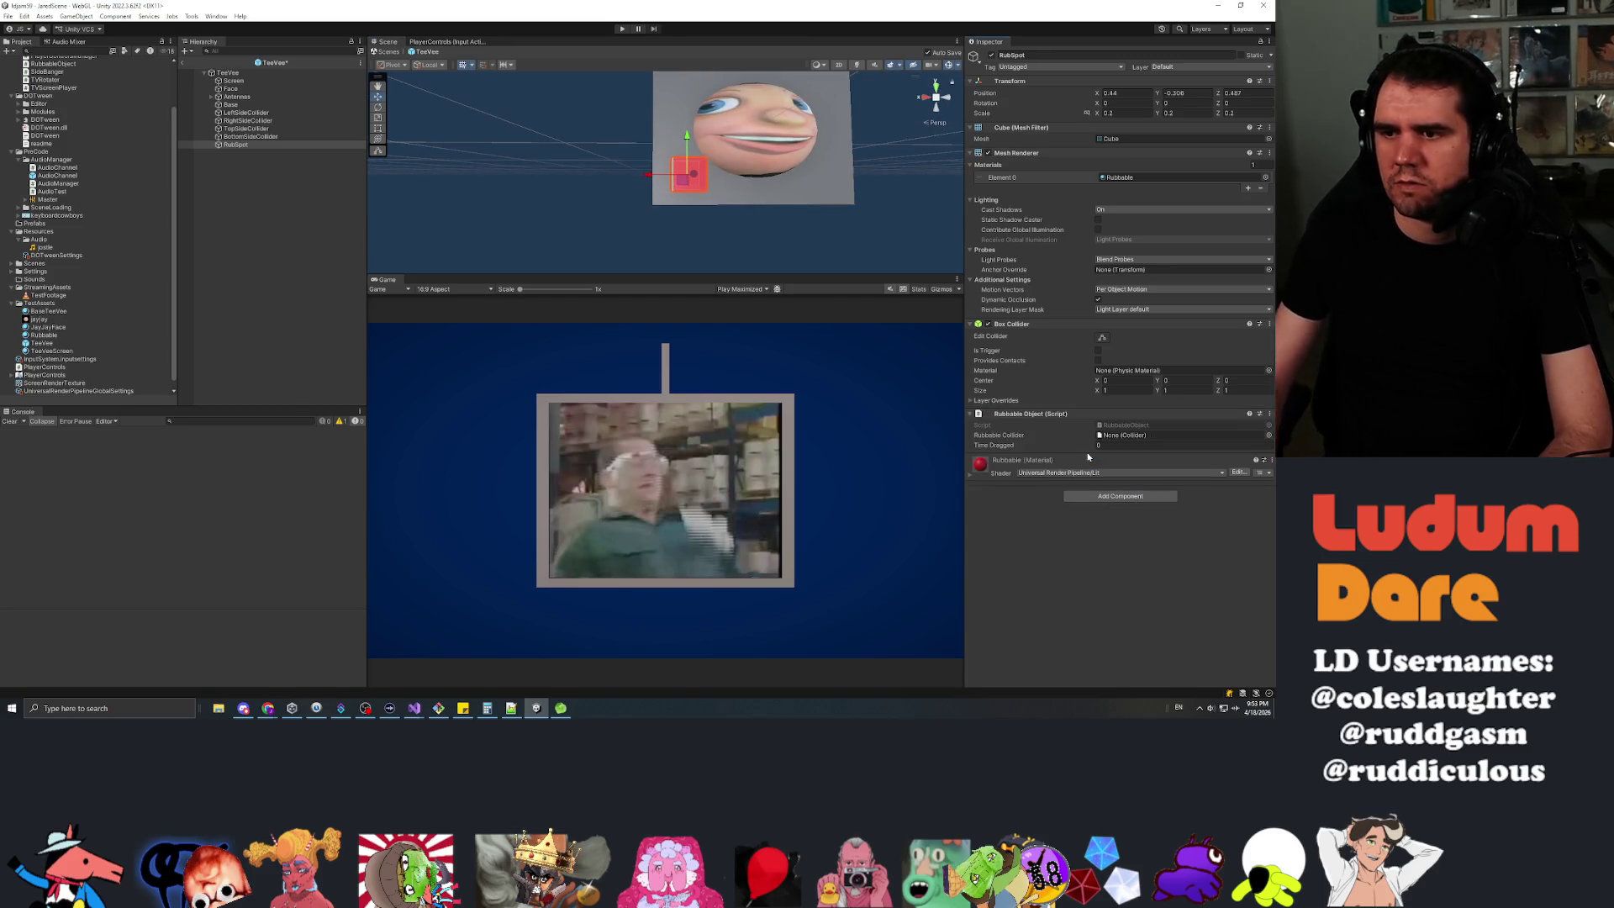